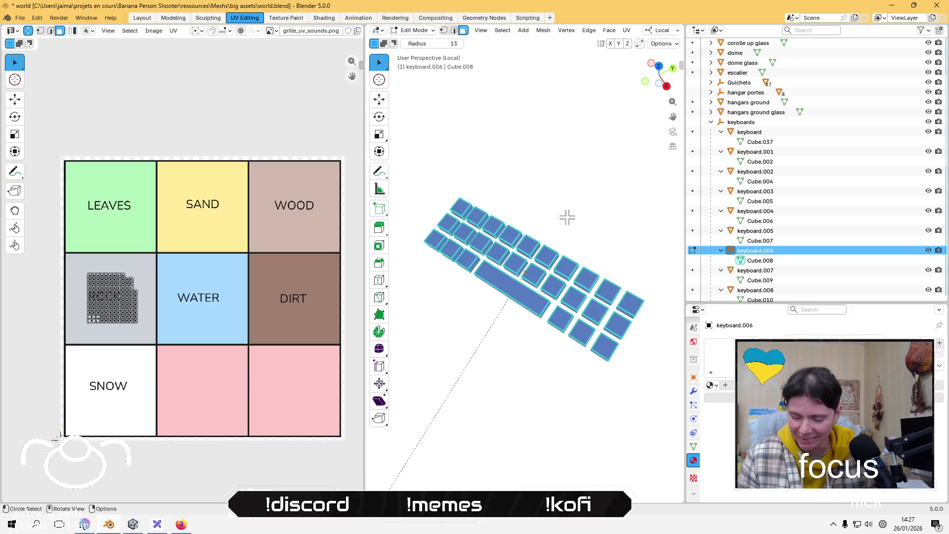
Exit local view, add keyboard.007 to the selection, and isolate the keyboards in view.
key(KP_Divide)
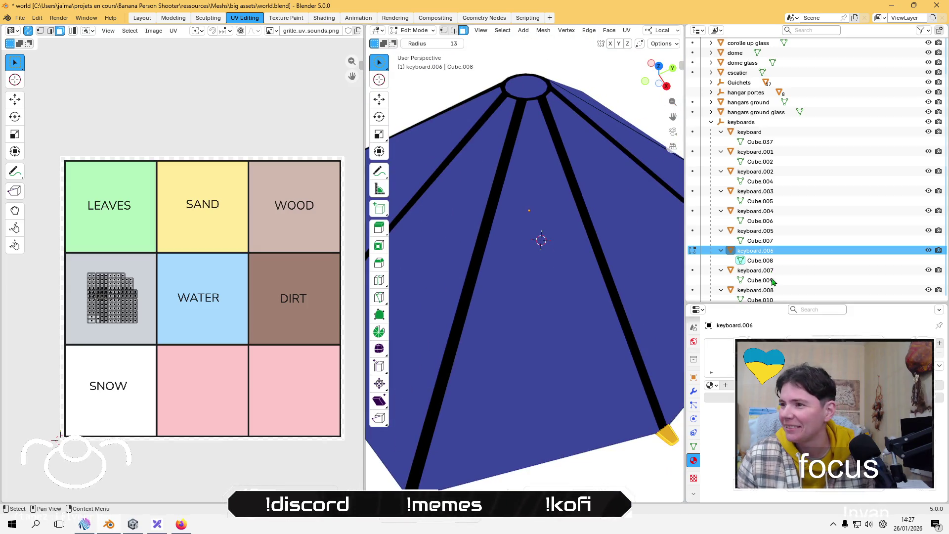
scroll(773, 281, down, 4)
click(766, 192)
key(c)
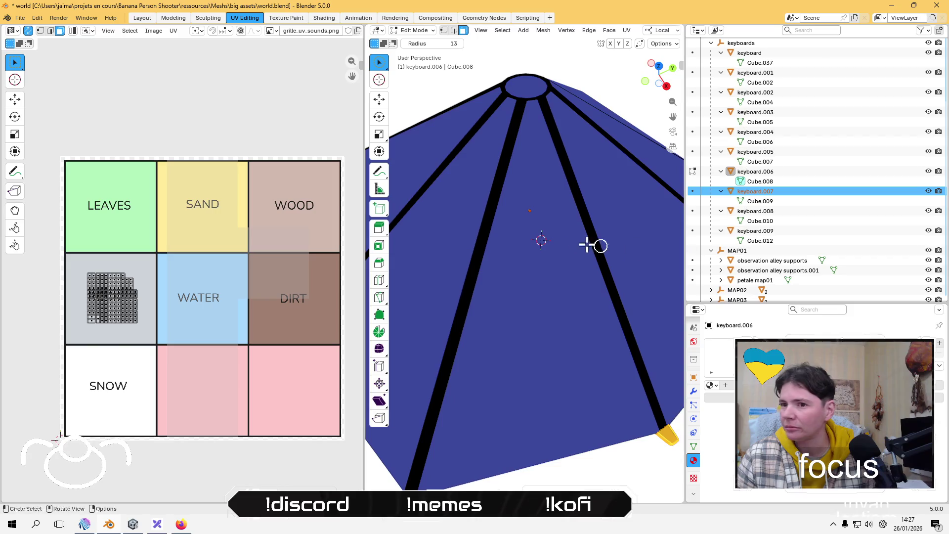
key(KP_Divide)
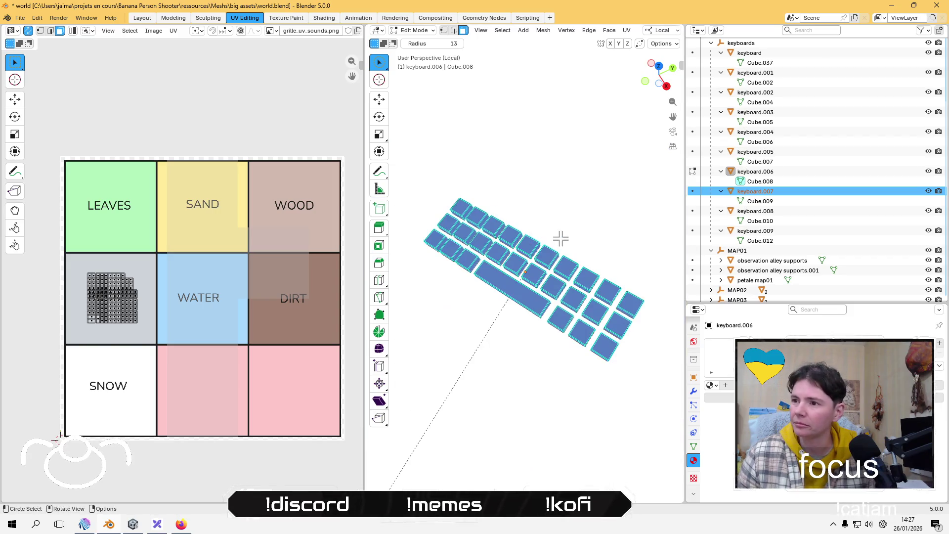
Toggle Edit Mode on the keyboards, then leave local view and frame the selection.
key(Tab)
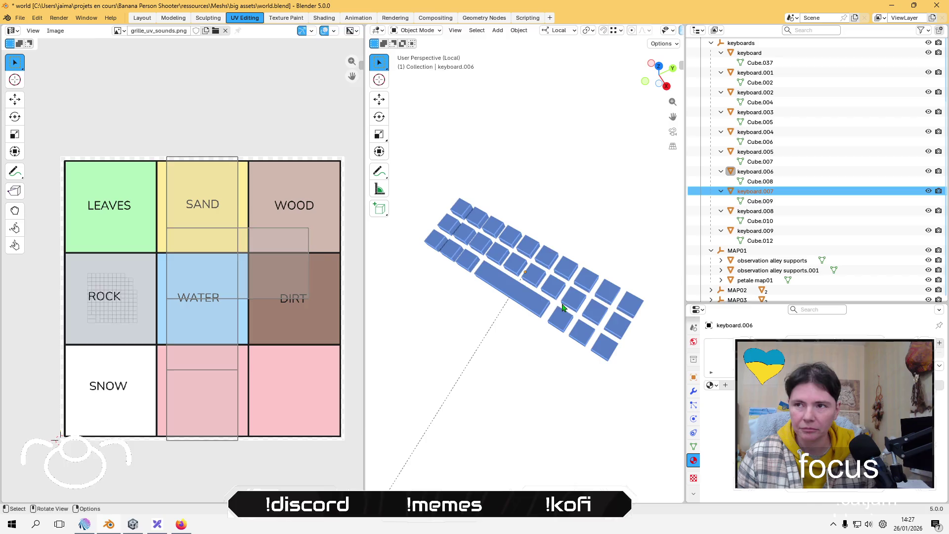
key(Tab)
key(c)
key(z)
key(Escape)
key(KP_Divide)
key(KP_Decimal)
Isolate keyboard.007, select then deselect its faces, return to Object Mode, and select keyboard.008.
click(771, 212)
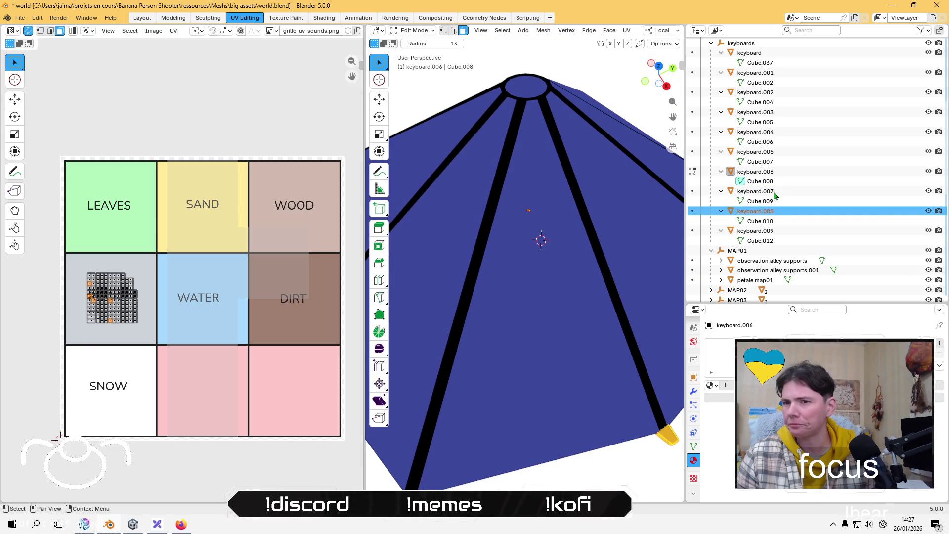
click(771, 192)
key(c)
key(KP_Divide)
drag(574, 267, 563, 274)
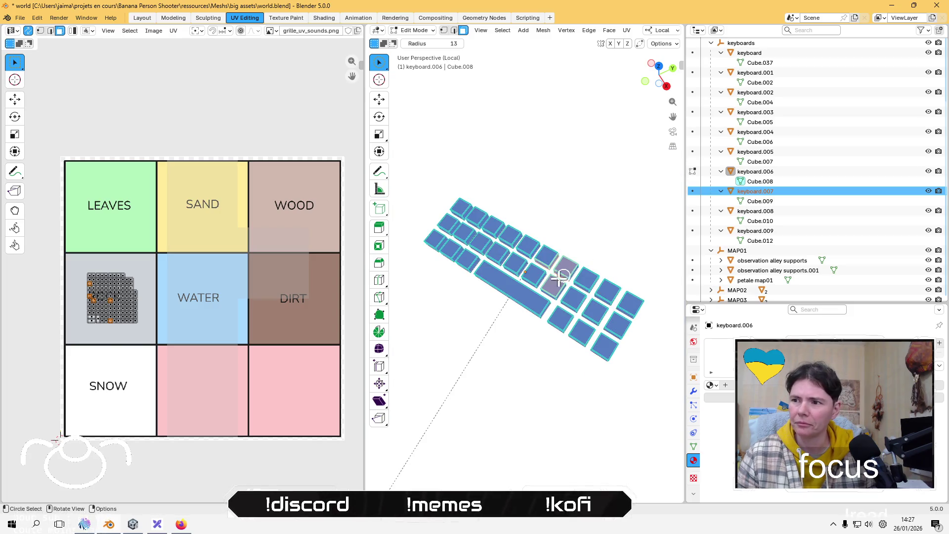
key(Escape)
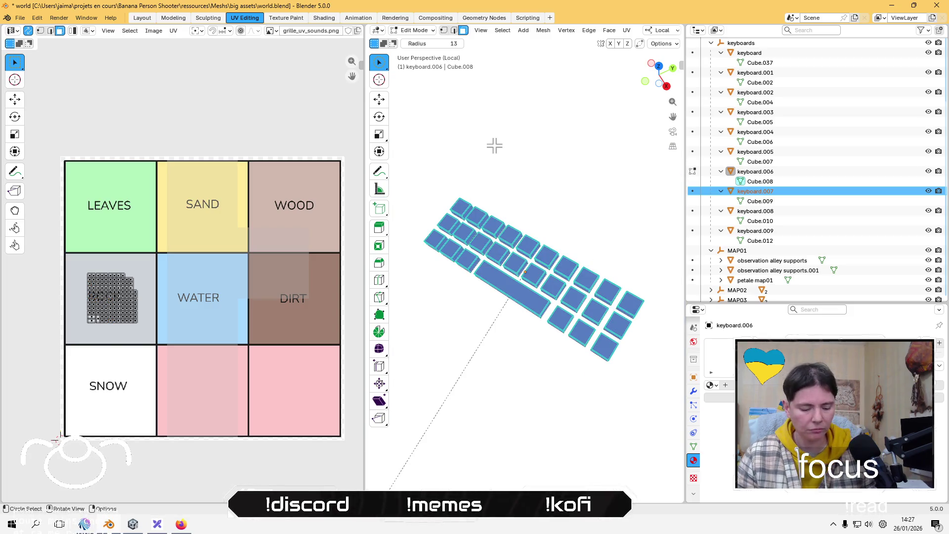
key(a)
key(alt+a)
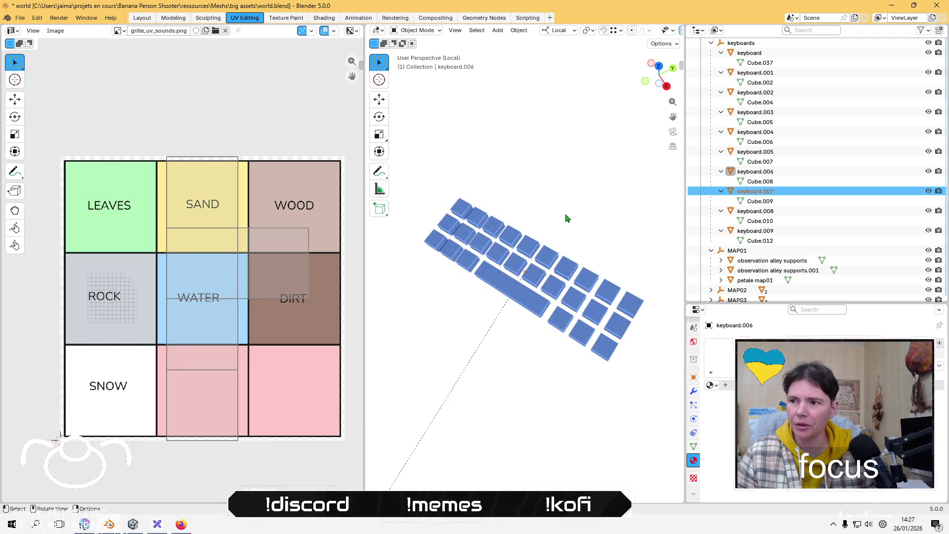
key(Tab)
click(764, 216)
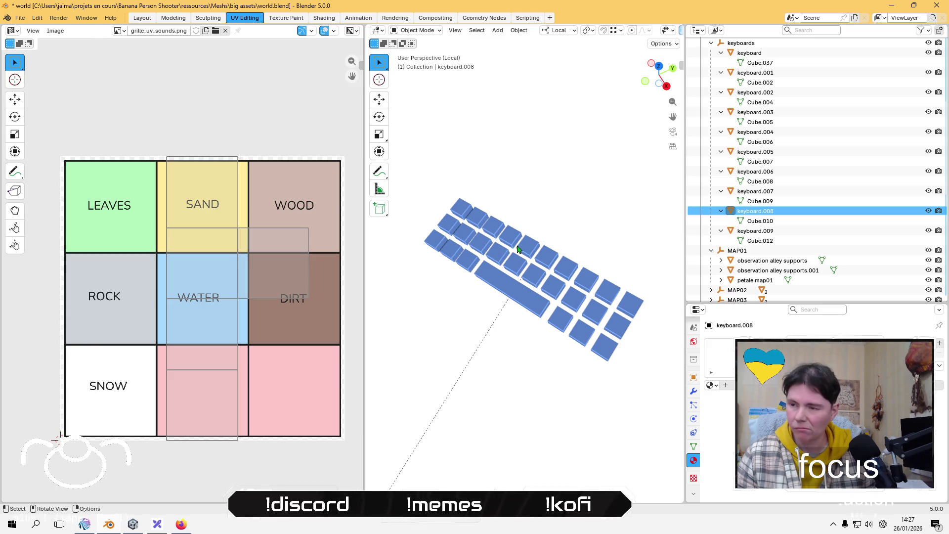
Enter Edit Mode on keyboard.008, orbit to a front view, and select all its faces.
key(Tab)
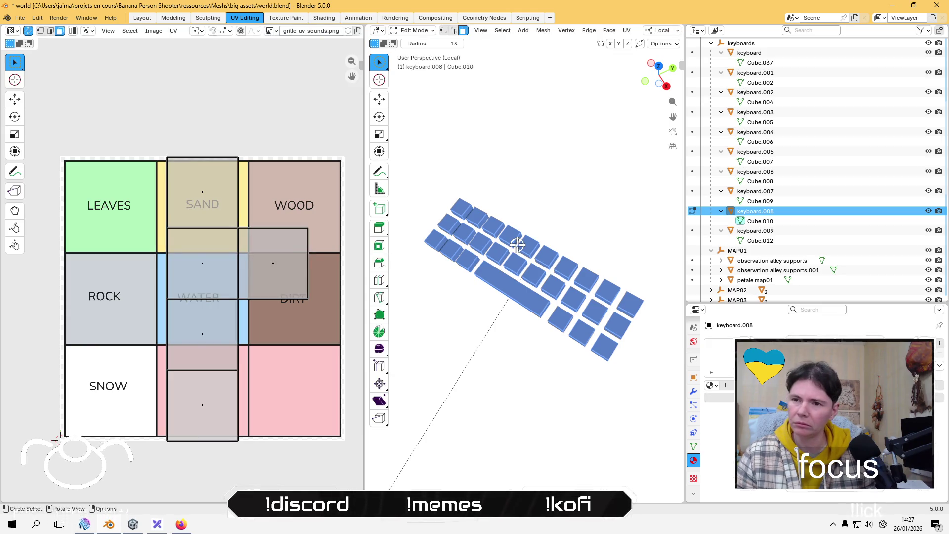
key(Tab)
key(Tab)
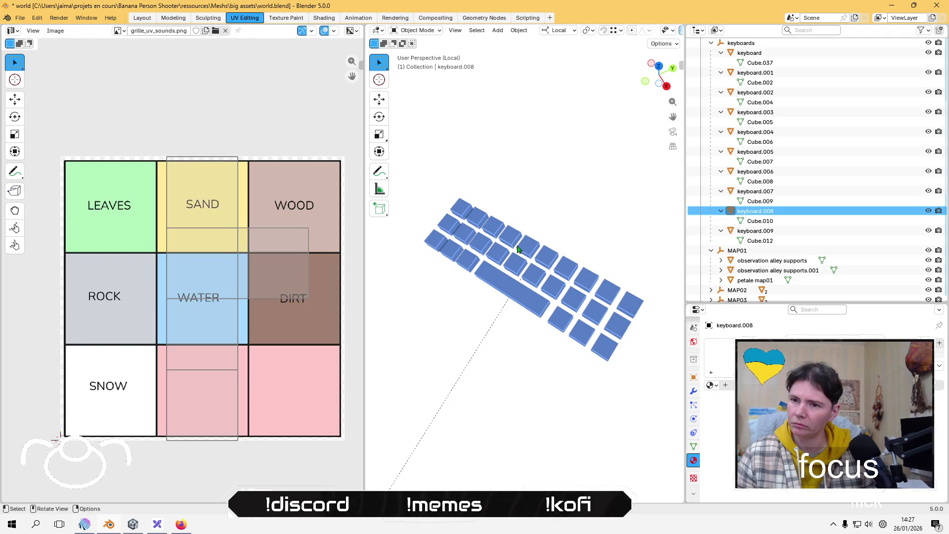
key(Tab)
key(Tab)
key(Tab)
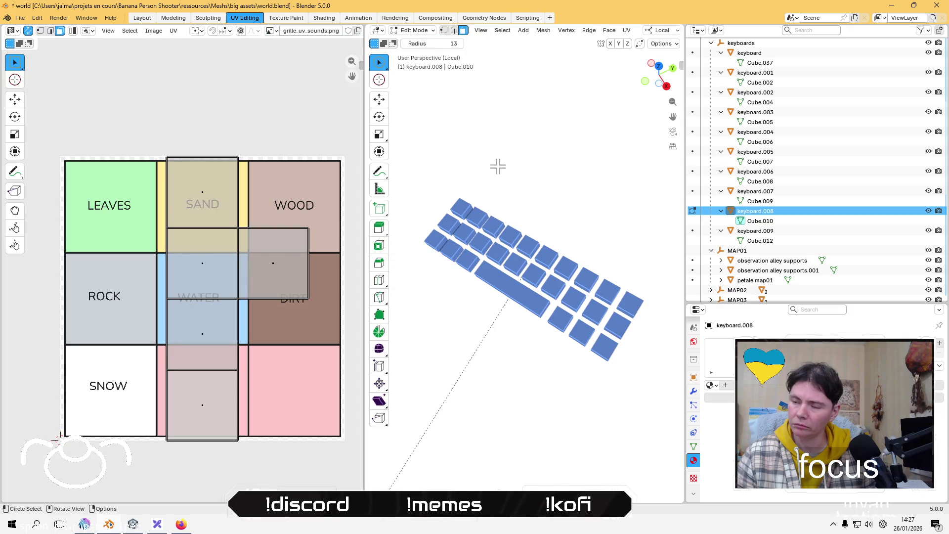
key(Tab)
mouse_move(499, 170)
mouse_down()
mouse_move(555, 209)
mouse_move(547, 239)
mouse_move(445, 277)
mouse_up()
key(Tab)
key(c)
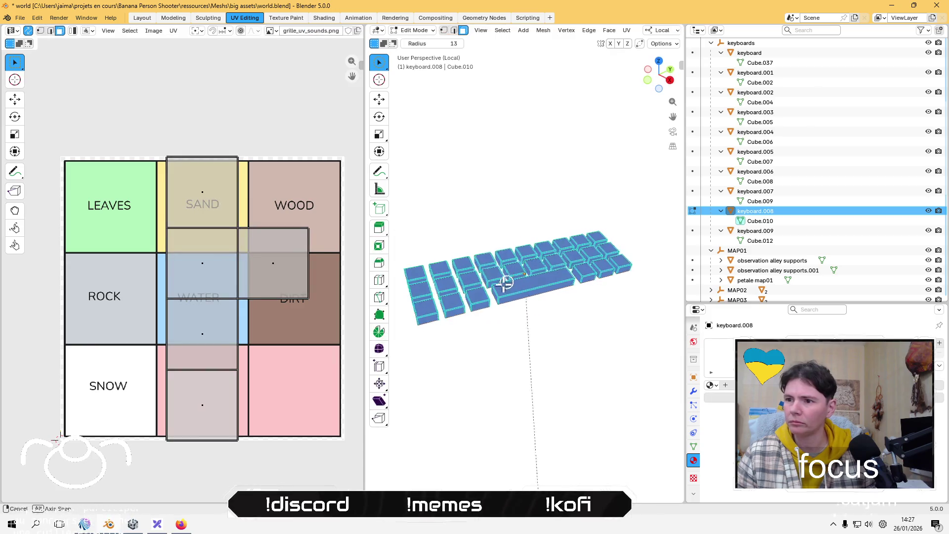
key(a)
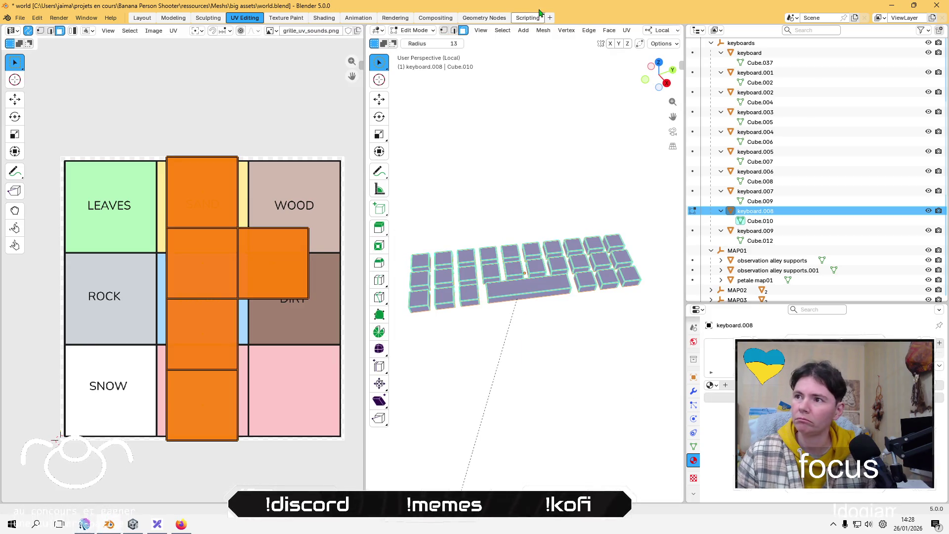
Lightmap-pack keyboard.008's UVs, shrink the block, and place it on the ROCK tile.
click(626, 30)
click(640, 78)
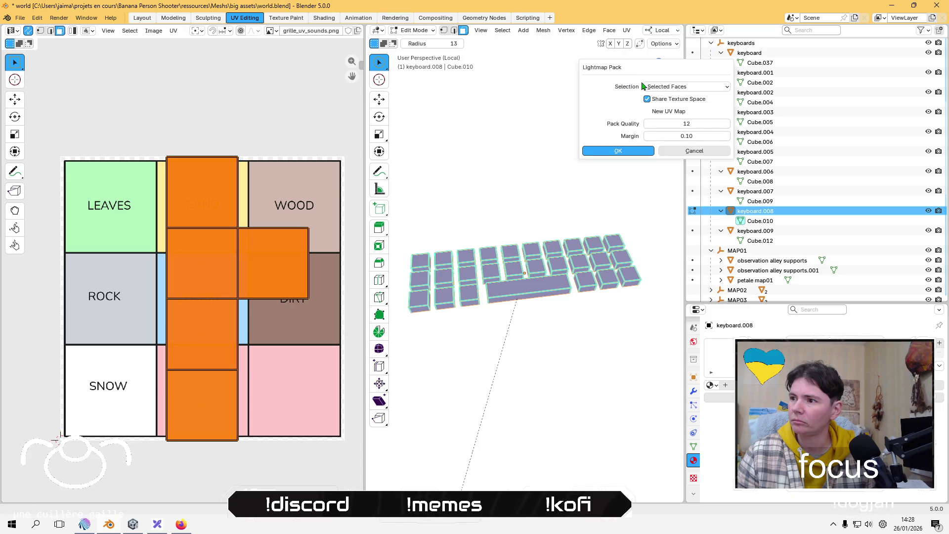
click(640, 150)
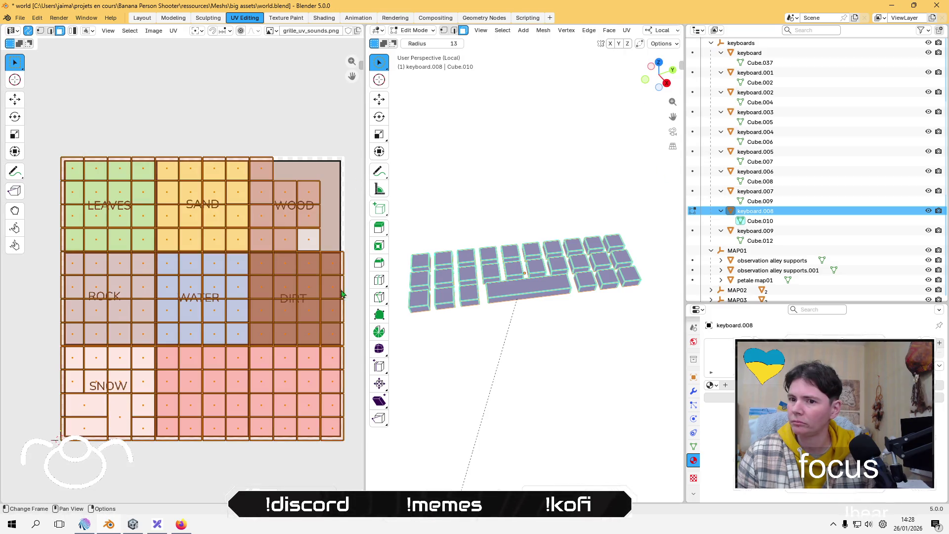
key(s)
click(229, 307)
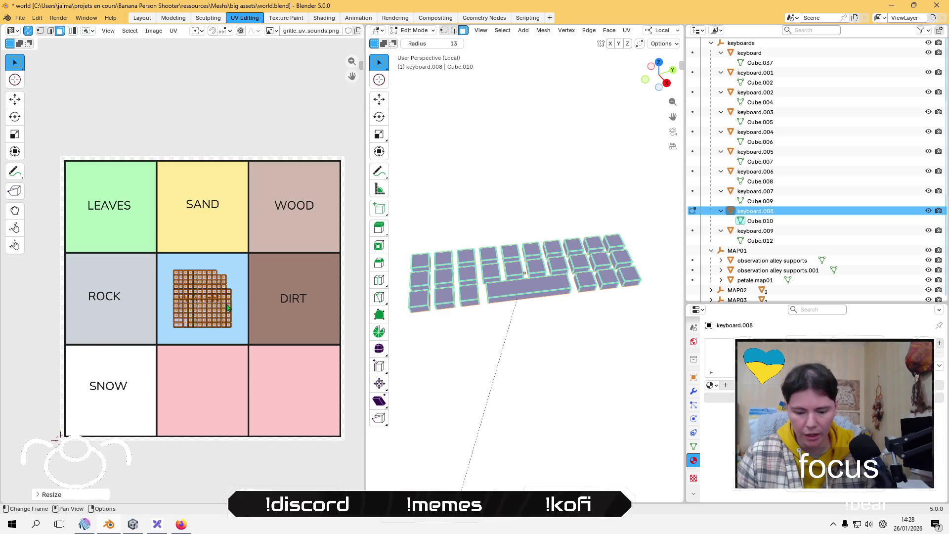
key(g)
click(112, 298)
Return to Object Mode and reselect keyboard.008.
key(Tab)
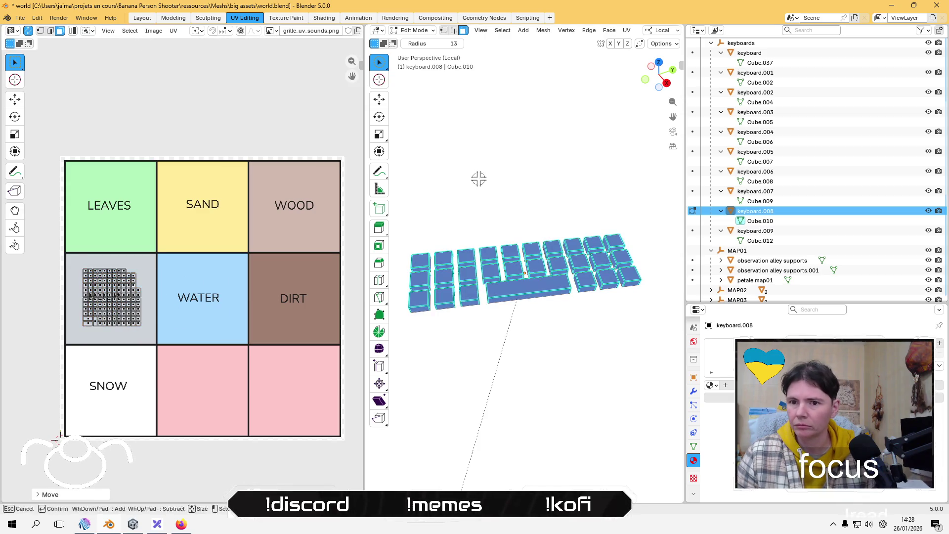
click(529, 195)
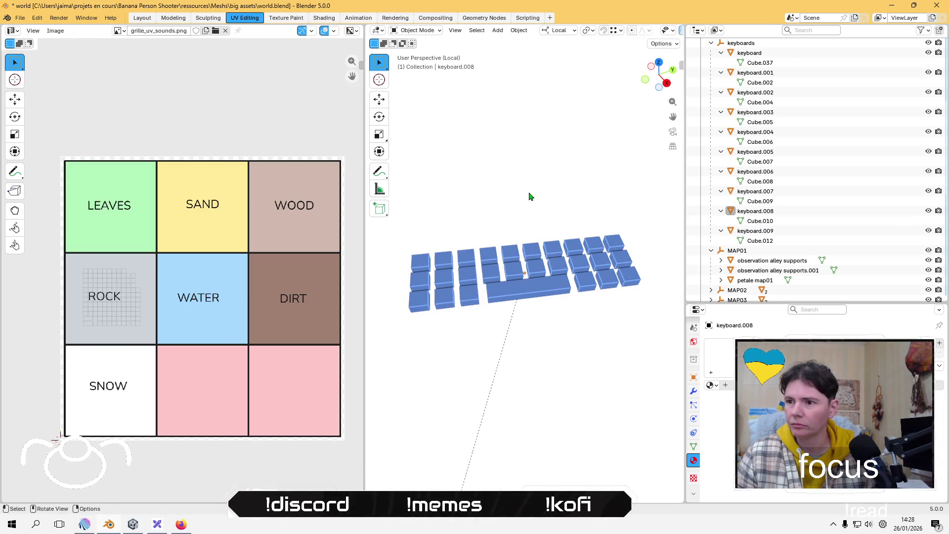
click(758, 213)
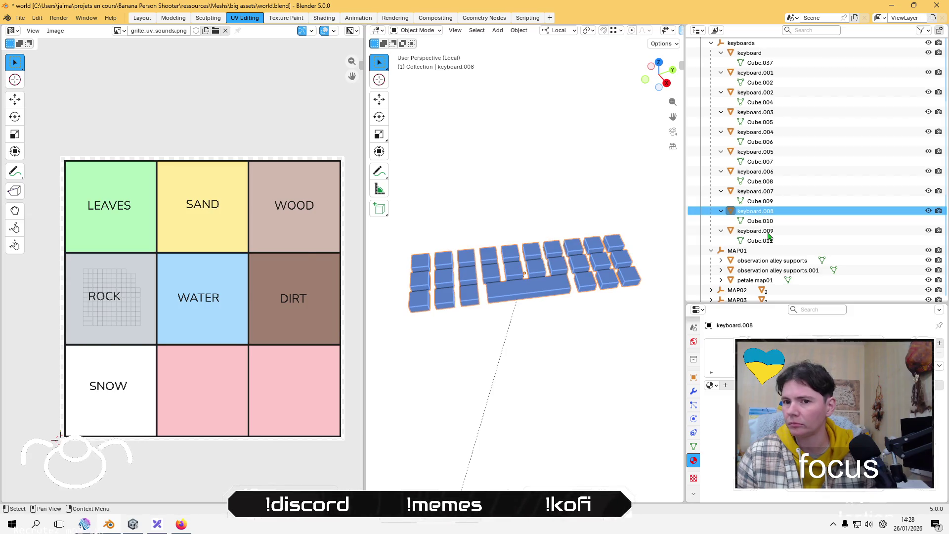
Unwrap keyboard.009 with Follow Active Quads, shrink the UVs, and place them on the ROCK tile.
click(769, 232)
key(Tab)
key(z)
key(a)
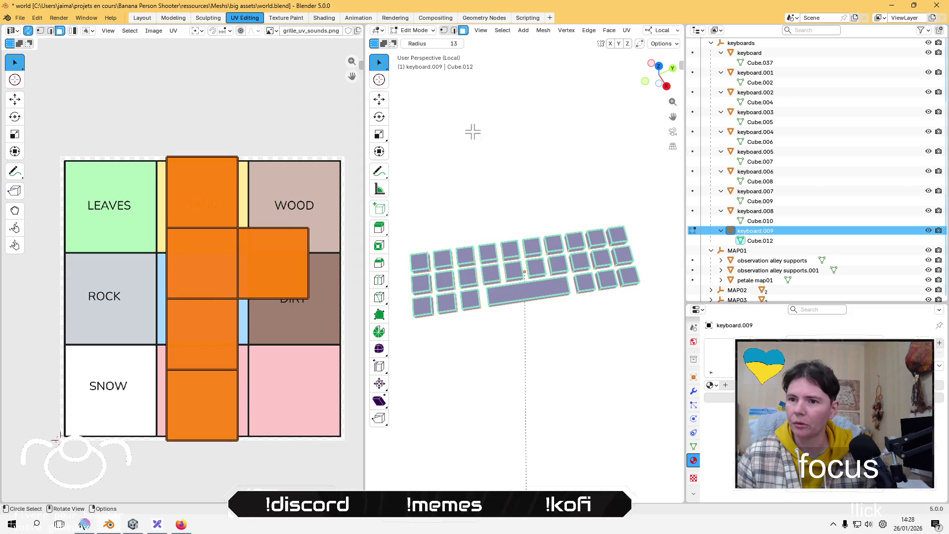
click(626, 30)
click(658, 94)
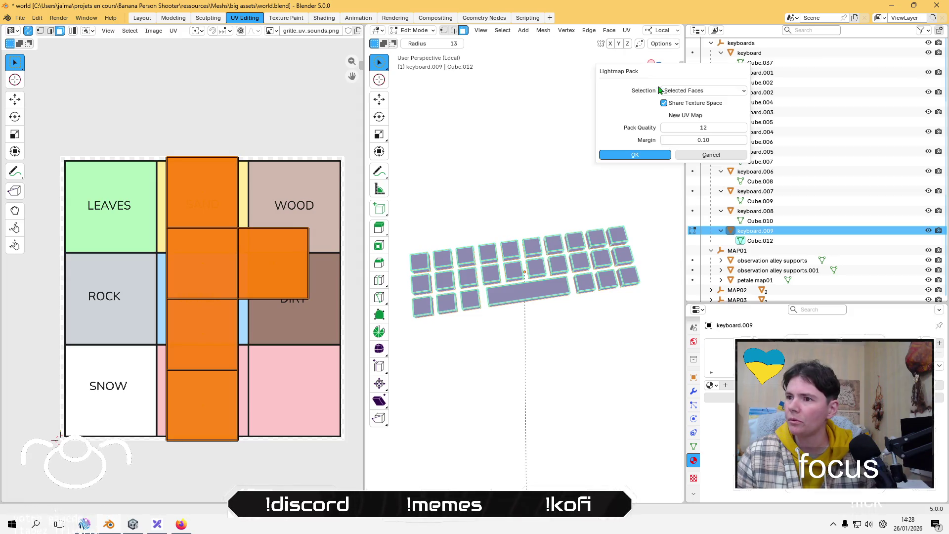
click(637, 154)
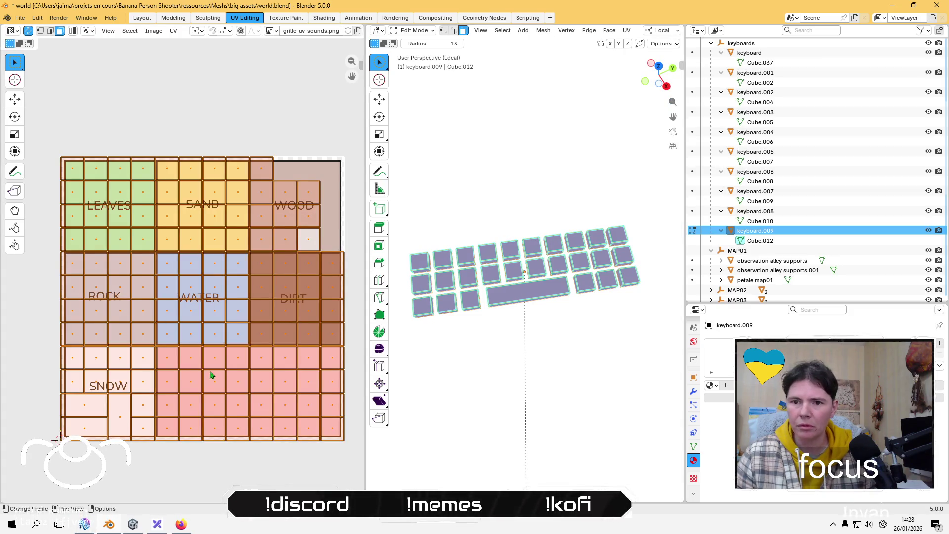
key(s)
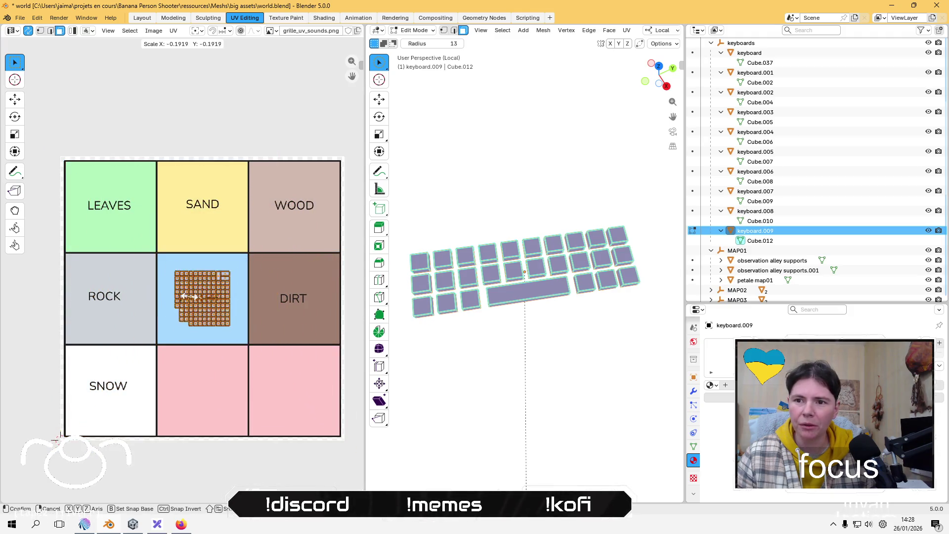
click(193, 300)
key(g)
click(115, 312)
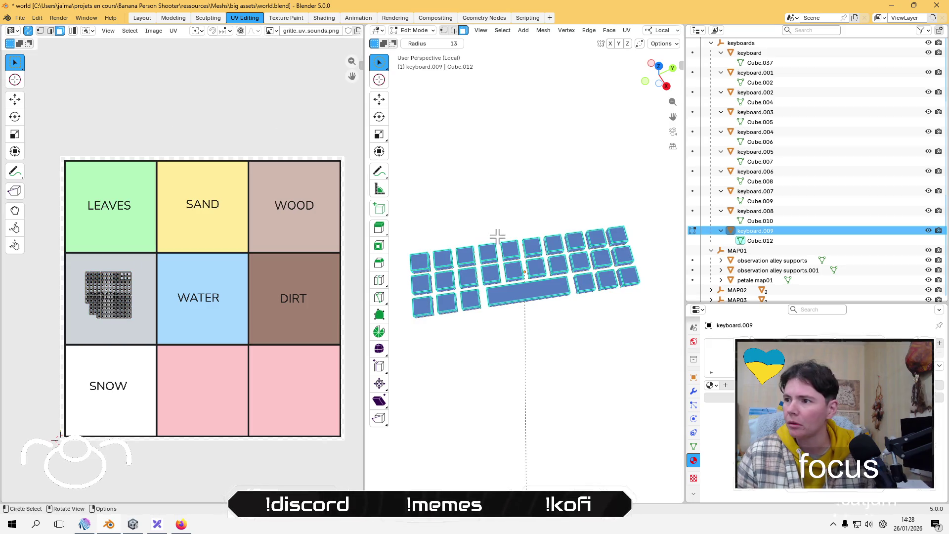
Save the file, then select observation alley supports in MAP01 and switch to Object Mode.
click(757, 251)
scroll(760, 260, down, 4)
key(ctrl+s)
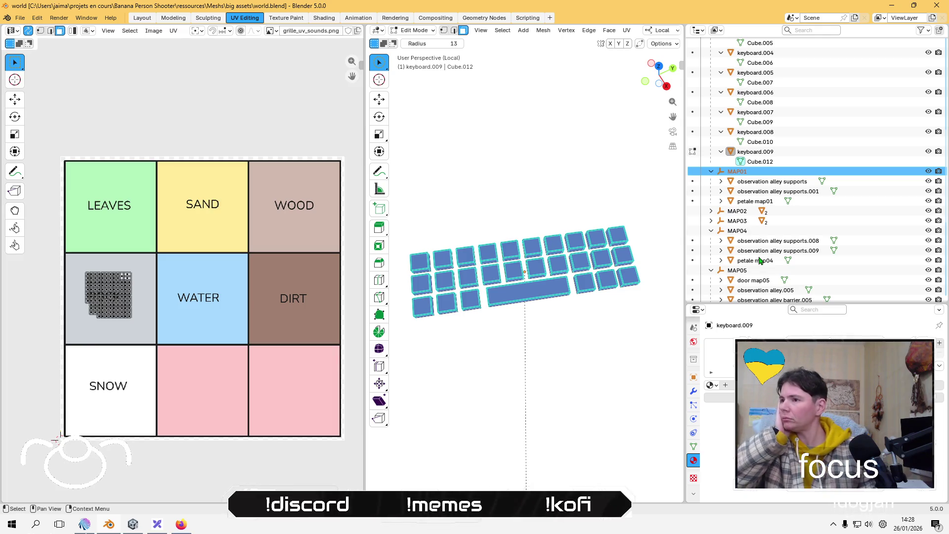
click(786, 183)
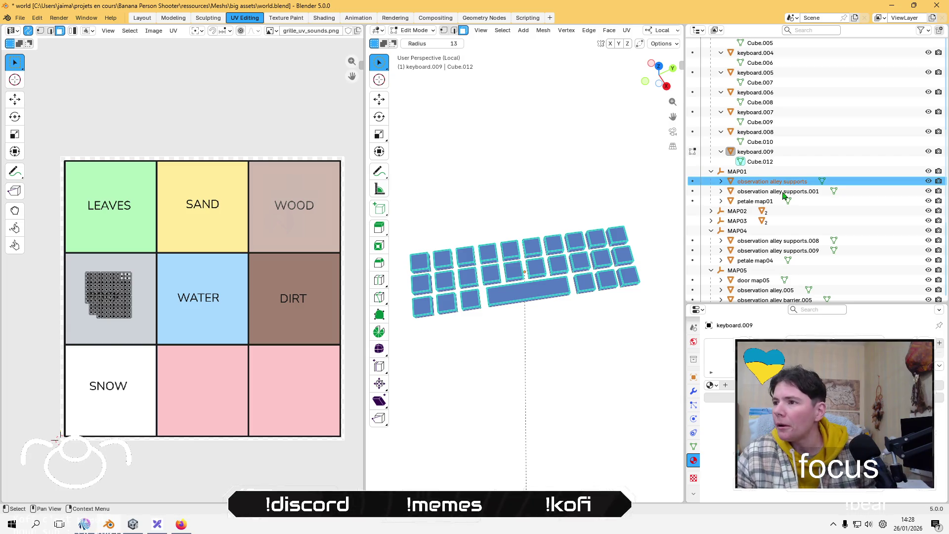
click(429, 31)
click(413, 43)
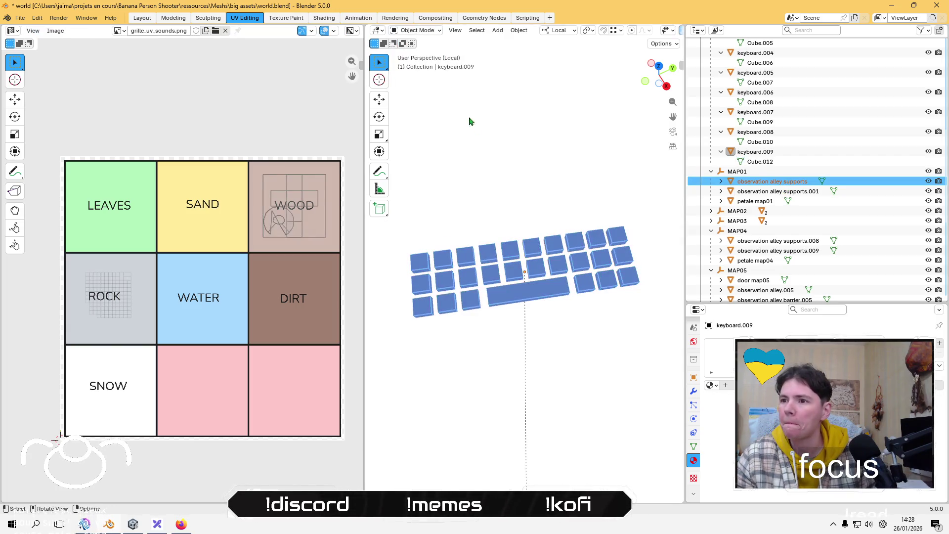
Exit local view, frame keyboard.009 in the viewport, and save world.blend with Ctrl+S.
key(KP_Divide)
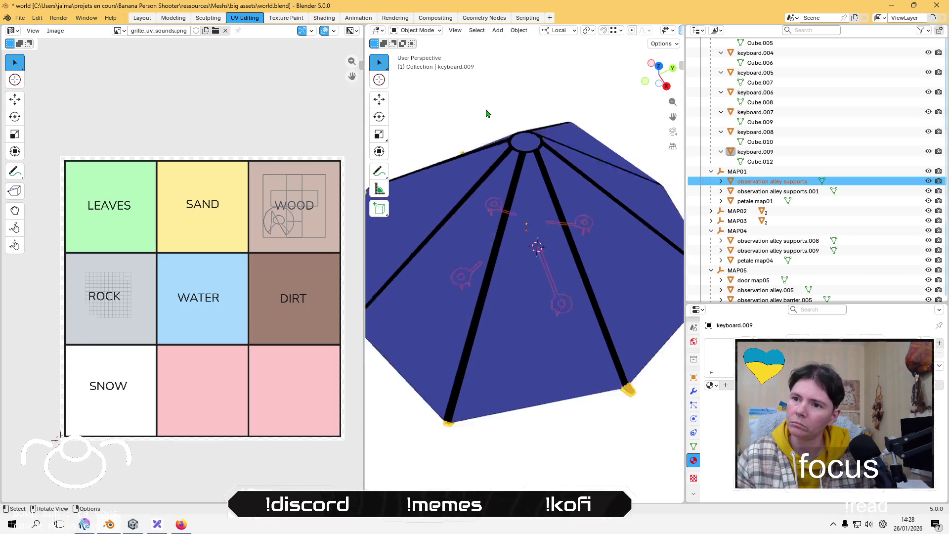
key(a)
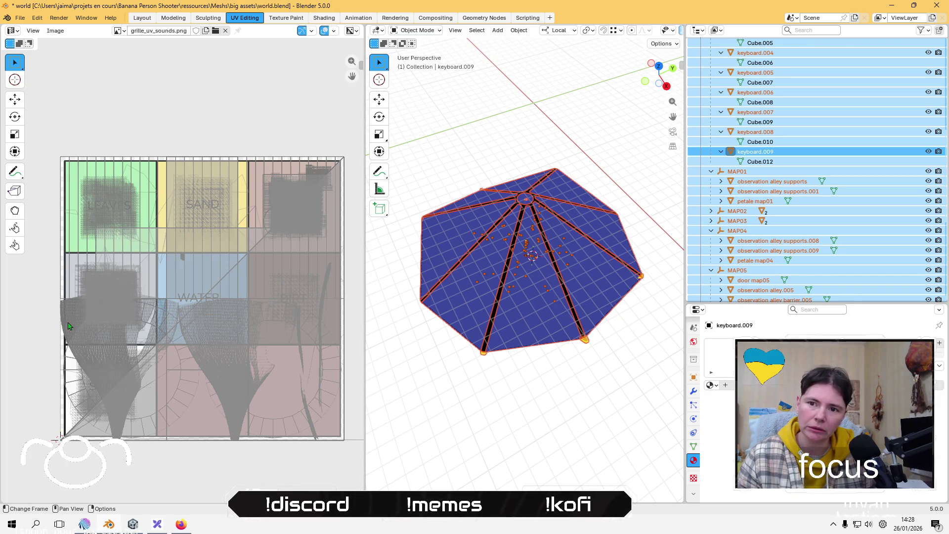
key(Home)
scroll(816, 198, down, 3)
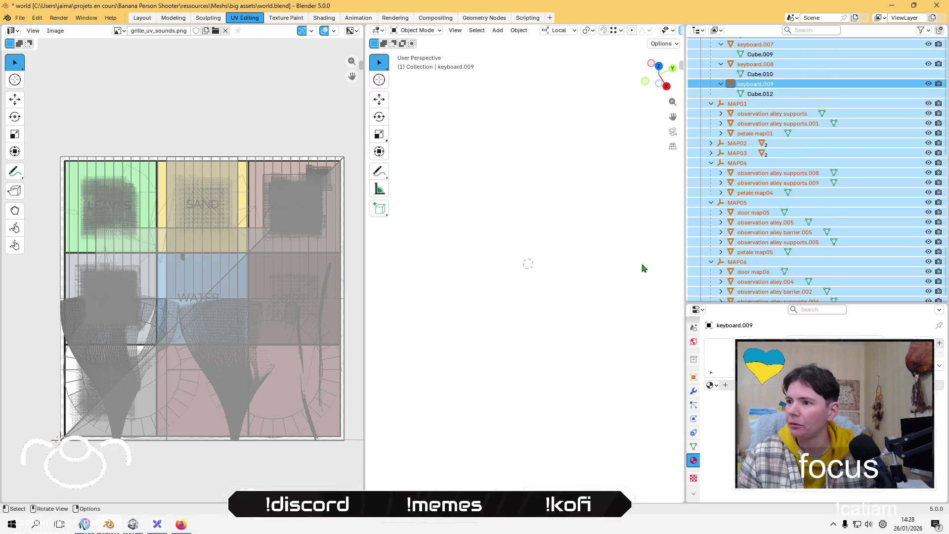
key(KP_Decimal)
key(ctrl+s)
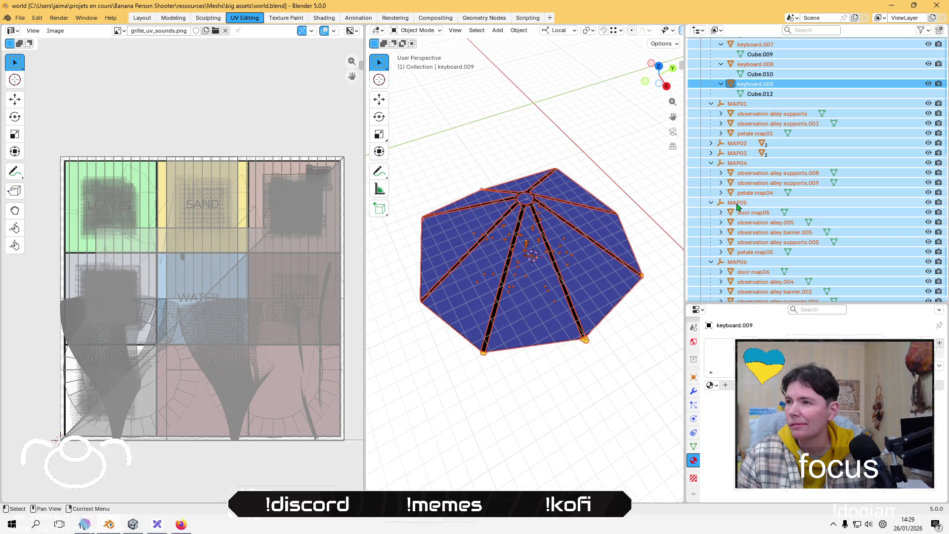
Inspect petale map05, map04, map02 and map03, expanding the MAP02 and MAP03 collections.
click(738, 203)
click(761, 254)
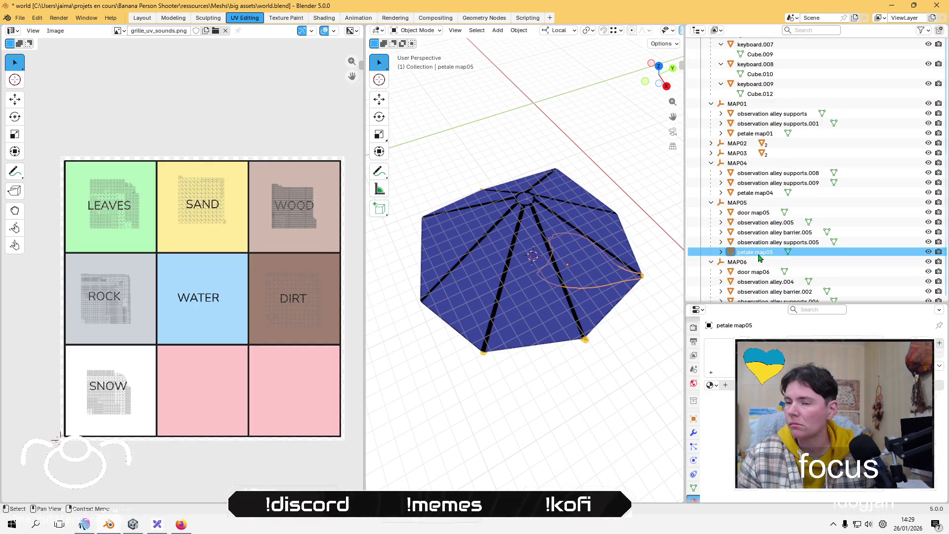
click(768, 194)
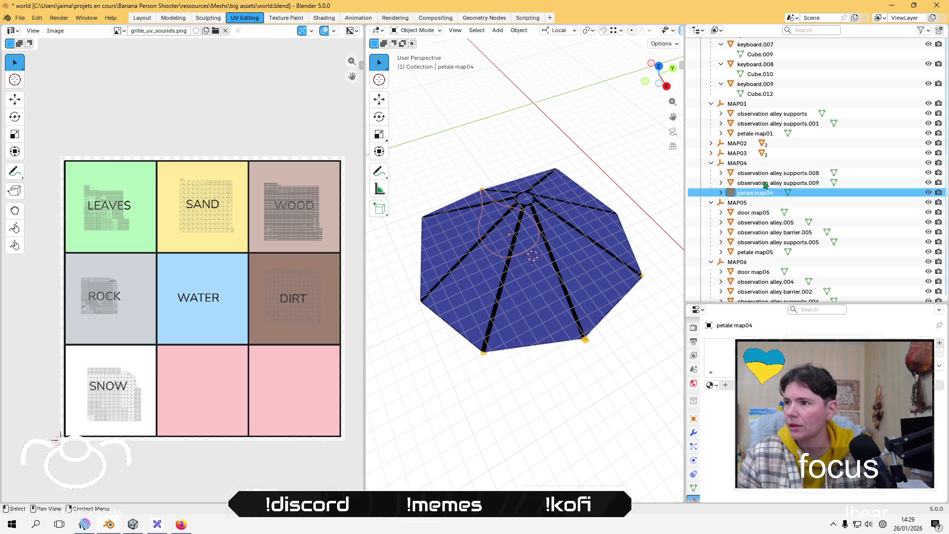
click(711, 143)
click(744, 164)
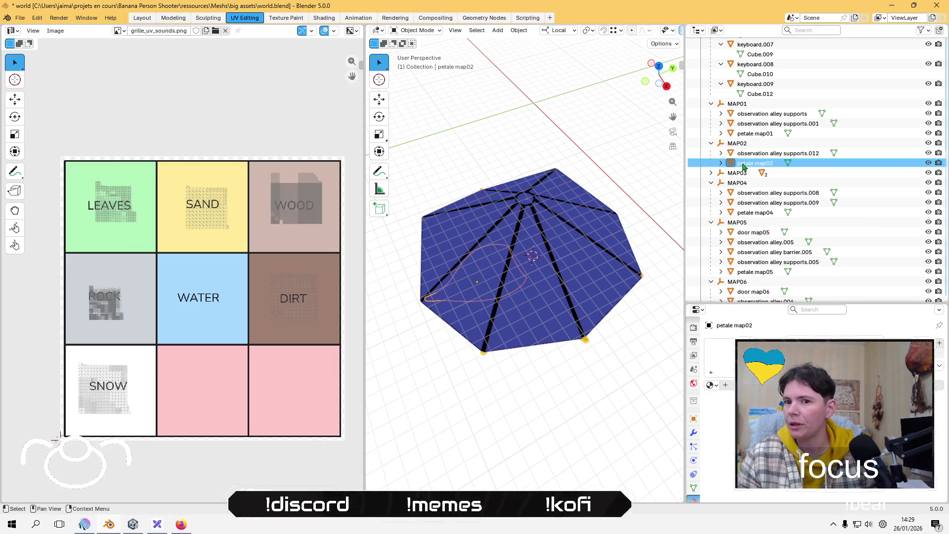
click(711, 174)
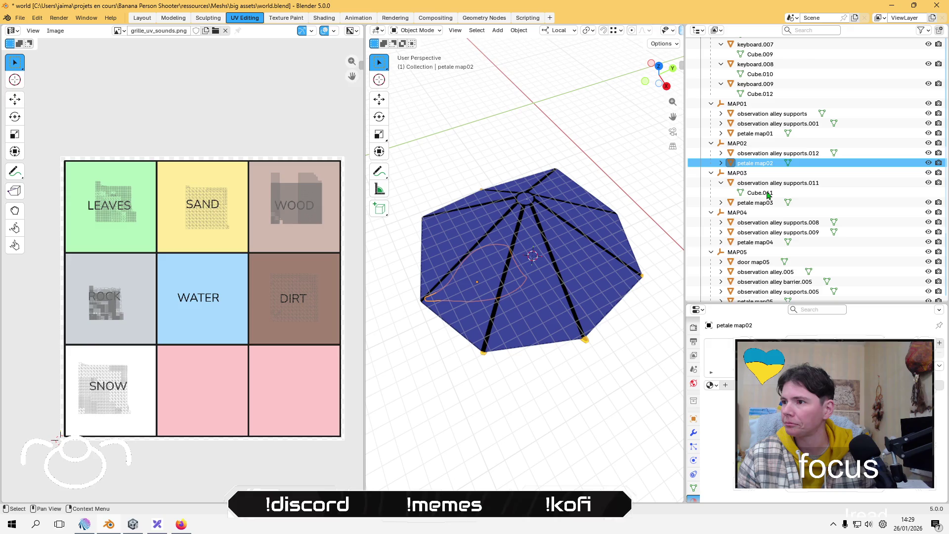
click(763, 202)
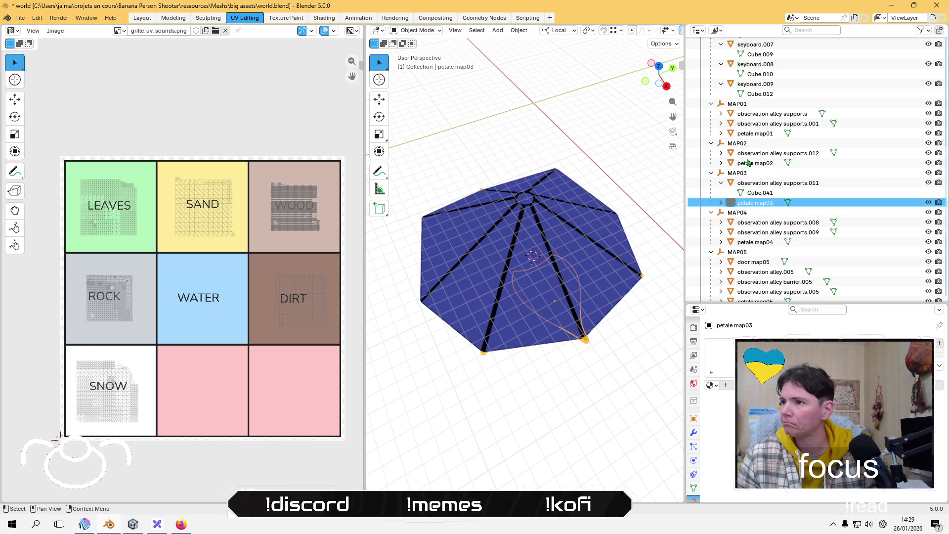
Select all eight petale meshes, petale map01 through petale map08.
click(752, 133)
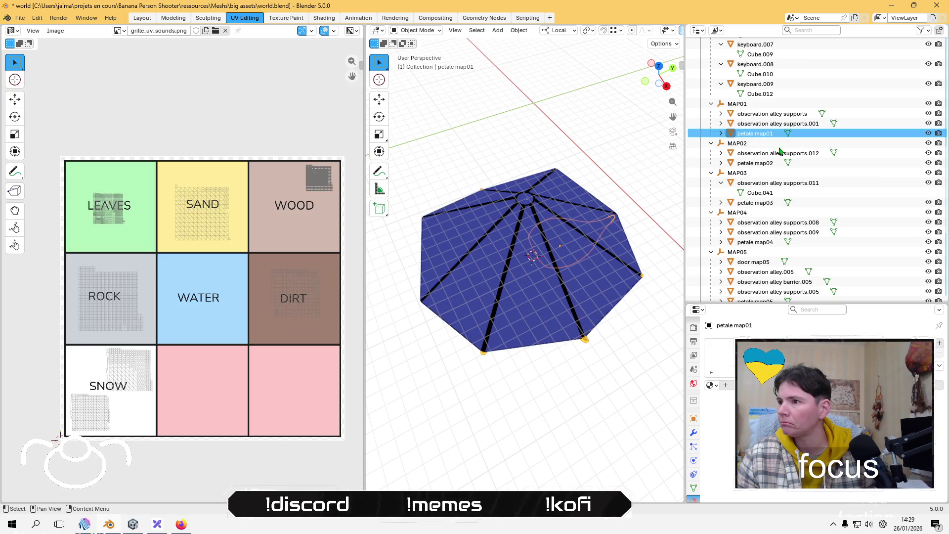
ctrl+click(769, 163)
ctrl+click(759, 203)
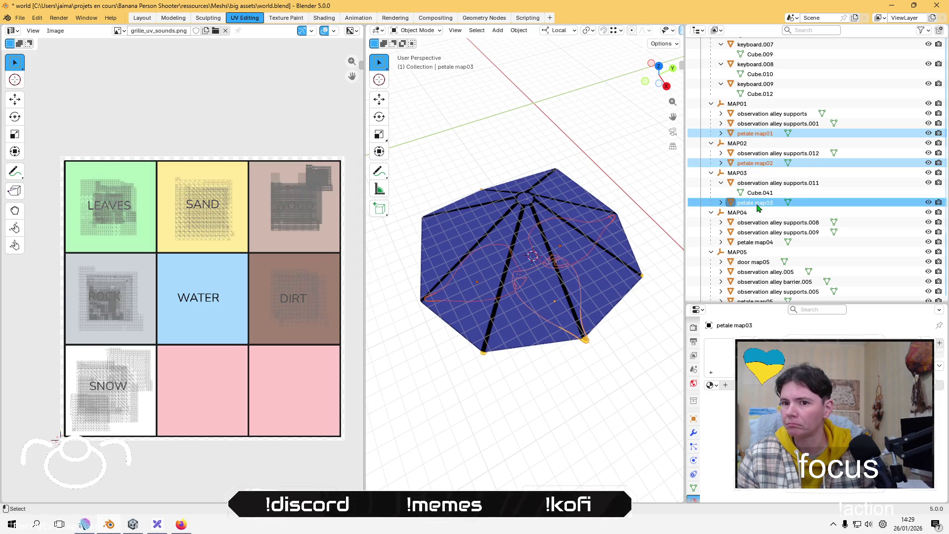
scroll(759, 207, down, 2)
ctrl+click(760, 204)
scroll(760, 206, down, 2)
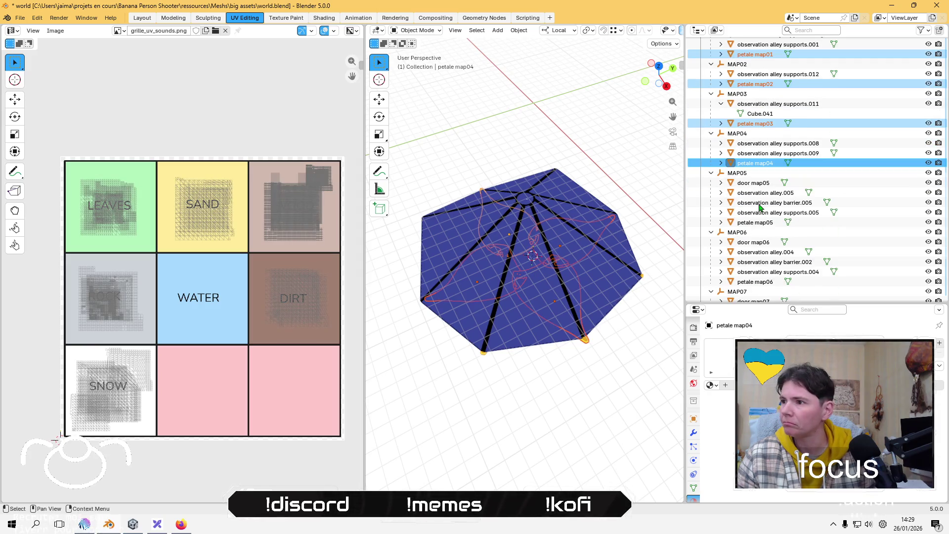
ctrl+click(763, 222)
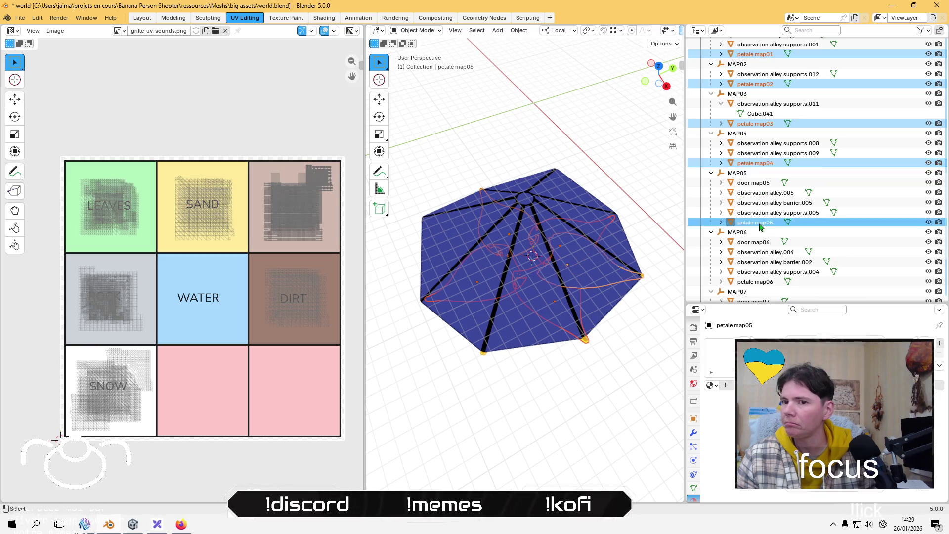
scroll(761, 225, down, 3)
ctrl+click(756, 223)
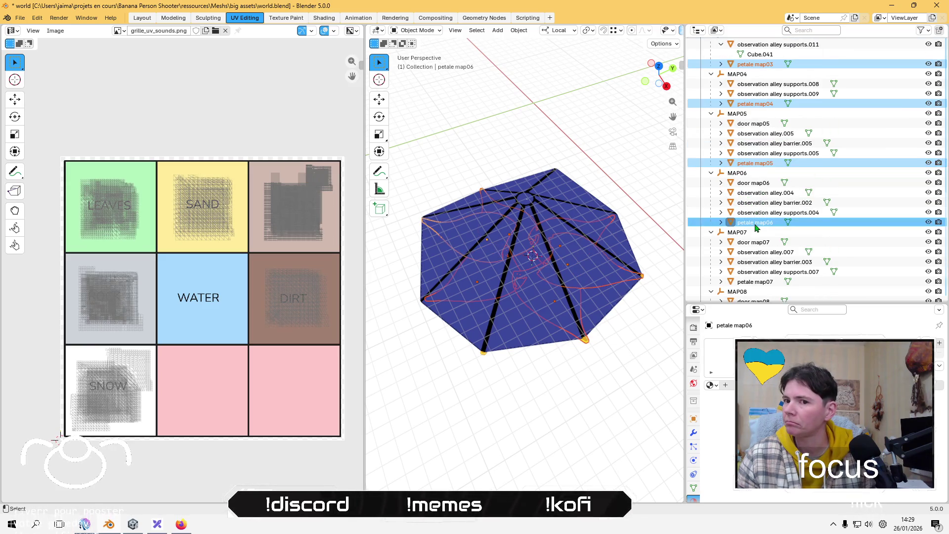
scroll(757, 228, down, 3)
ctrl+click(757, 233)
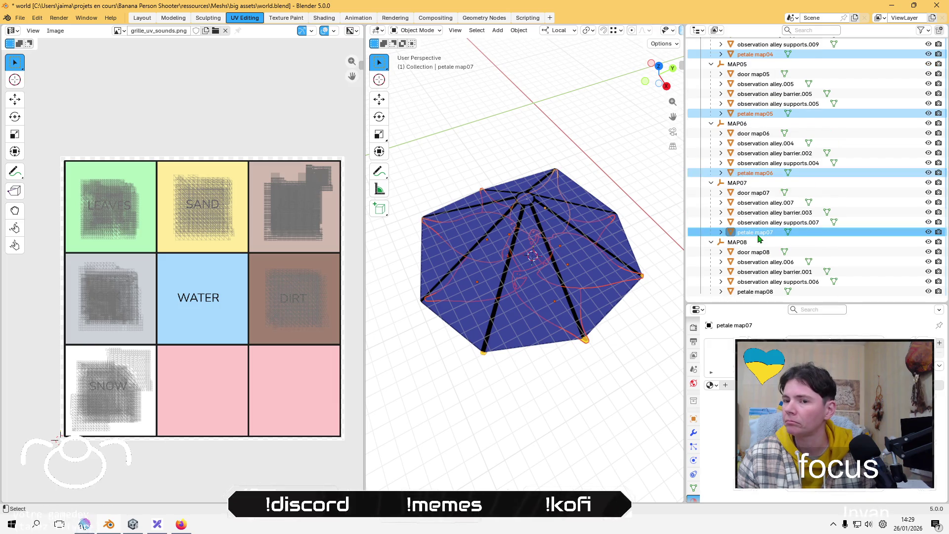
ctrl+click(766, 292)
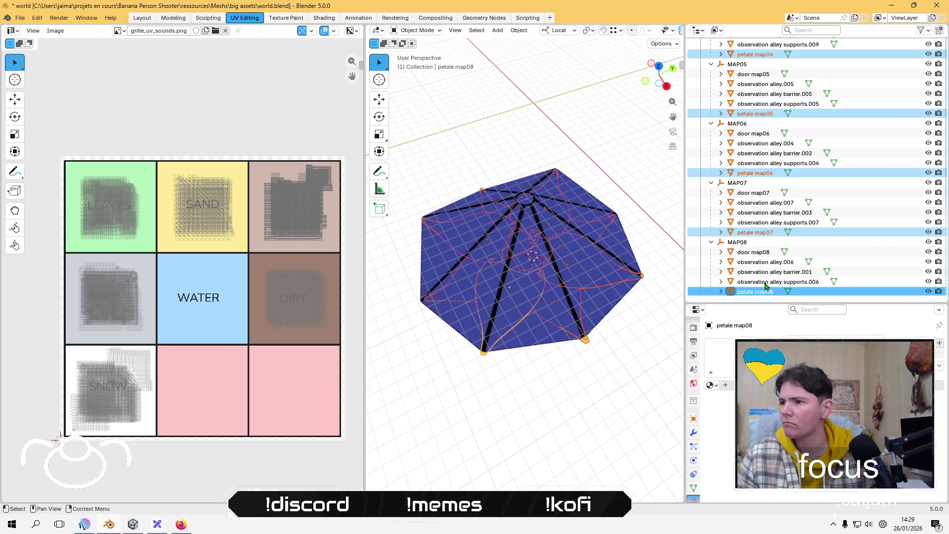
Add the door, alley, barrier and supports objects of MAP08 and MAP07 to the selection.
ctrl+click(760, 253)
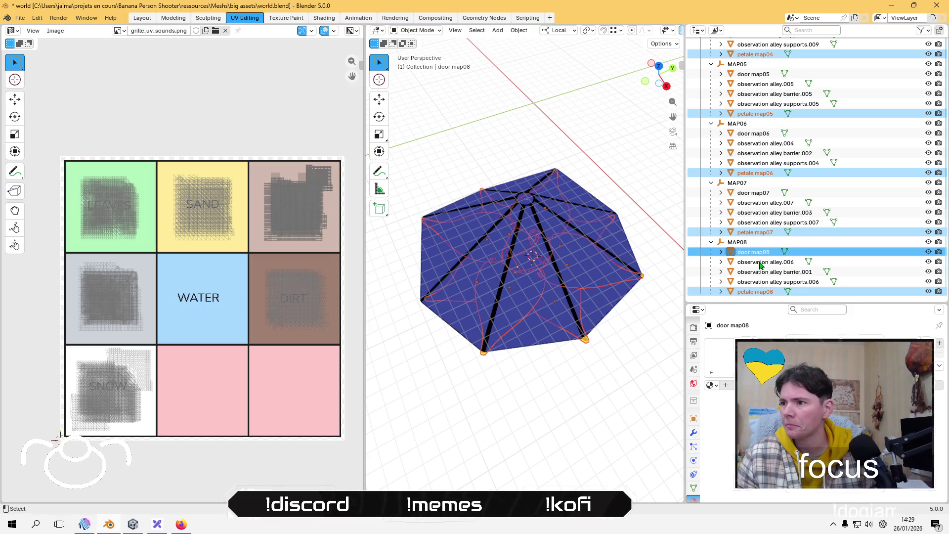
ctrl+click(761, 262)
ctrl+click(761, 272)
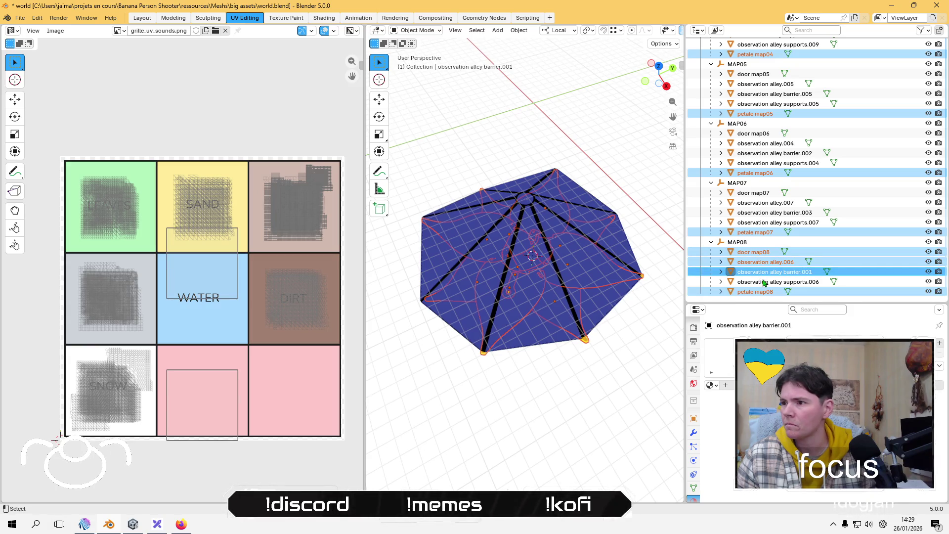
ctrl+click(769, 282)
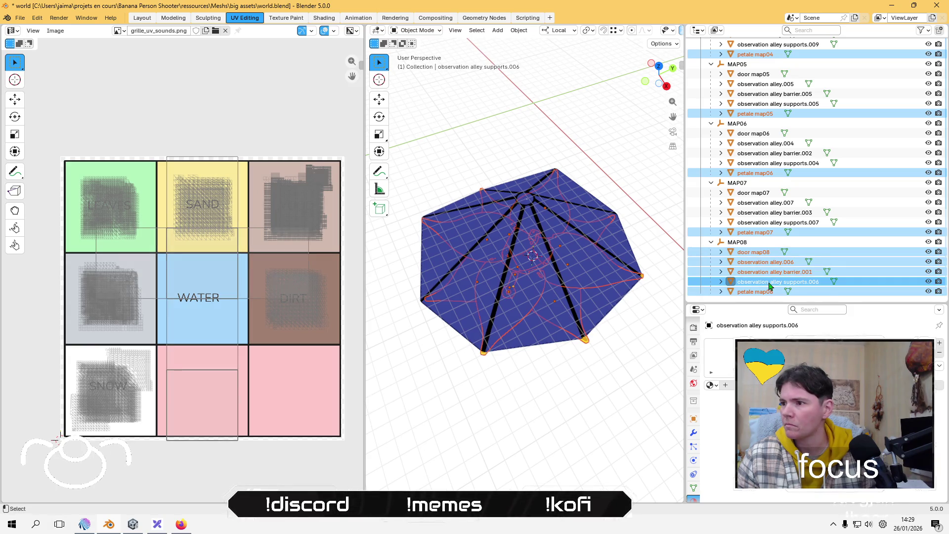
ctrl+click(761, 233)
ctrl+click(766, 222)
ctrl+click(766, 213)
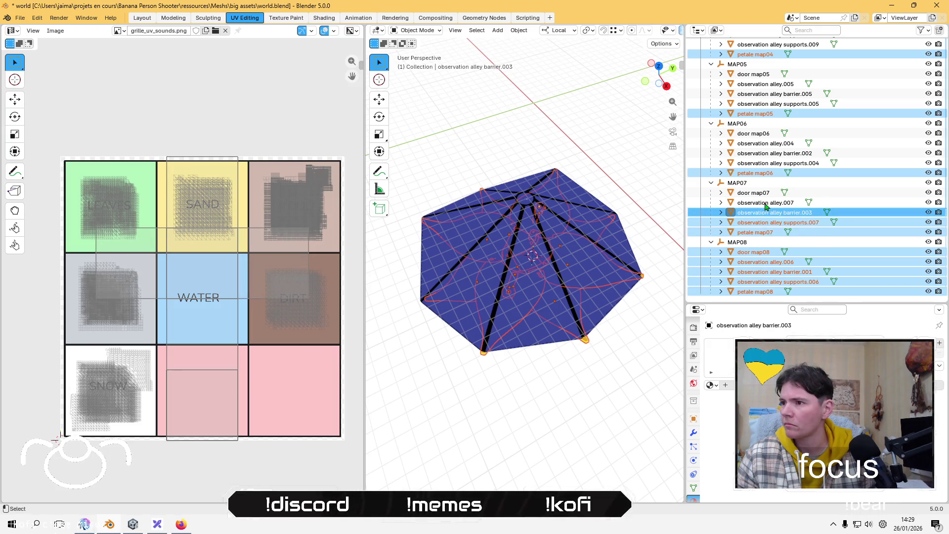
ctrl+click(766, 202)
ctrl+click(766, 194)
Add the door, alley, barrier and supports objects of MAP06 and MAP05 to the selection.
ctrl+click(771, 163)
ctrl+click(770, 153)
ctrl+click(769, 144)
ctrl+click(769, 136)
scroll(768, 139, up, 3)
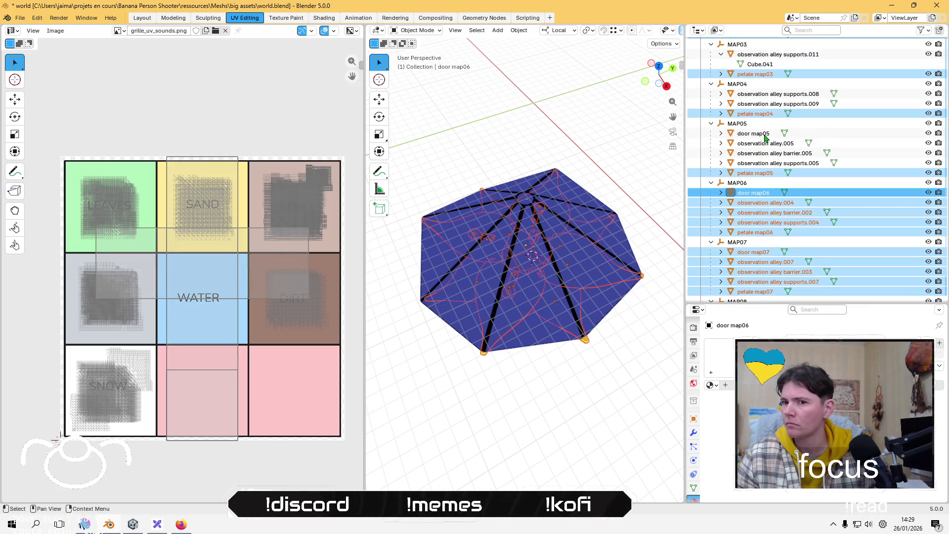
ctrl+click(765, 163)
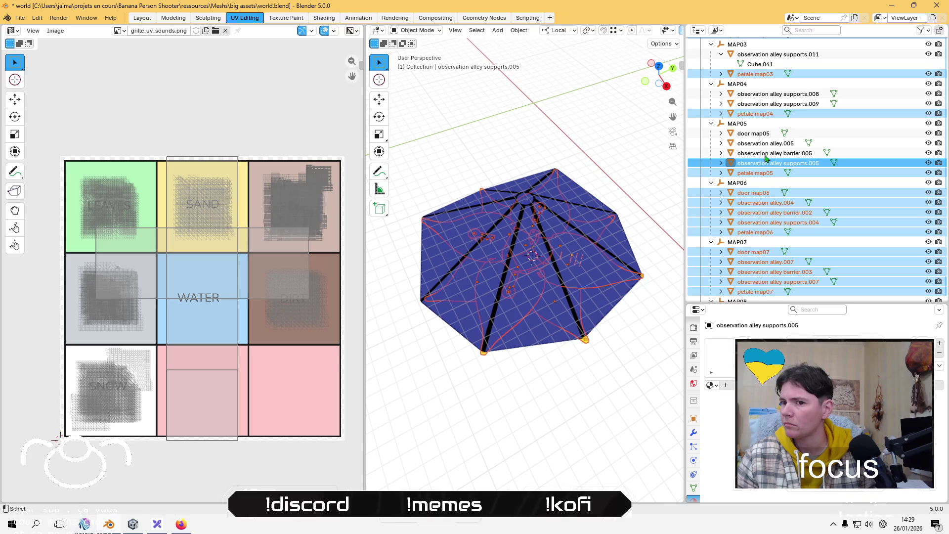
ctrl+click(765, 153)
ctrl+click(768, 143)
ctrl+click(760, 135)
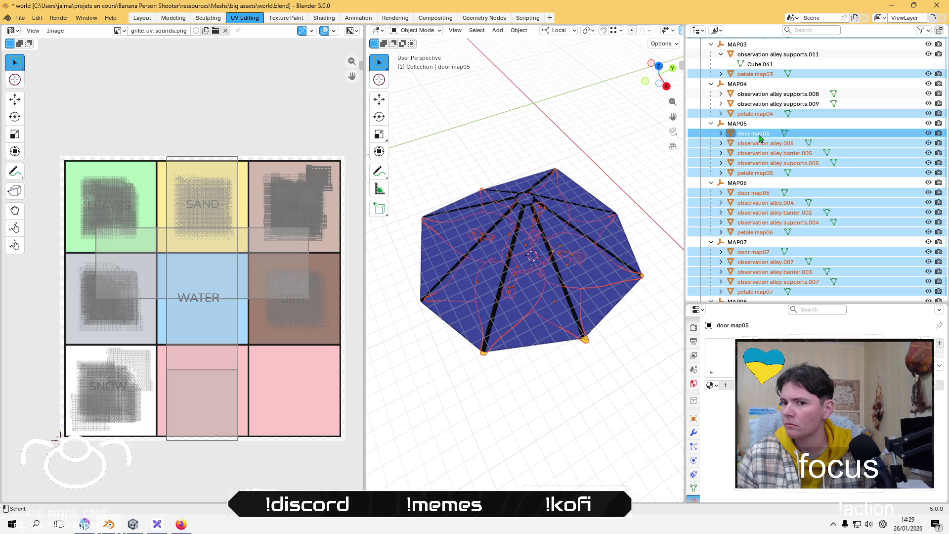
scroll(761, 148, up, 12)
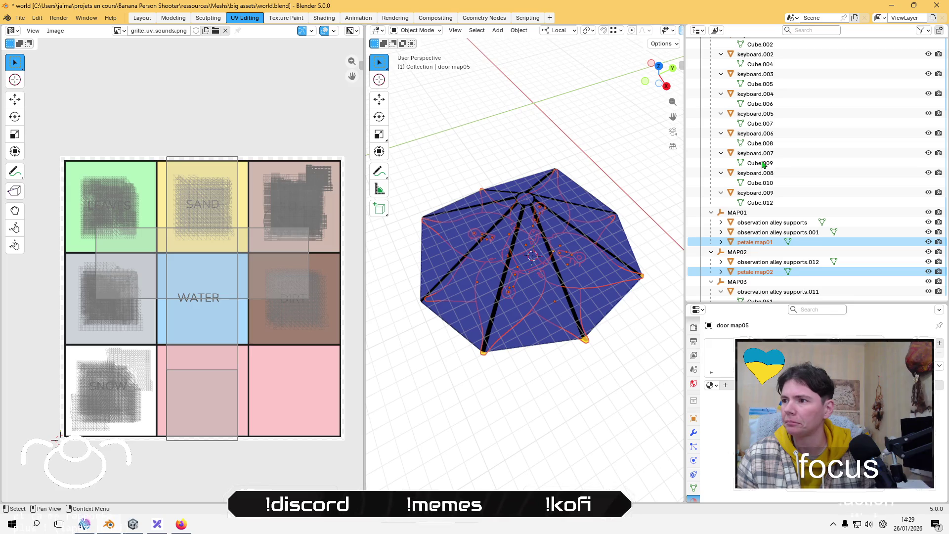
scroll(763, 163, up, 11)
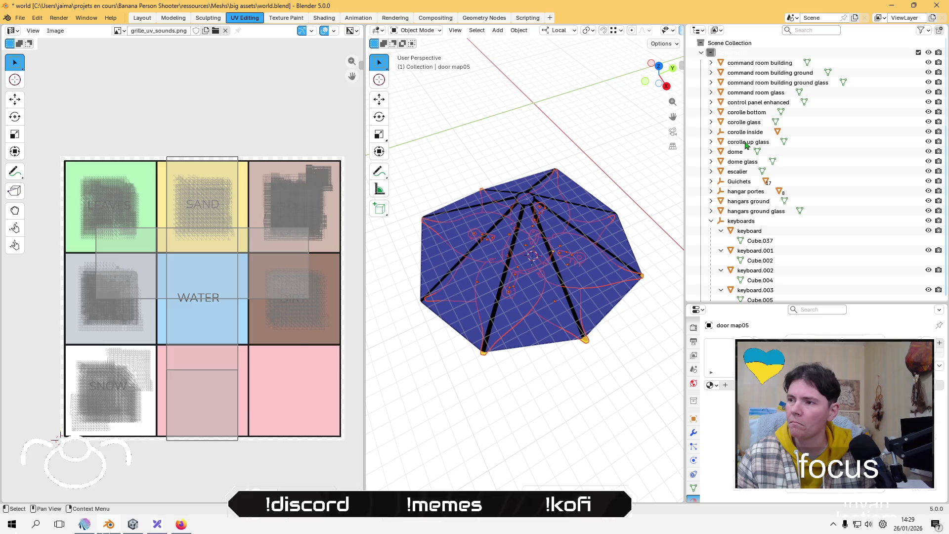
Select the corolle up glass object, enter Edit Mode, and select all its faces.
click(747, 143)
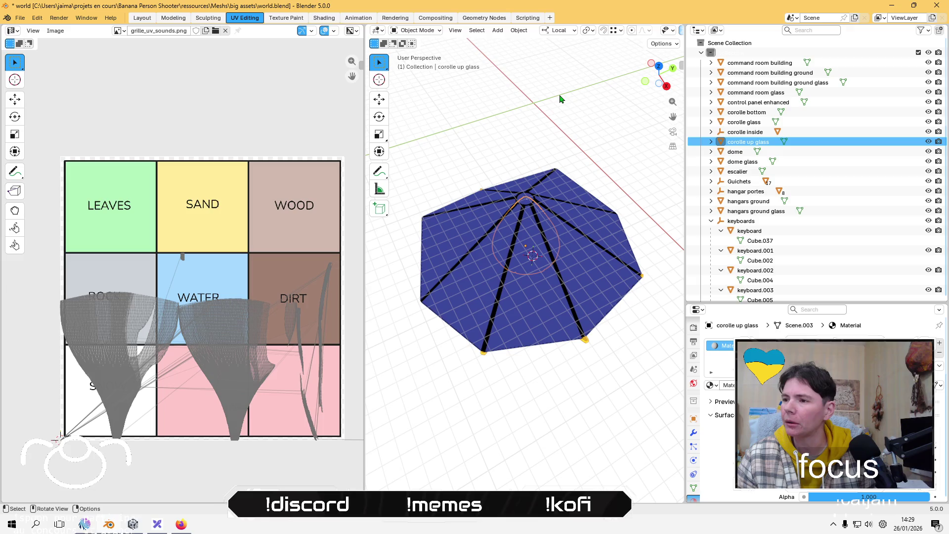
drag(560, 99, 554, 184)
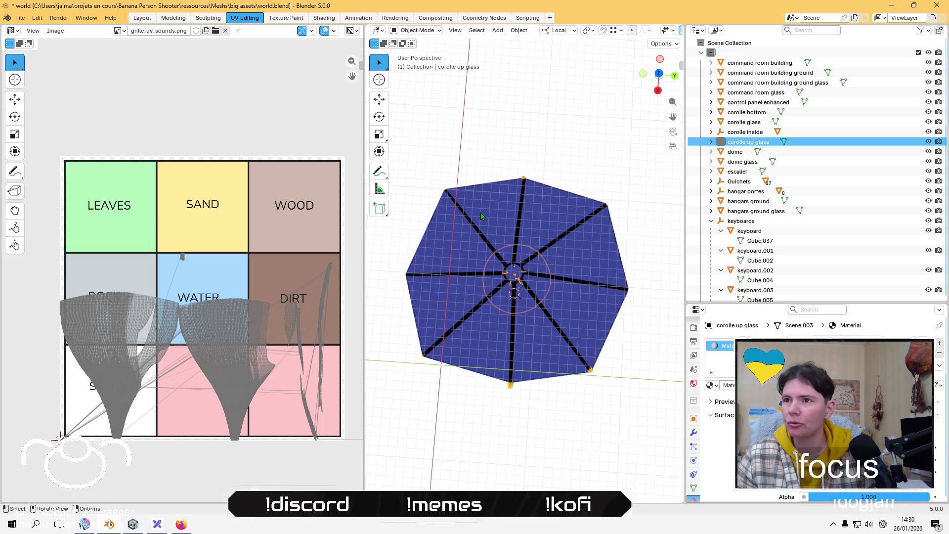
key(Tab)
key(c)
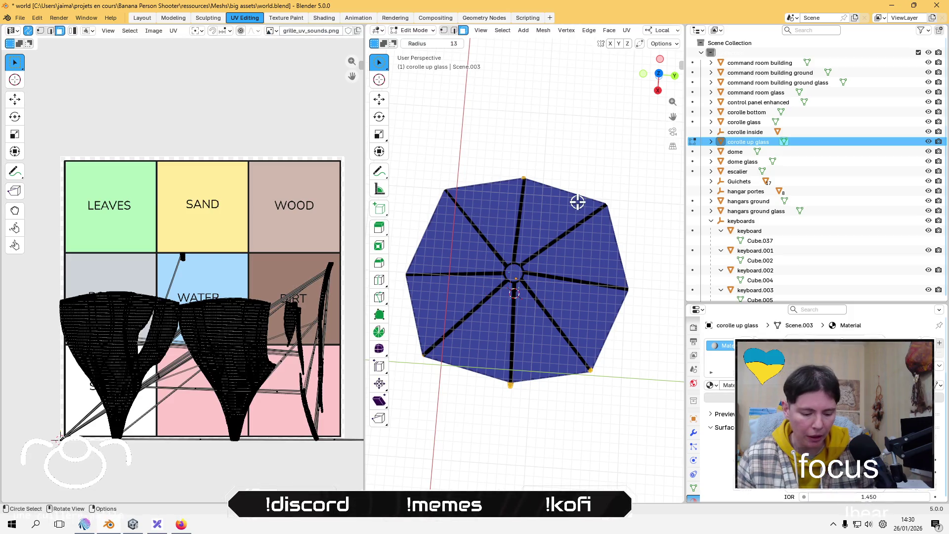
key(a)
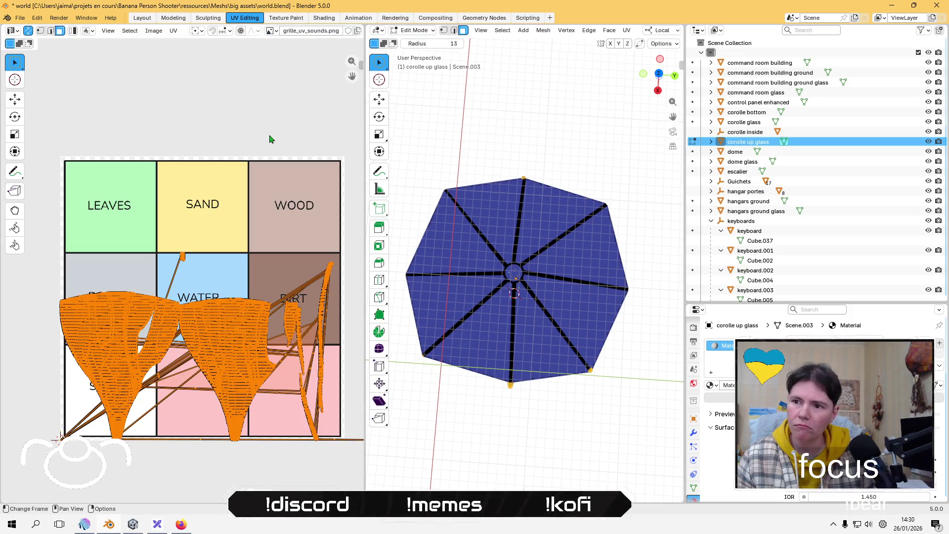
Lightmap-pack the glass UVs, shrink the island, and place it in the ROCK cell.
click(173, 30)
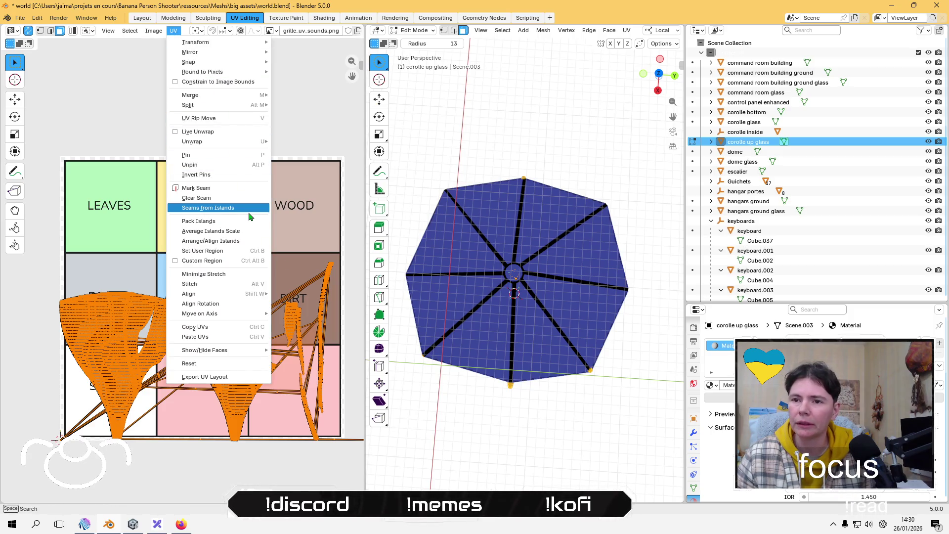
click(174, 31)
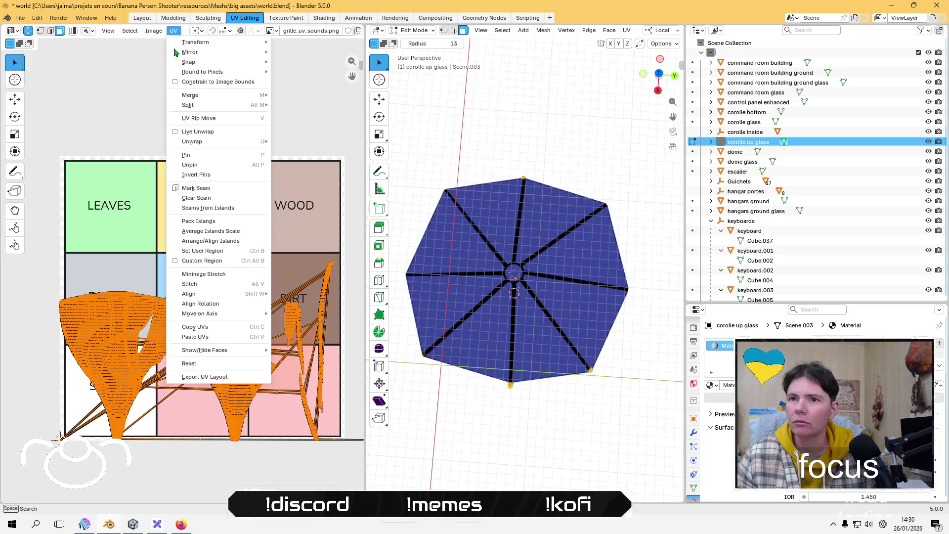
mouse_move(236, 147)
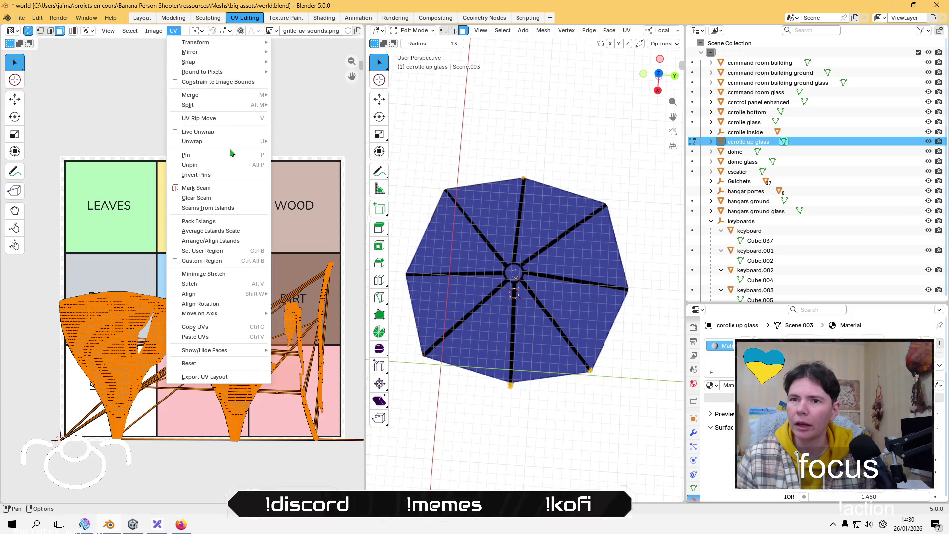
click(315, 184)
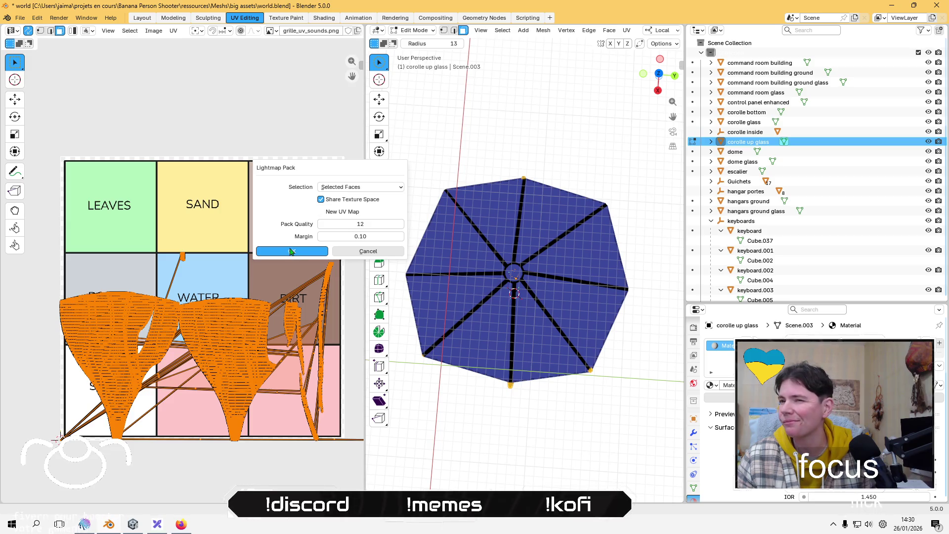
click(291, 252)
key(s)
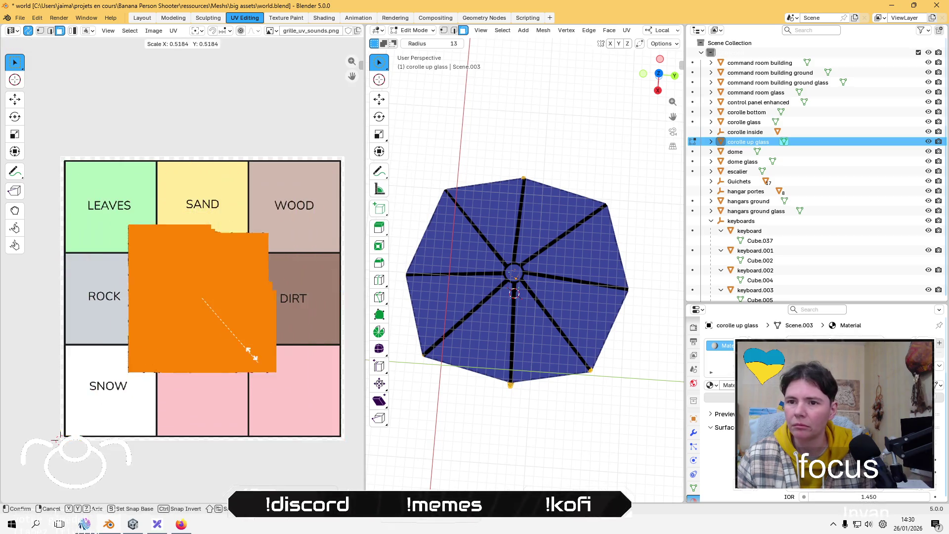
click(228, 317)
key(g)
click(133, 313)
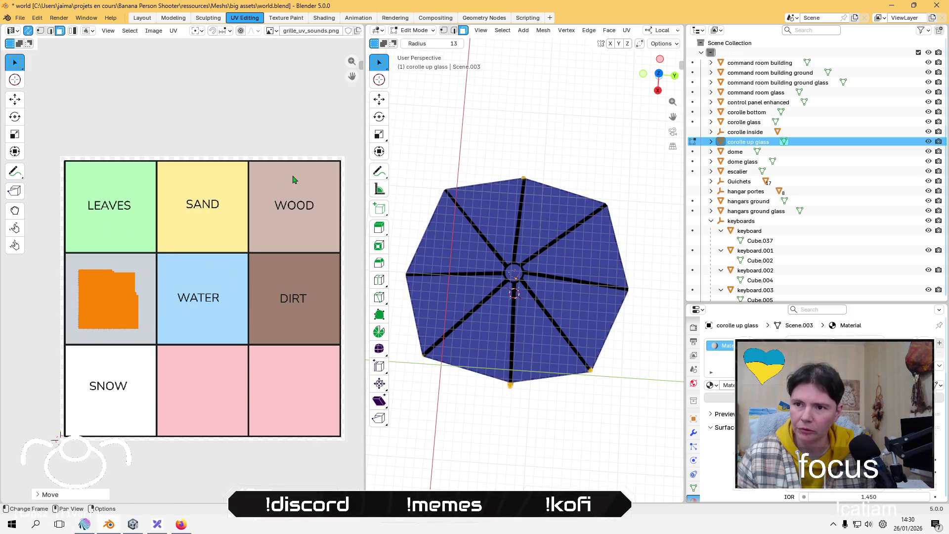
click(289, 124)
scroll(785, 232, down, 15)
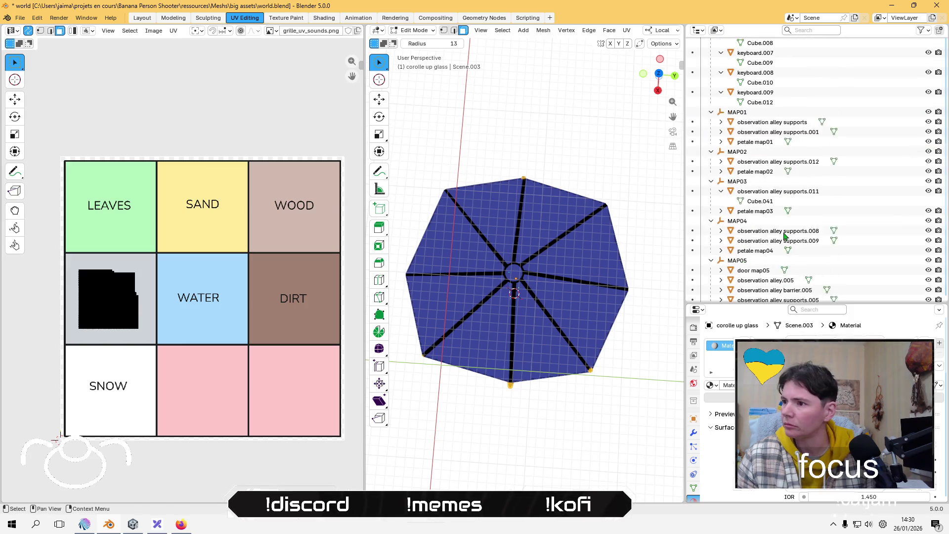
After checking door map08 and alley rows, exit Edit Mode and select observation alley supports.006.
scroll(785, 236, down, 10)
click(761, 253)
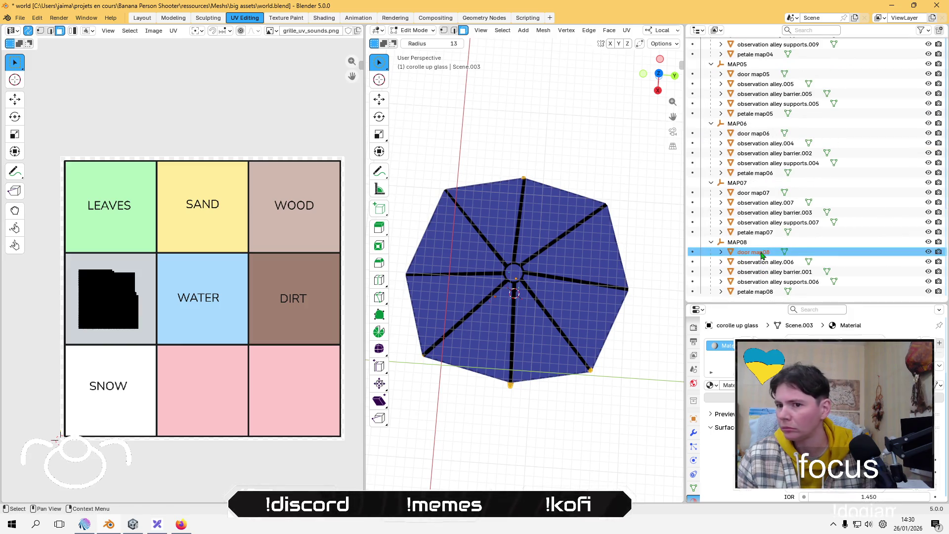
click(771, 262)
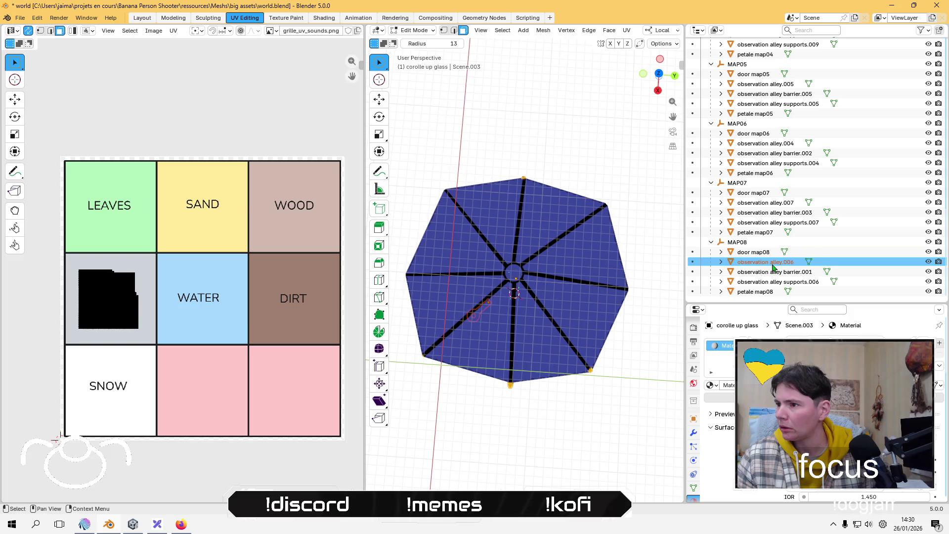
click(769, 273)
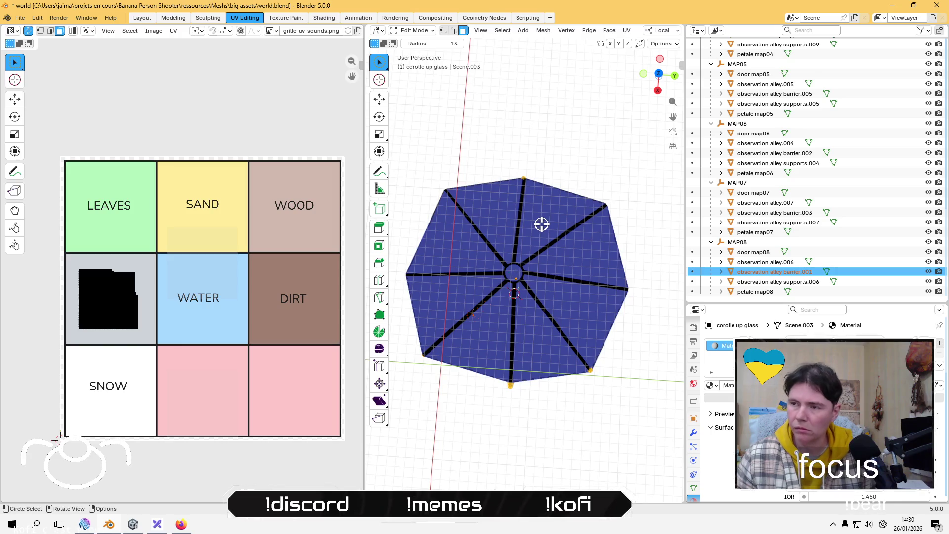
key(KP_Divide)
key(KP_Divide)
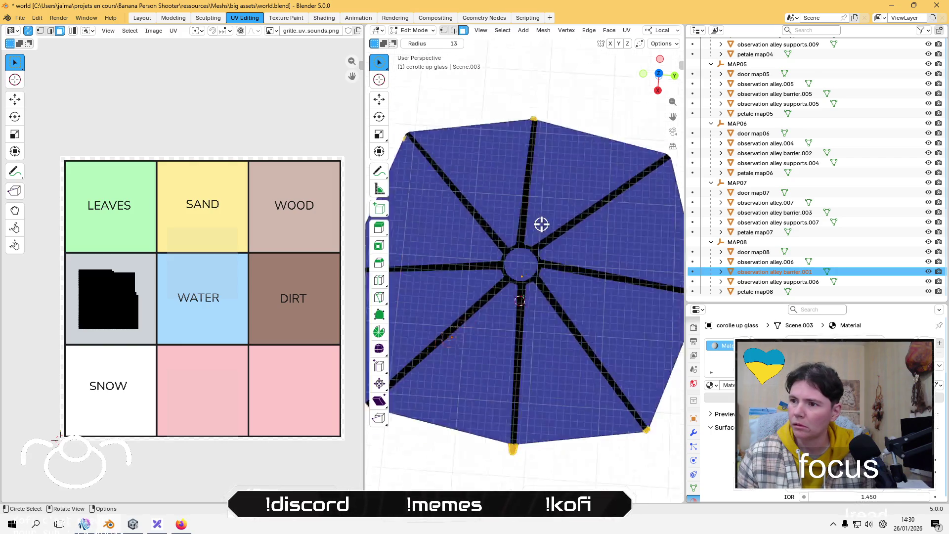
key(KP_Divide)
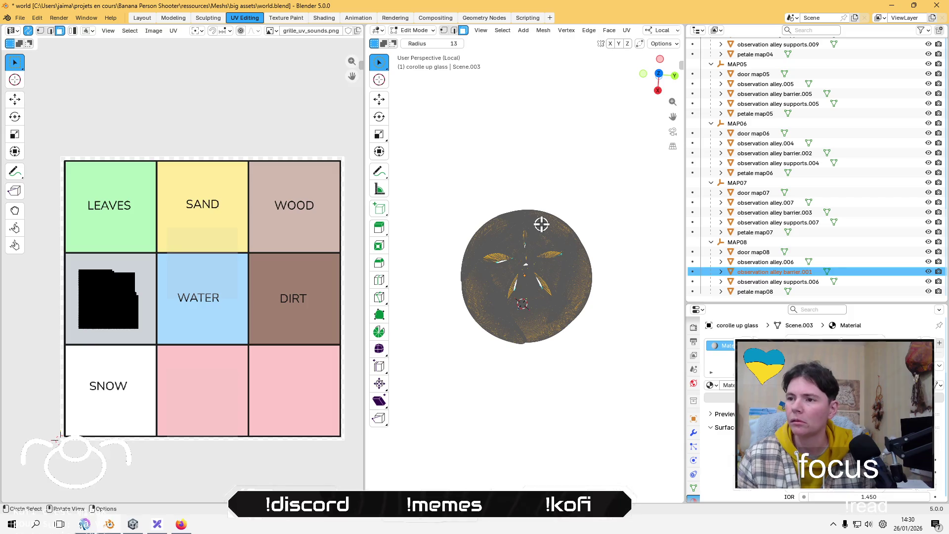
key(KP_Divide)
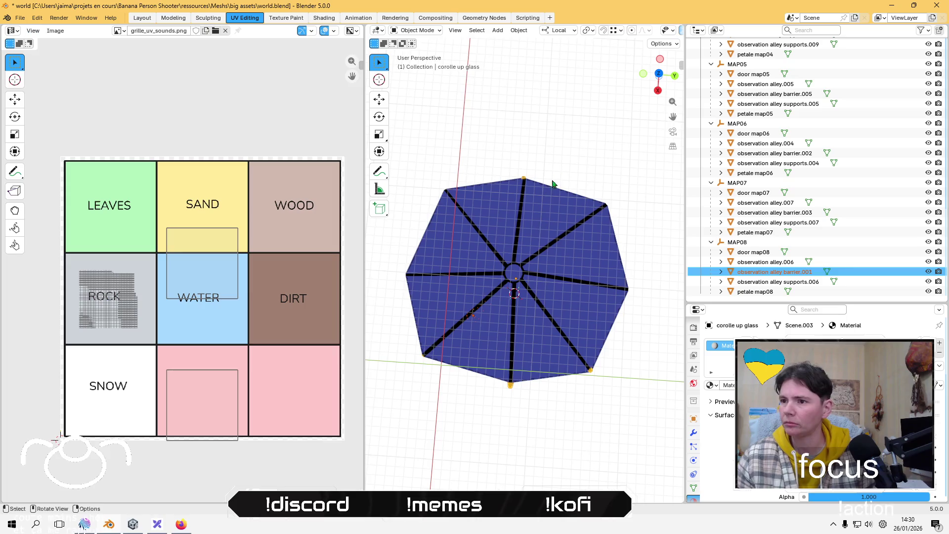
key(Tab)
click(766, 282)
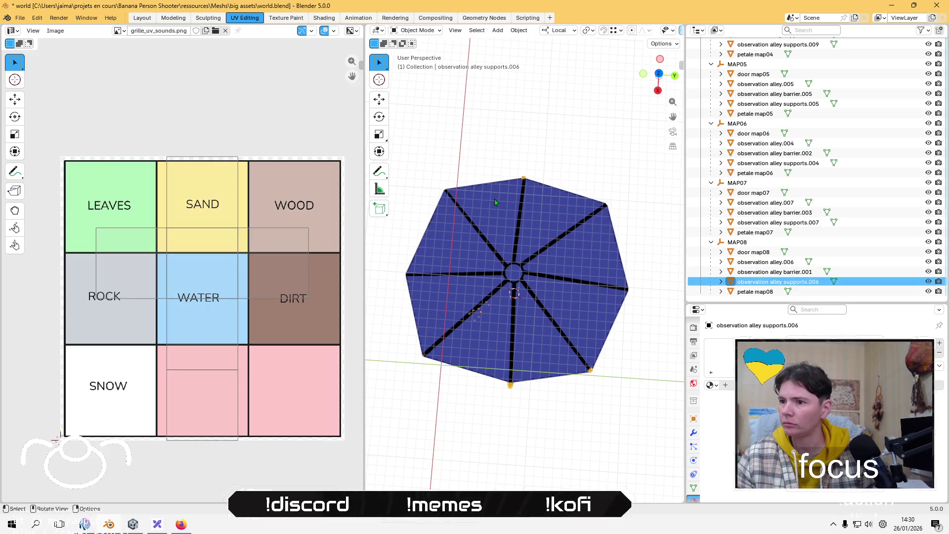
Isolate supports.006, lightmap-pack its UVs, shrink them, and move them into the ROCK cell.
key(KP_Divide)
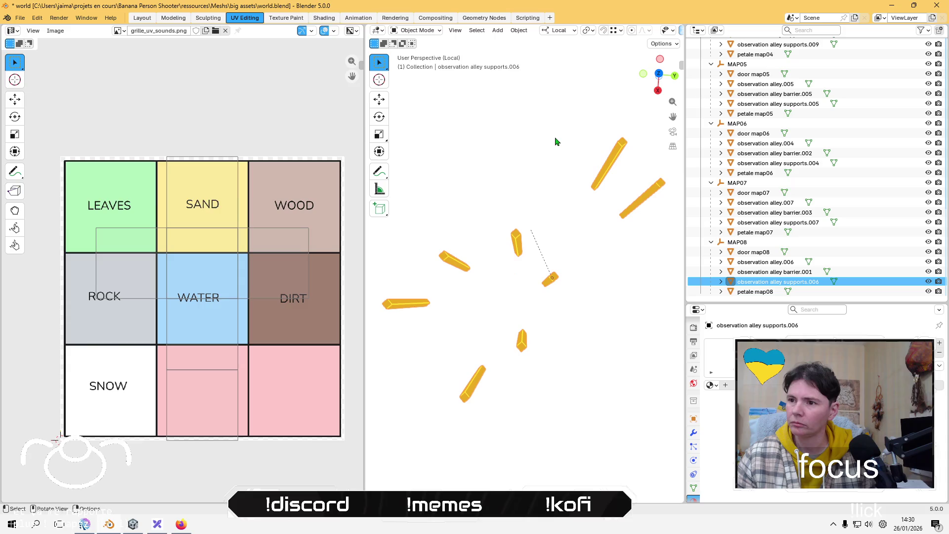
key(Tab)
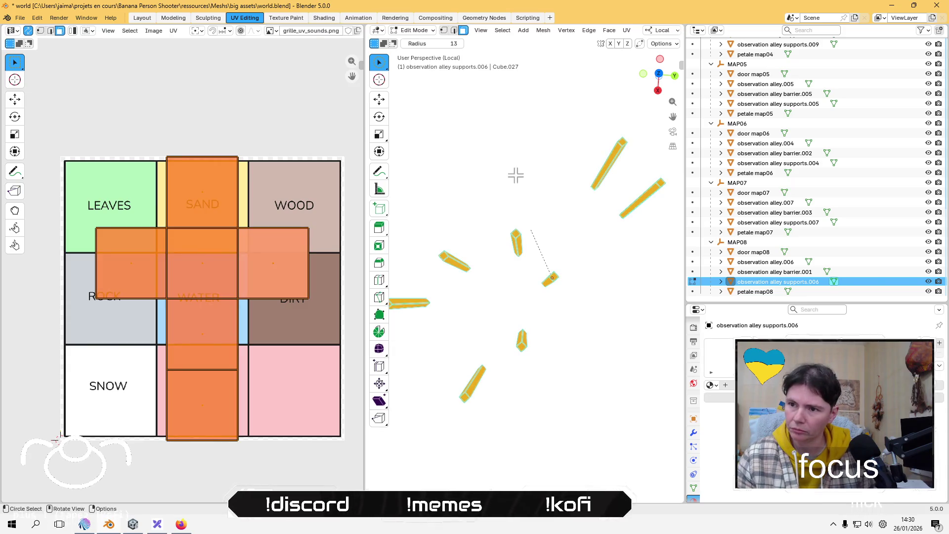
click(172, 31)
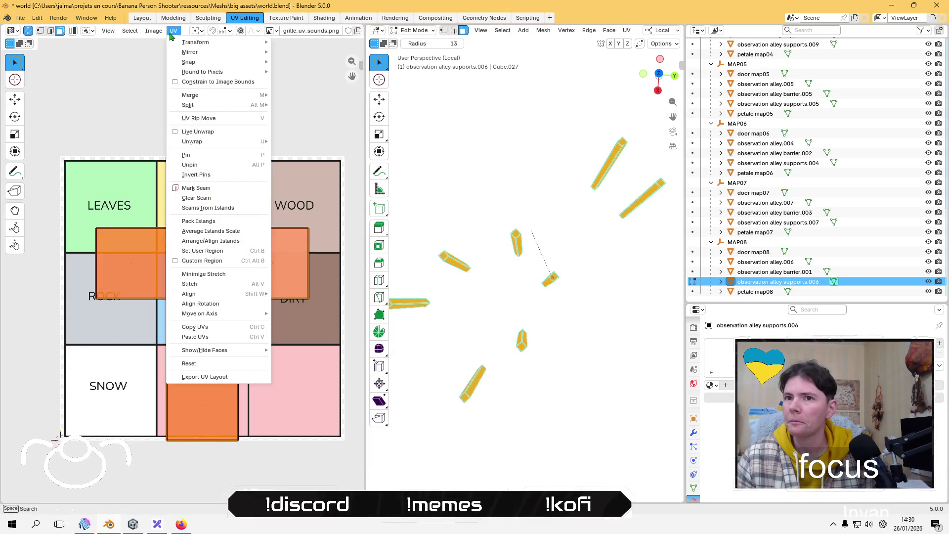
mouse_move(238, 142)
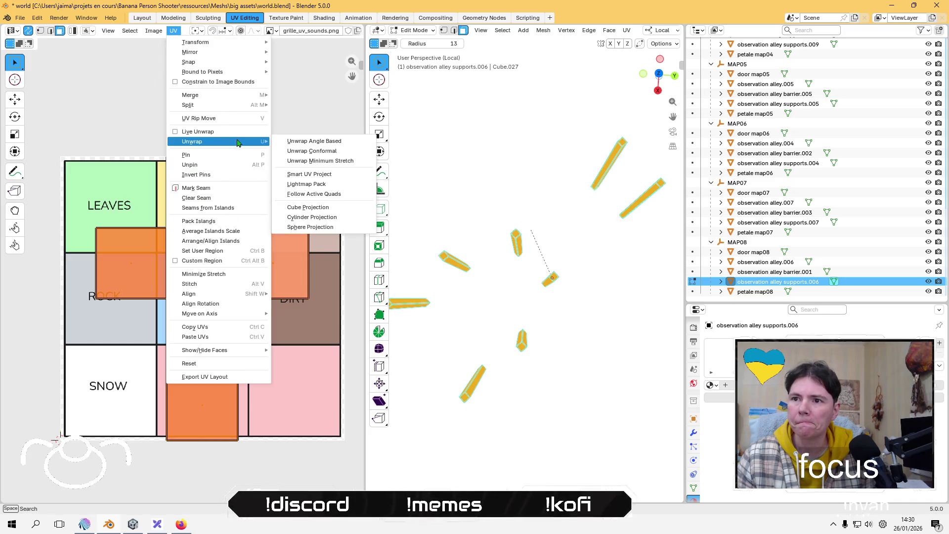
click(319, 184)
click(317, 261)
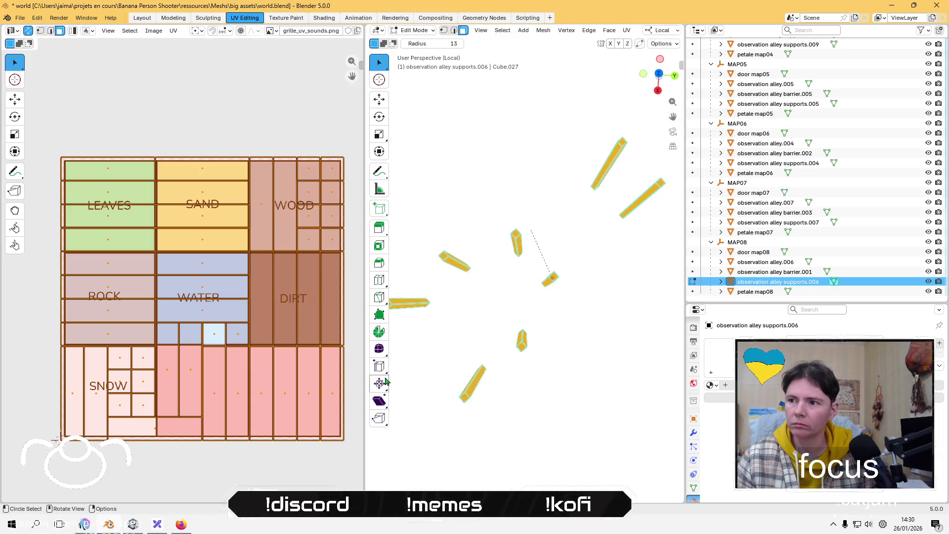
key(s)
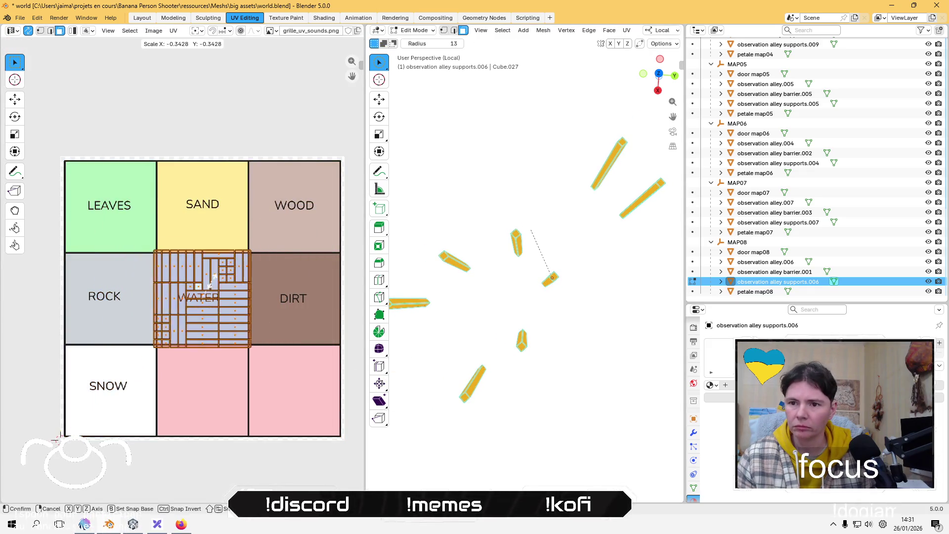
click(216, 298)
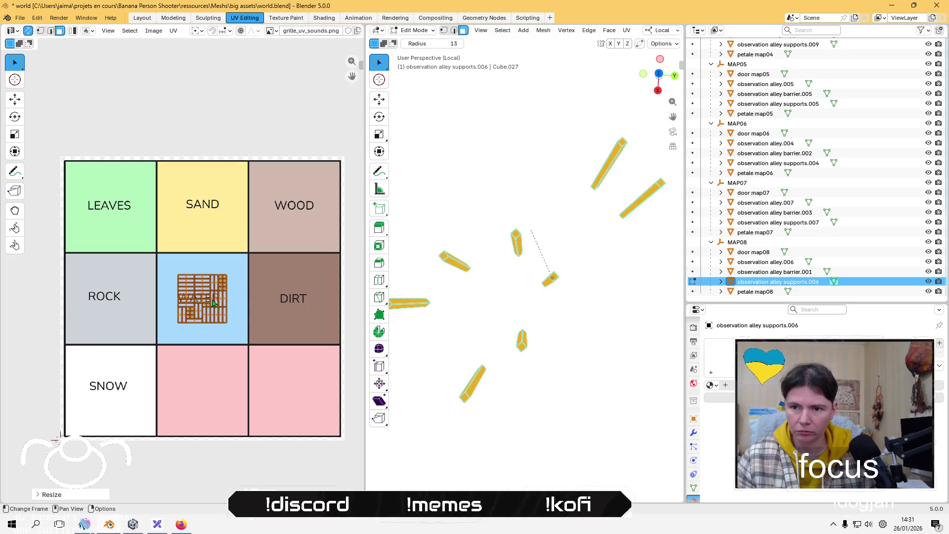
mouse_move(213, 308)
mouse_down()
mouse_move(109, 308)
mouse_move(122, 308)
mouse_up()
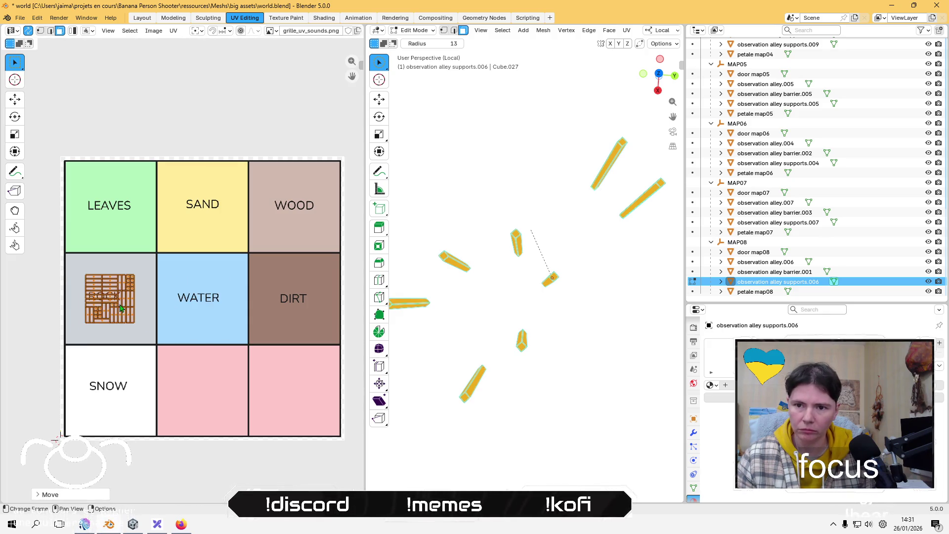
click(193, 111)
Switch back to Object Mode and select observation alley supports.007.
click(422, 30)
click(418, 44)
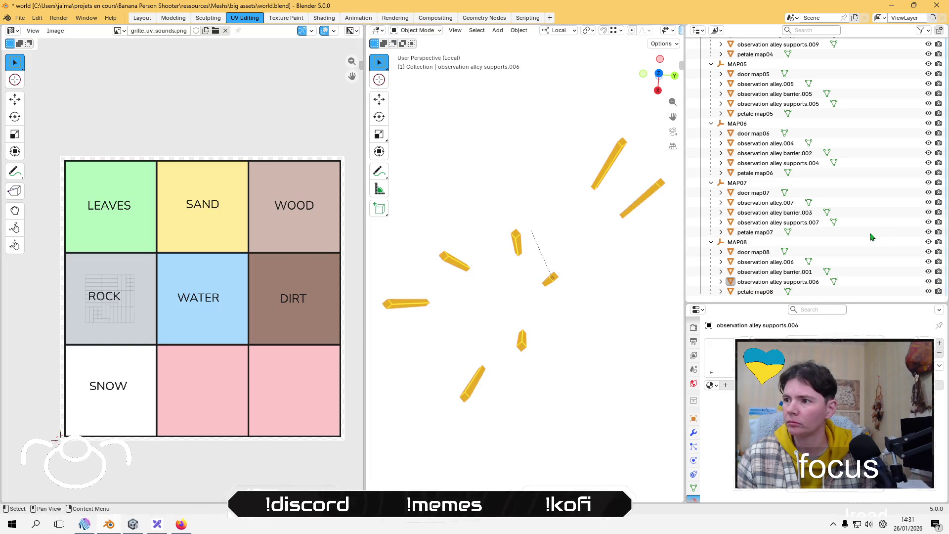
click(787, 222)
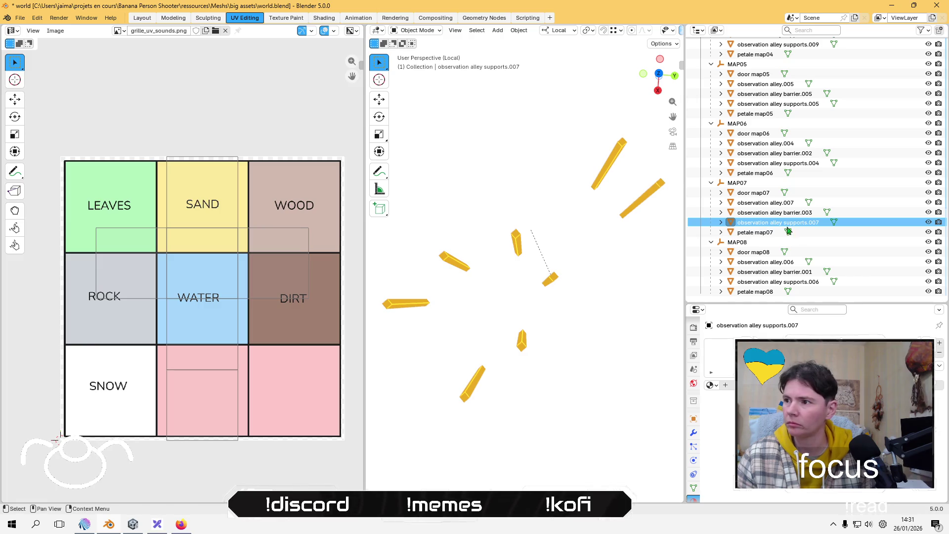
Extend the Outliner selection from petale map08 up through the MAP04, MAP03, MAP02 and MAP01 objects.
click(797, 164)
click(762, 294)
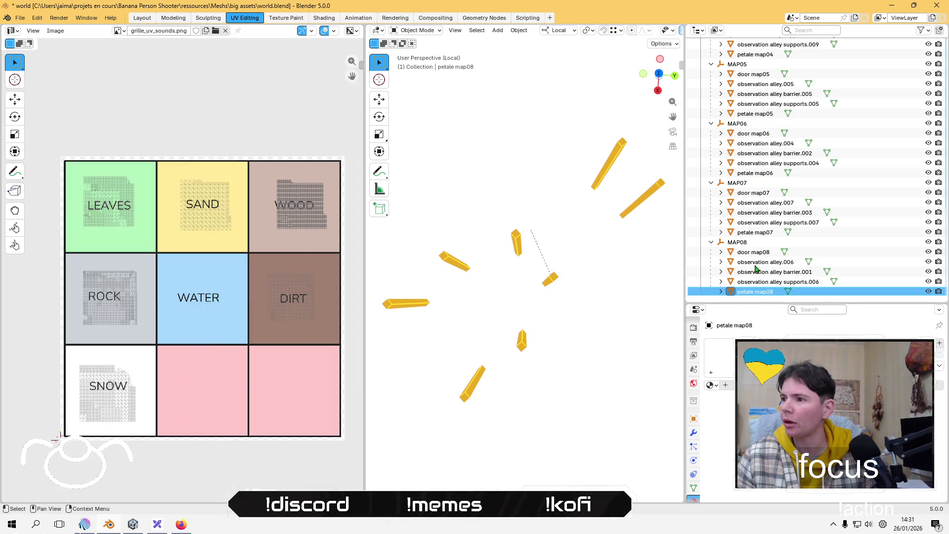
shift+click(761, 75)
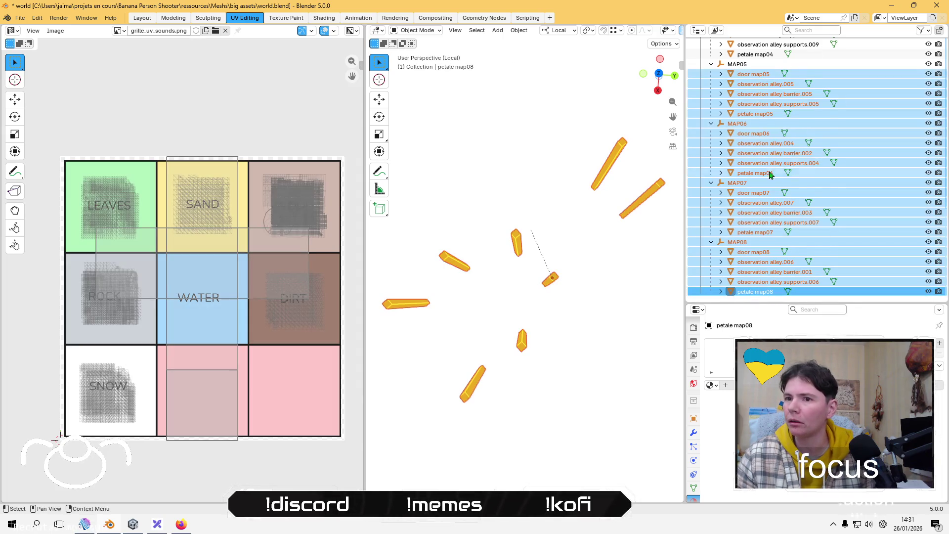
scroll(769, 173, up, 6)
shift+click(766, 213)
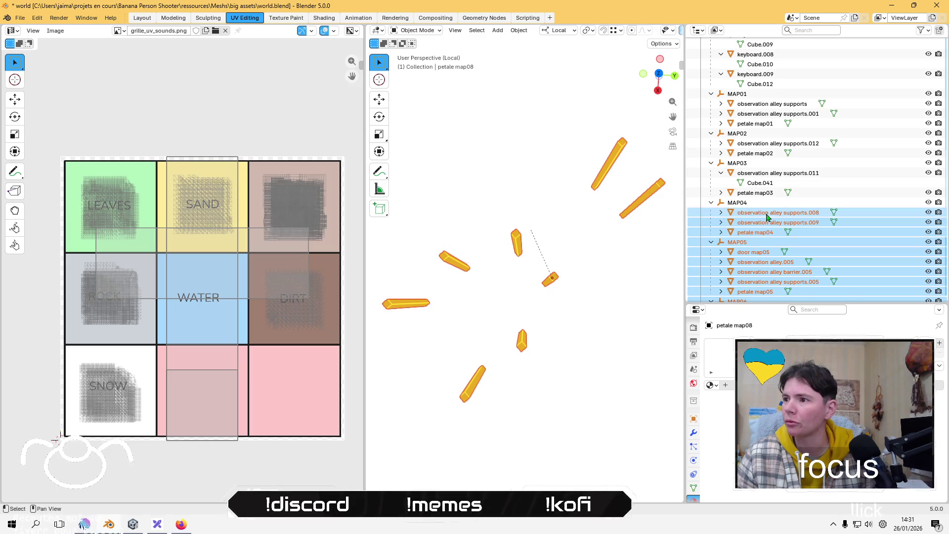
shift+click(771, 175)
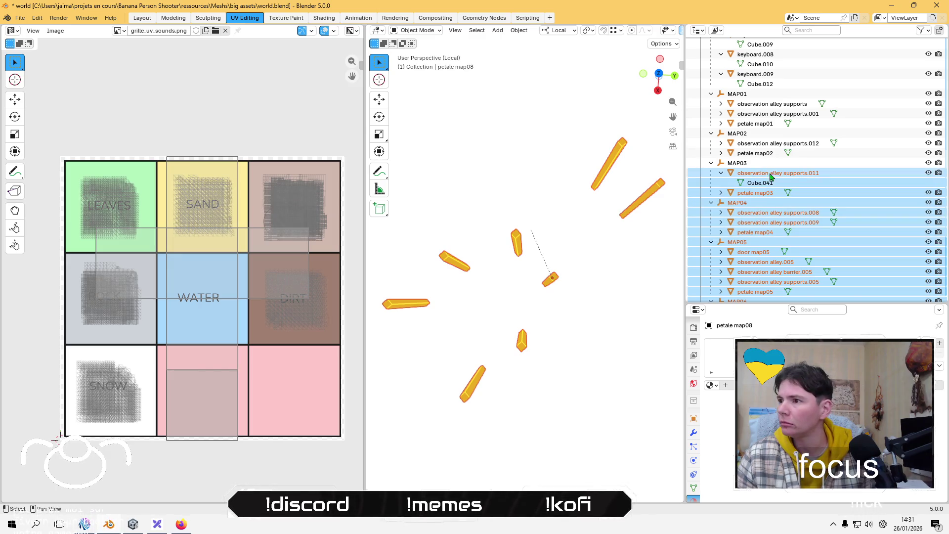
shift+click(770, 151)
shift+click(777, 105)
scroll(768, 128, up, 9)
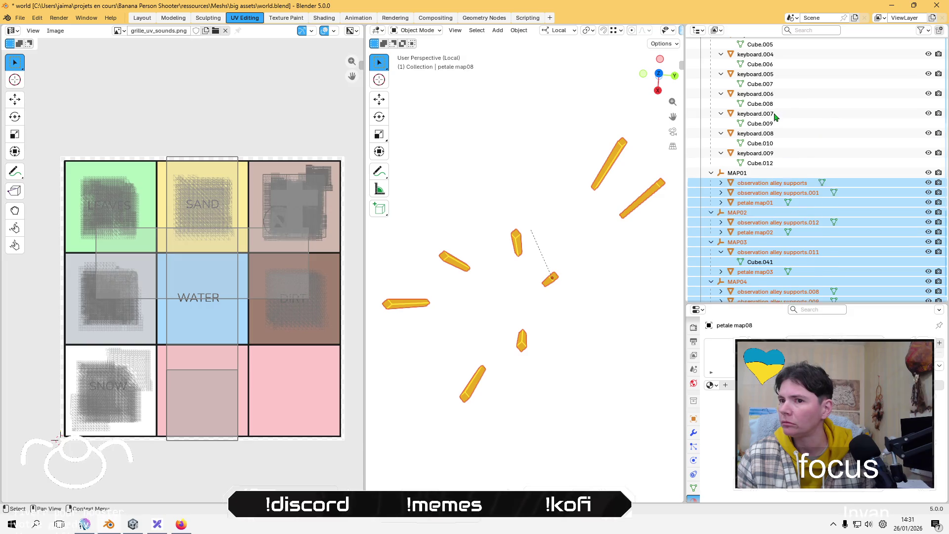
Add keyboards, hangars, dome glass and corolle glass, then remove corolle glass and corolle inside again.
shift+click(756, 144)
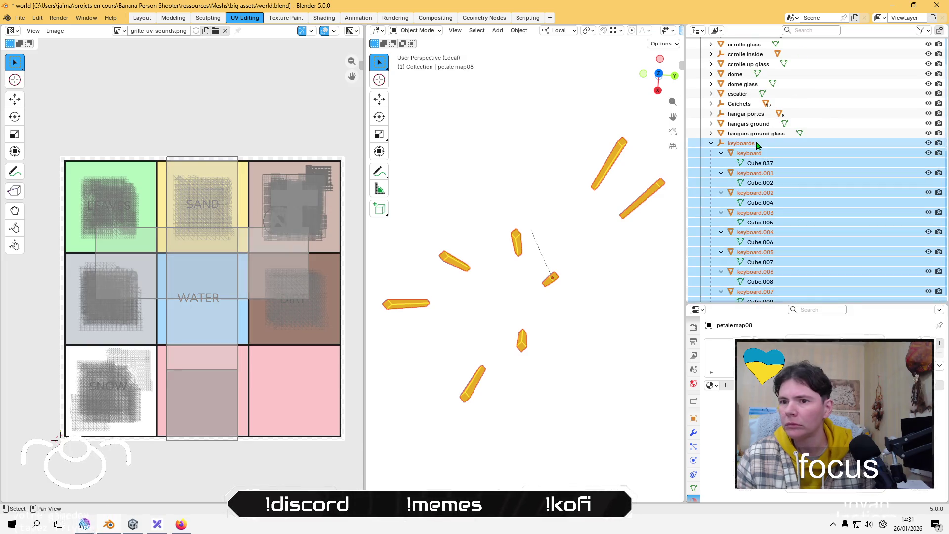
scroll(751, 188, up, 3)
shift+click(750, 194)
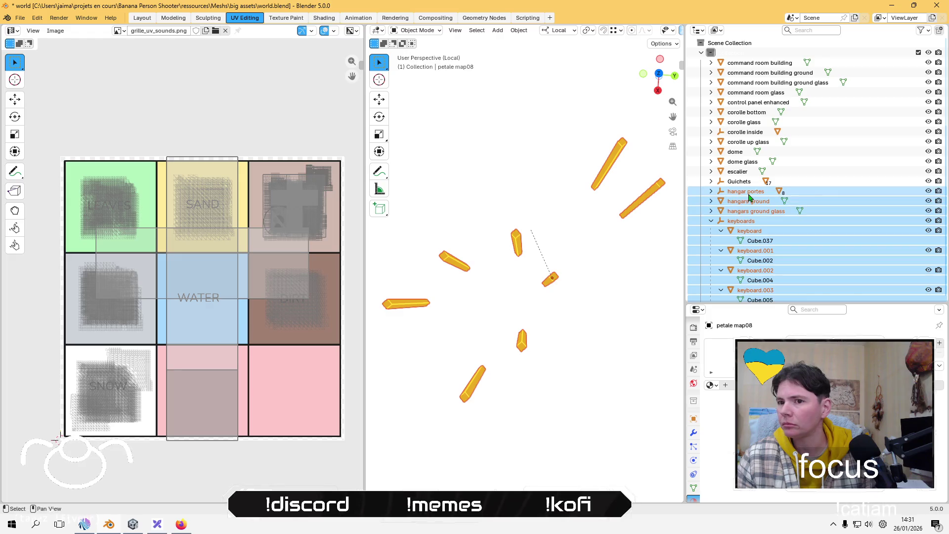
shift+click(741, 167)
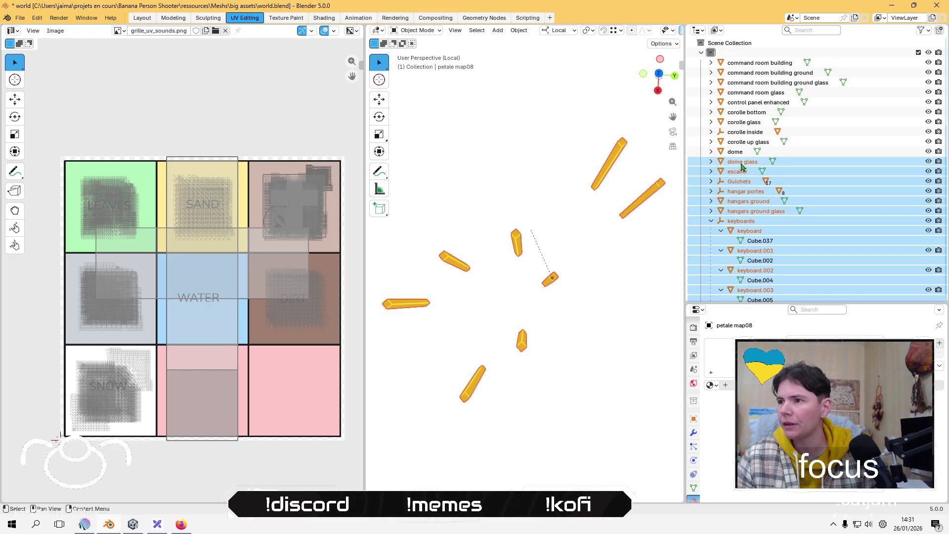
shift+click(745, 123)
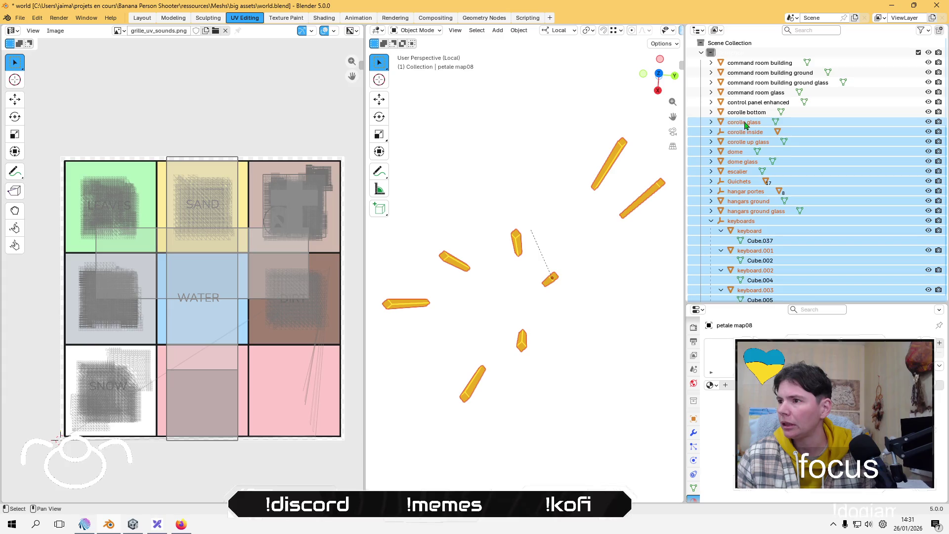
ctrl+click(745, 123)
ctrl+click(748, 123)
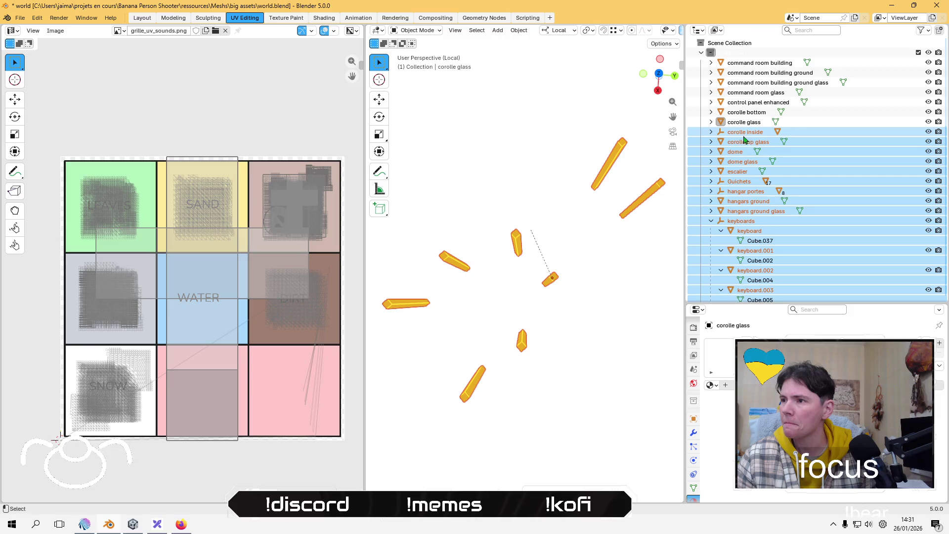
ctrl+click(742, 133)
ctrl+click(744, 135)
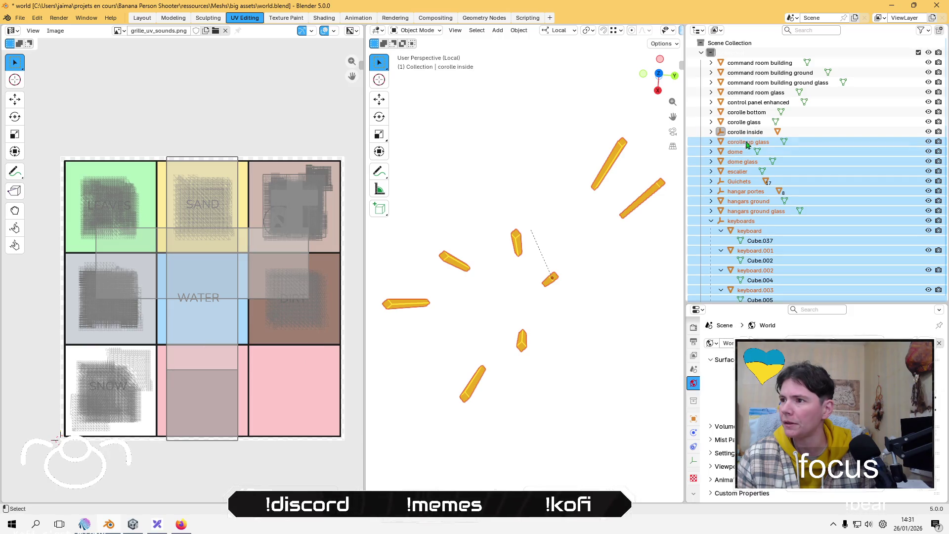
Add the command room and corolle bottom objects, then select only corolle glass and enter Edit Mode.
ctrl+click(769, 64)
ctrl+click(768, 74)
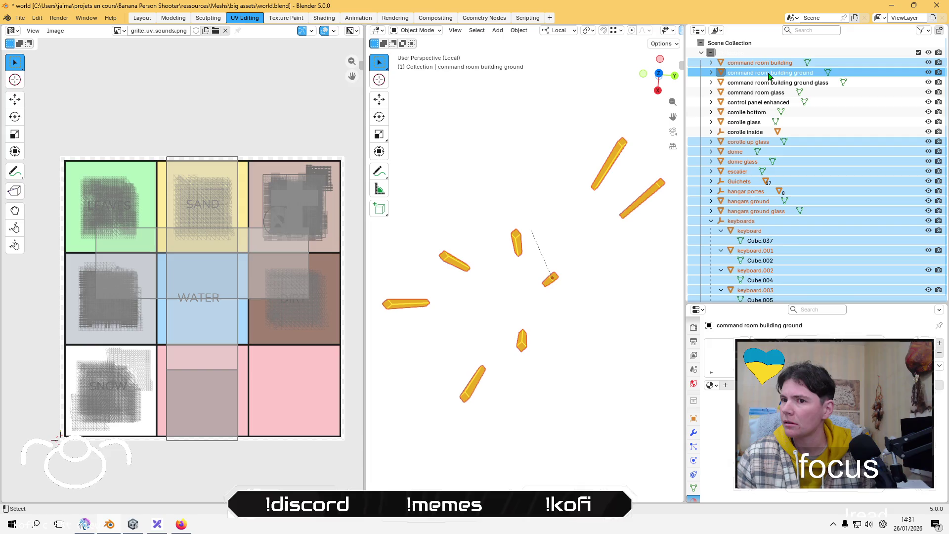
ctrl+click(764, 84)
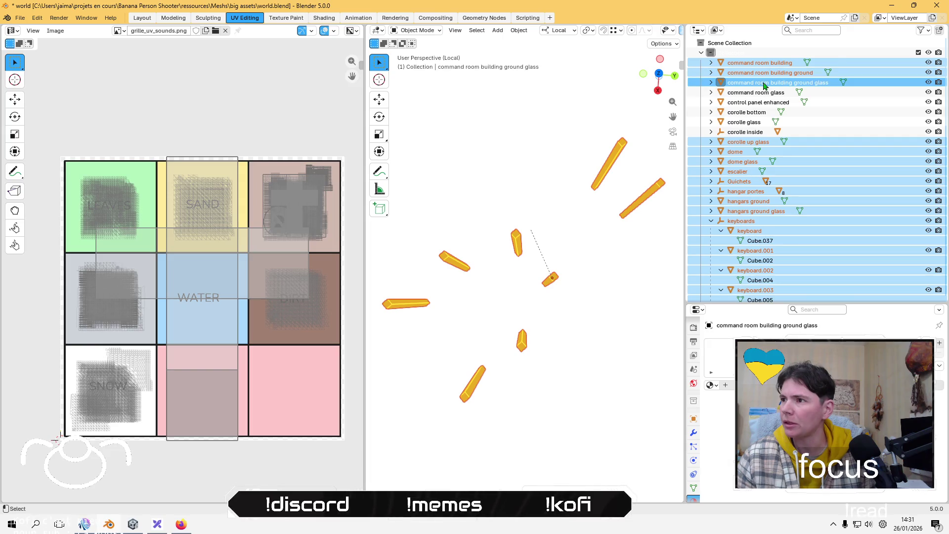
ctrl+click(756, 94)
ctrl+click(756, 103)
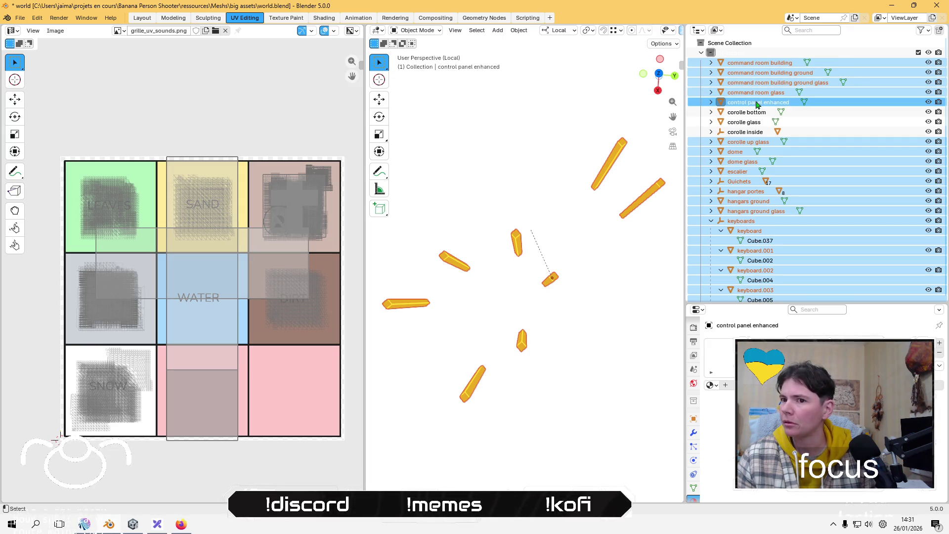
ctrl+click(754, 112)
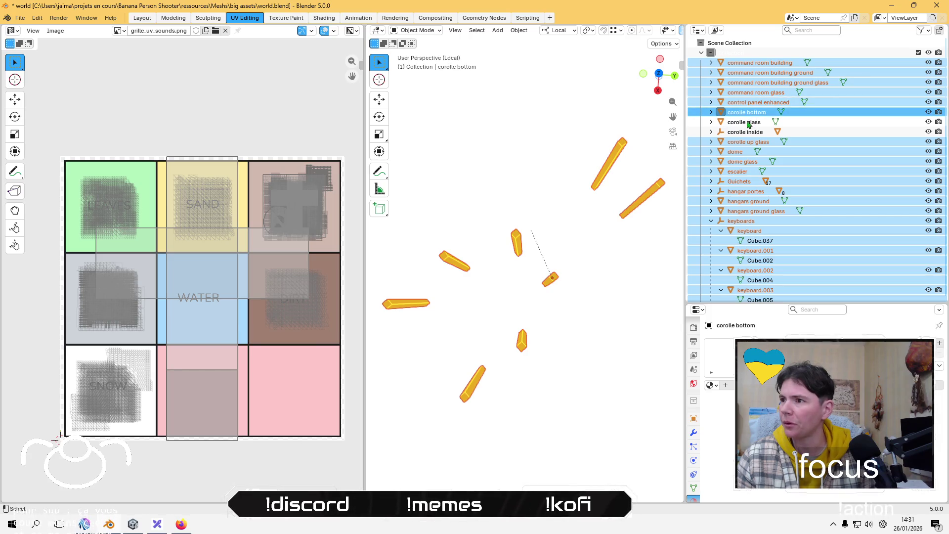
ctrl+click(748, 123)
ctrl+click(747, 123)
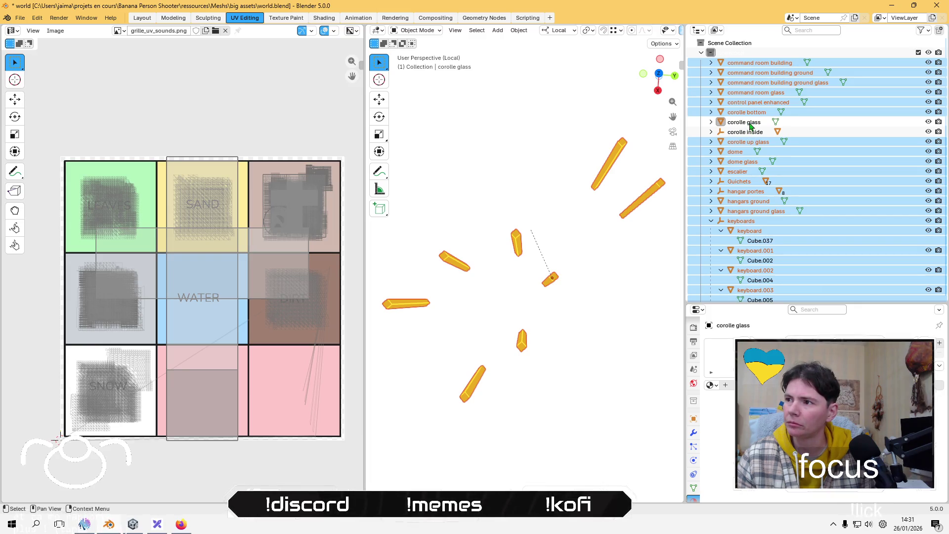
click(750, 124)
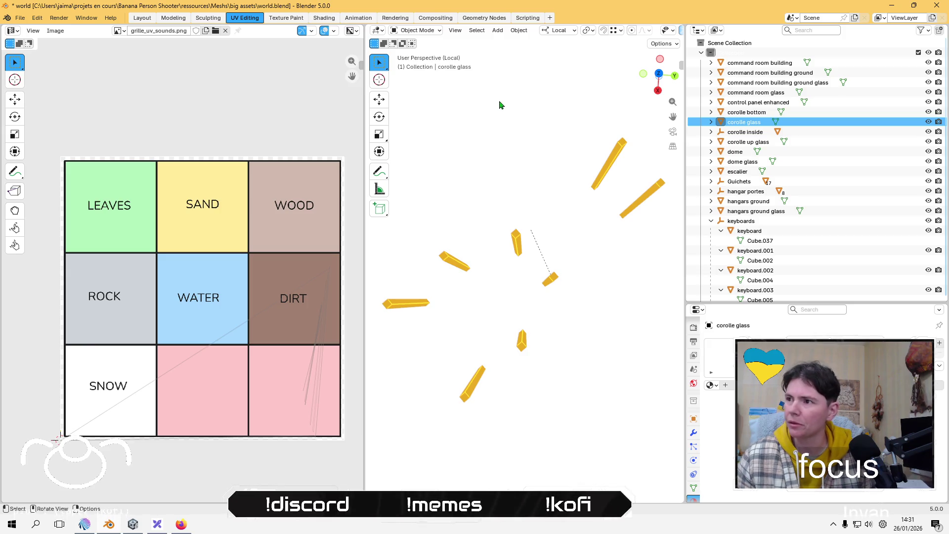
key(Tab)
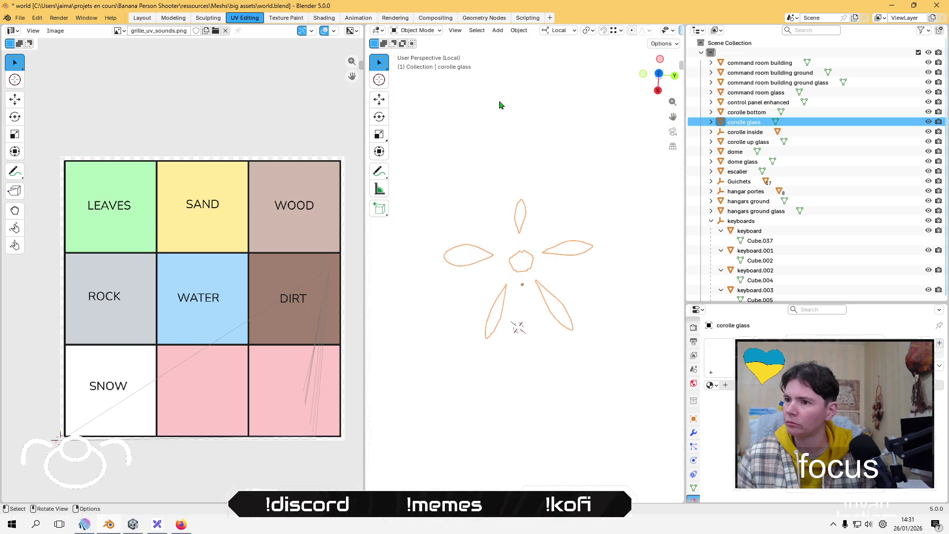
Select all corolle glass faces and Lightmap Pack their UVs.
key(a)
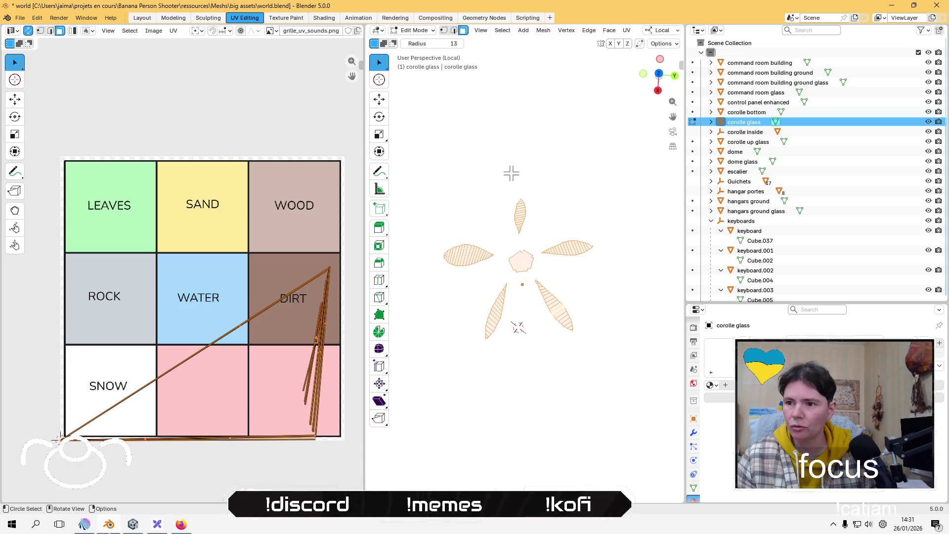
click(628, 31)
click(667, 85)
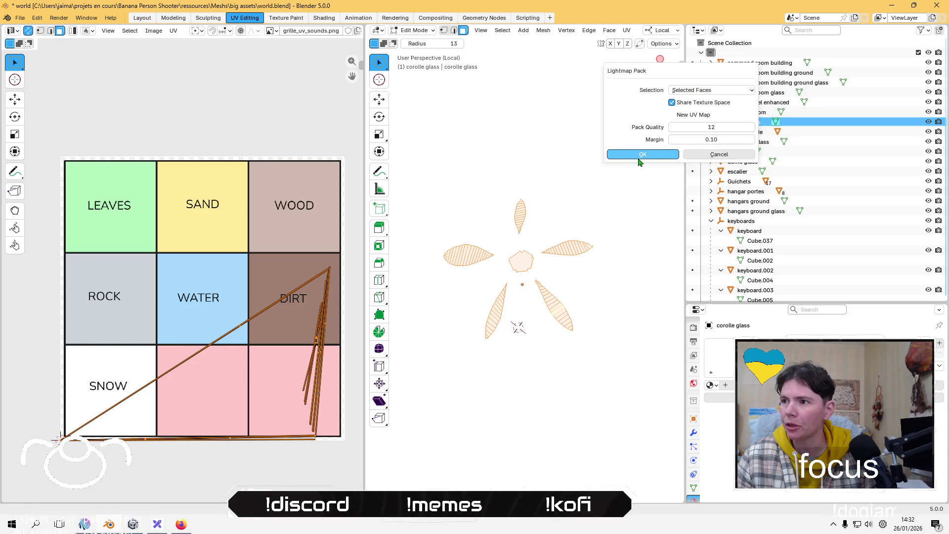
click(639, 155)
Scale the packed UV islands down and move them into the ROCK cell of the grid.
key(s)
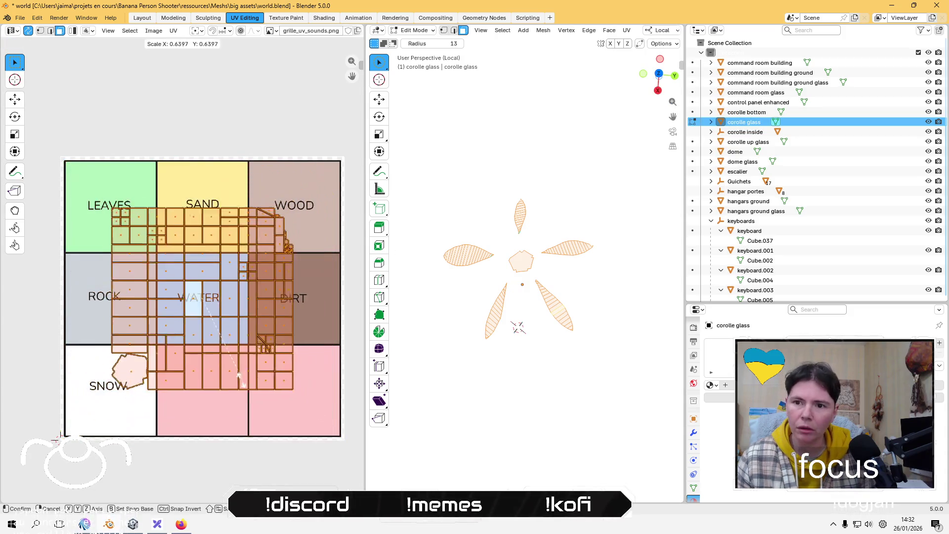
click(210, 316)
key(g)
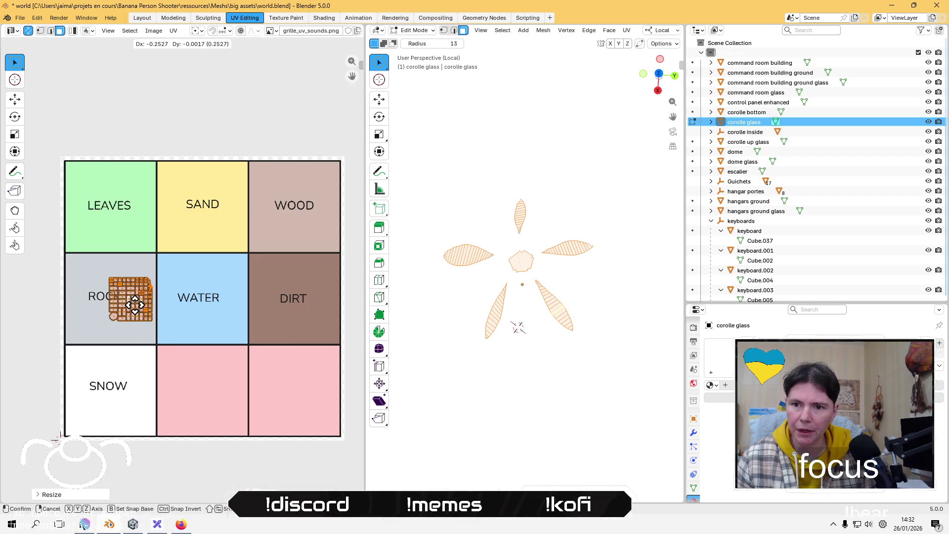
click(119, 305)
Deselect the UVs, return to Object Mode and select corolle inside.
click(168, 87)
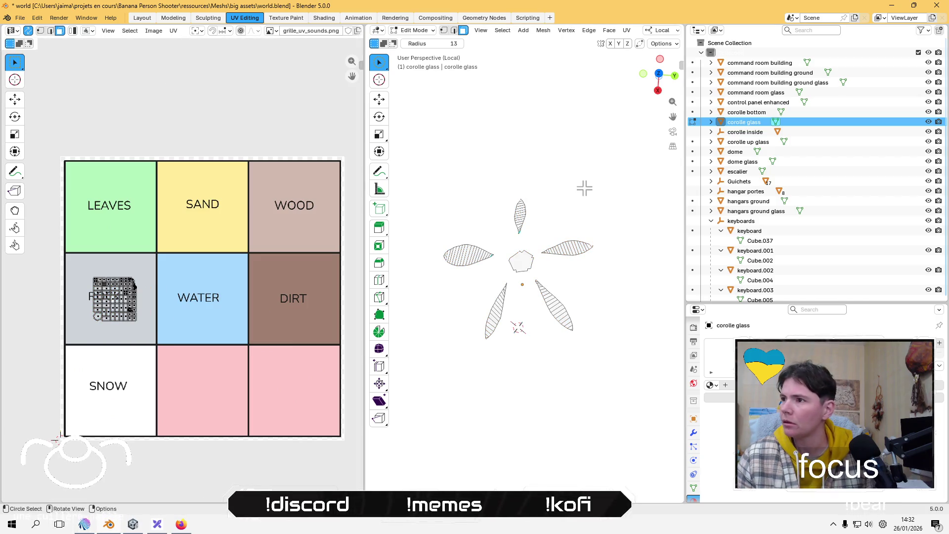
click(415, 30)
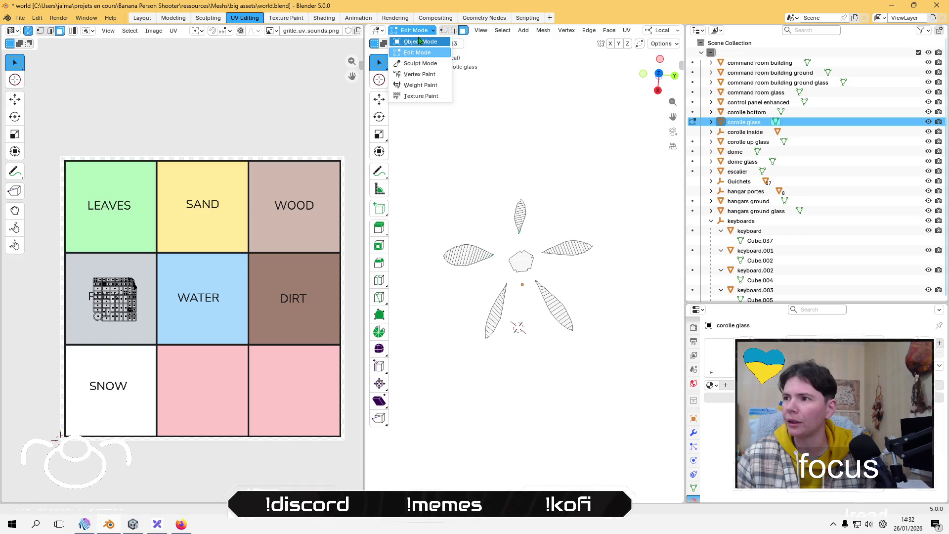
click(412, 44)
click(750, 133)
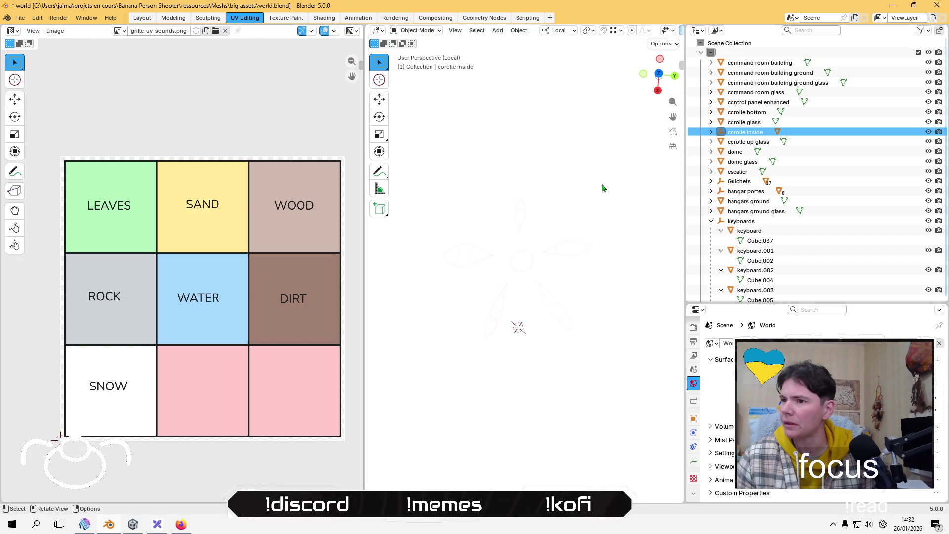
Frame and orbit around corolle inside, hide it with its eye icon, and exit Local view.
key(KP_Decimal)
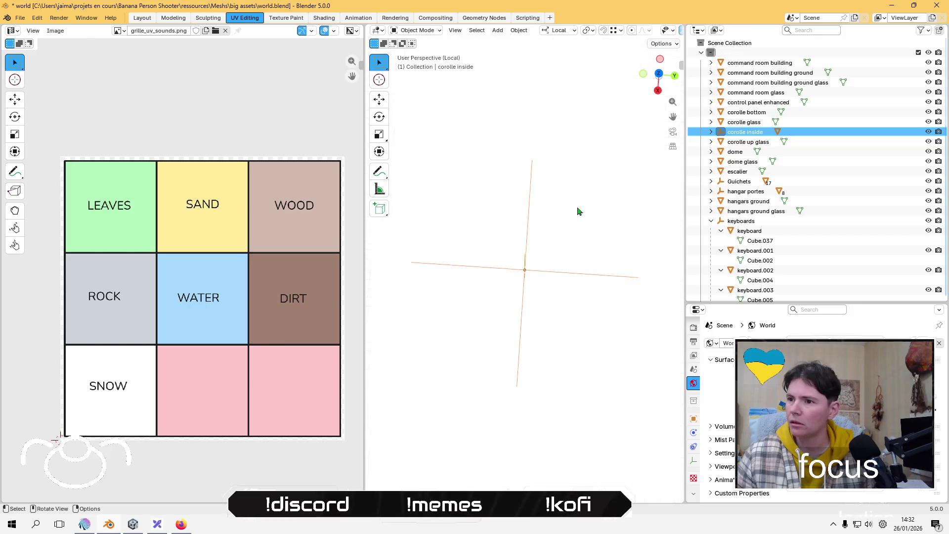
mouse_move(579, 212)
mouse_down()
mouse_move(542, 299)
mouse_move(525, 164)
mouse_move(485, 384)
mouse_move(542, 235)
mouse_move(508, 245)
mouse_move(520, 259)
mouse_move(525, 310)
mouse_up()
click(928, 132)
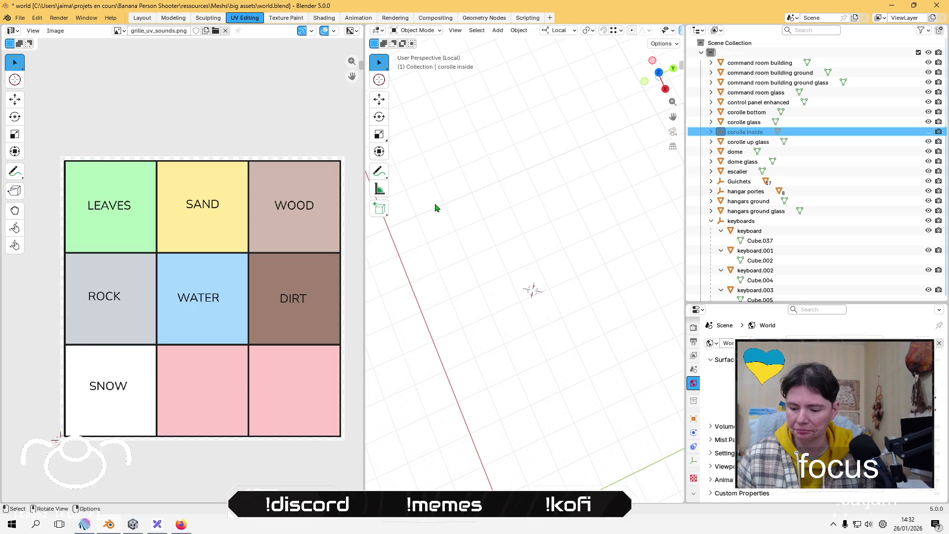
key(KP_Divide)
Hide the dome and dome glass objects from the viewport.
mouse_move(451, 200)
mouse_down()
mouse_move(557, 309)
mouse_move(561, 262)
mouse_up()
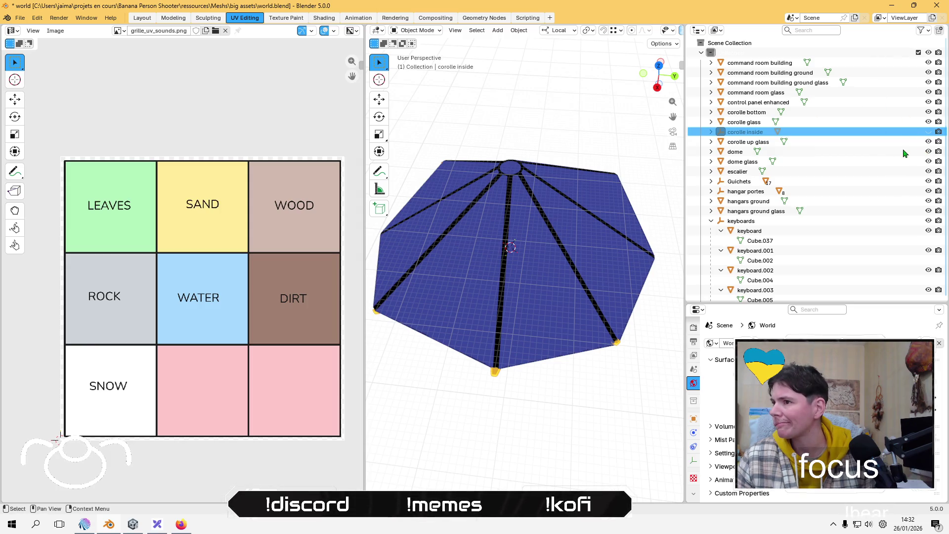
click(928, 152)
click(928, 152)
click(929, 152)
click(929, 161)
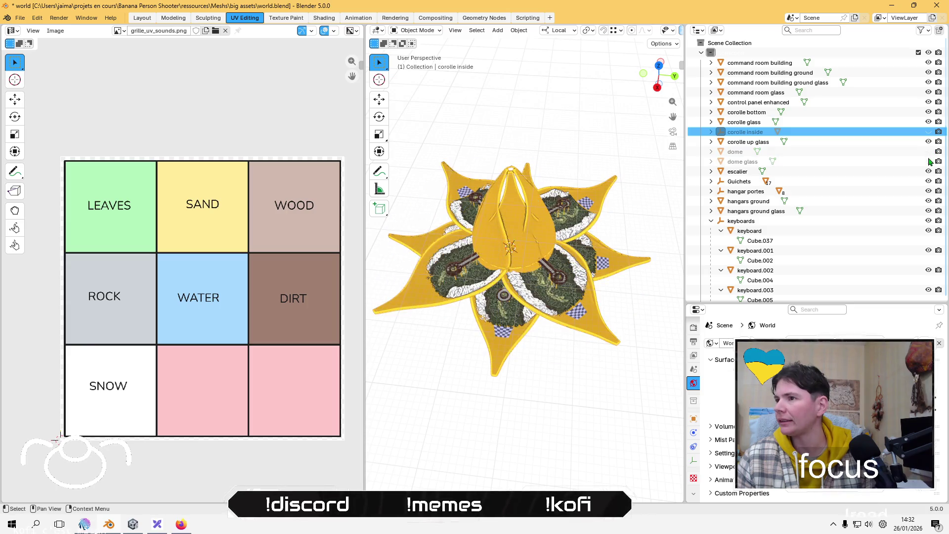
scroll(461, 229, up, 10)
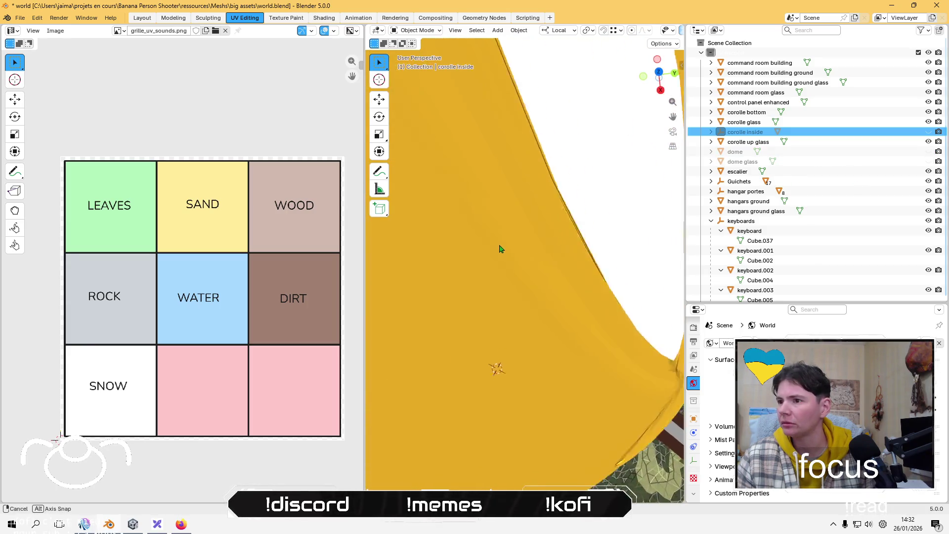
scroll(505, 253, down, 10)
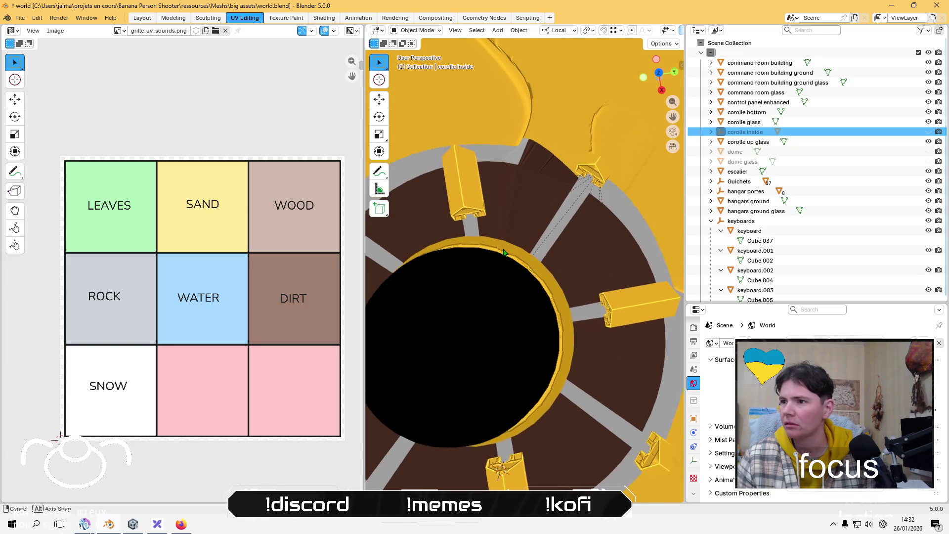
Unhide corolle inside, make it the active object and delete it.
click(929, 131)
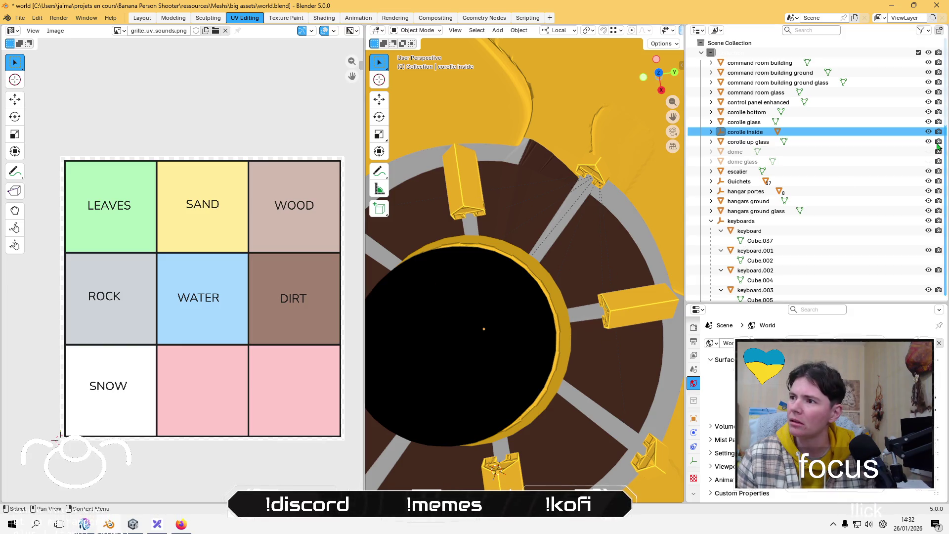
click(744, 122)
click(746, 132)
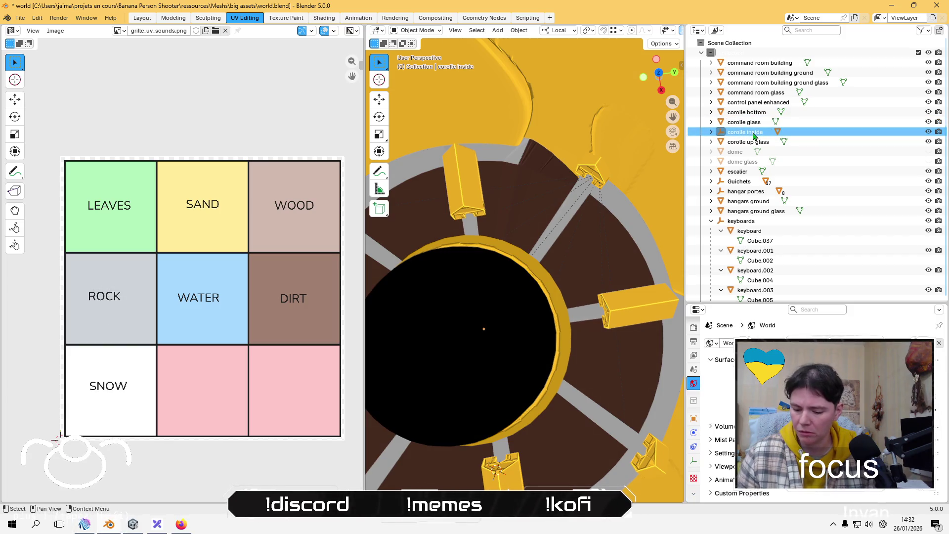
key(x)
Orbit around the remaining yellow star structure to inspect it, then save the blend file.
scroll(514, 328, down, 10)
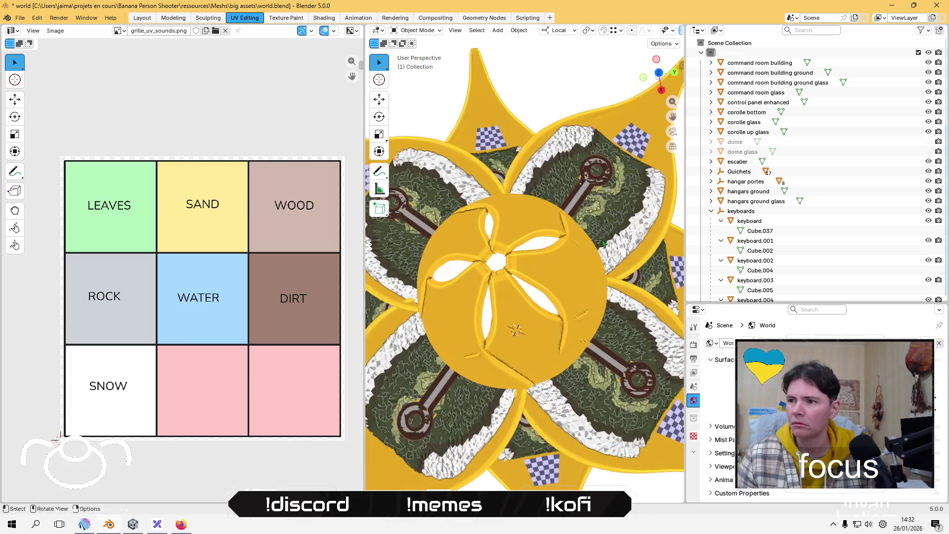
mouse_move(514, 329)
mouse_down()
mouse_move(509, 203)
mouse_move(540, 267)
mouse_up()
scroll(544, 272, up, 10)
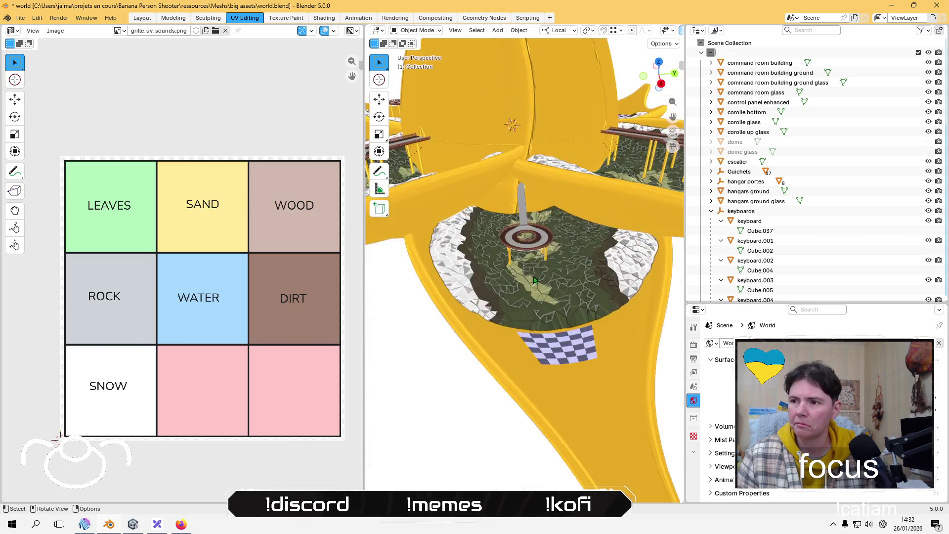
scroll(556, 292, down, 6)
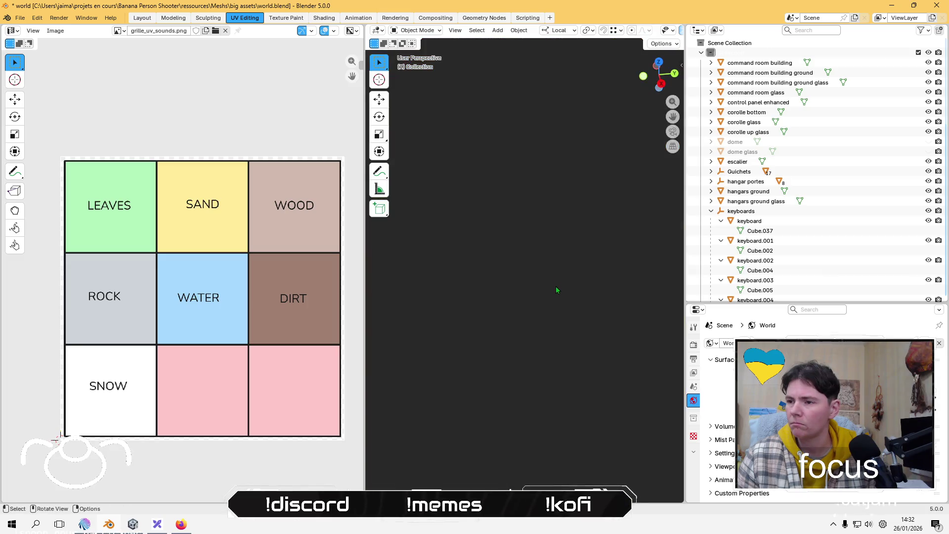
drag(562, 295, 557, 313)
scroll(553, 297, down, 8)
key(ctrl+s)
Switch to the Layout workspace, exit Local view to show the whole star, and save.
click(142, 18)
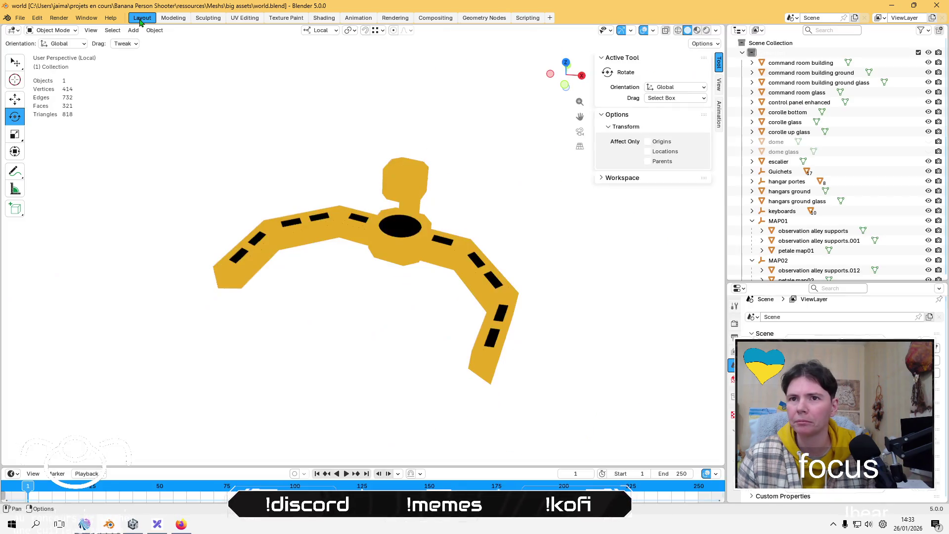
key(KP_Divide)
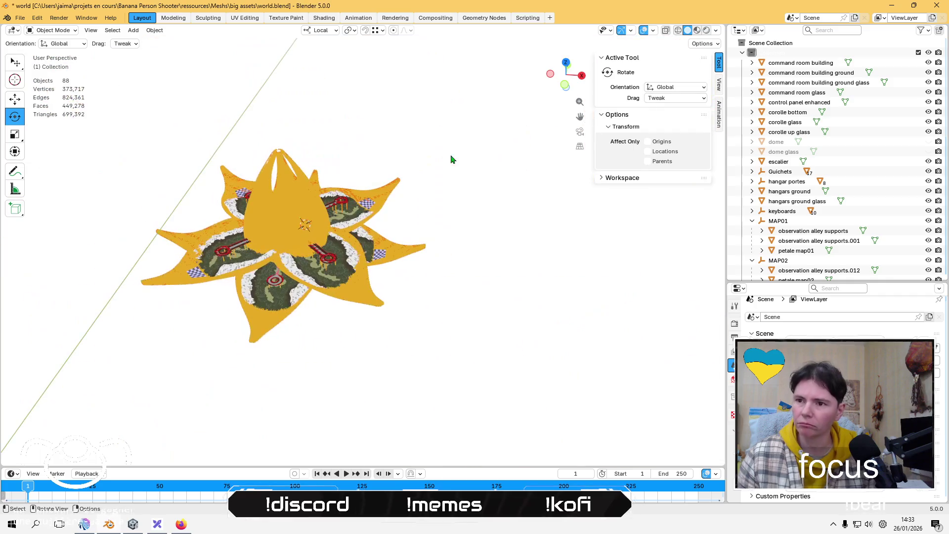
key(ctrl+s)
Unhide the dome and dome glass, orbit around the dome, and save again.
mouse_move(454, 244)
mouse_down()
mouse_move(432, 256)
mouse_move(280, 205)
mouse_move(345, 176)
mouse_move(341, 325)
mouse_move(364, 250)
mouse_move(307, 195)
mouse_move(367, 251)
mouse_up()
scroll(363, 250, up, 3)
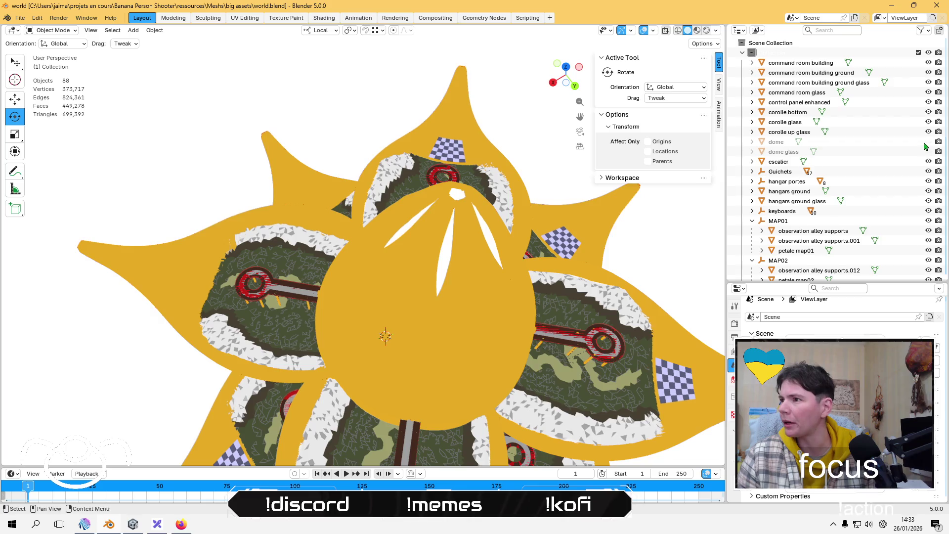
drag(927, 143, 927, 152)
mouse_move(384, 332)
mouse_down()
mouse_move(406, 198)
mouse_move(422, 164)
mouse_up()
key(ctrl+s)
scroll(790, 158, down, 5)
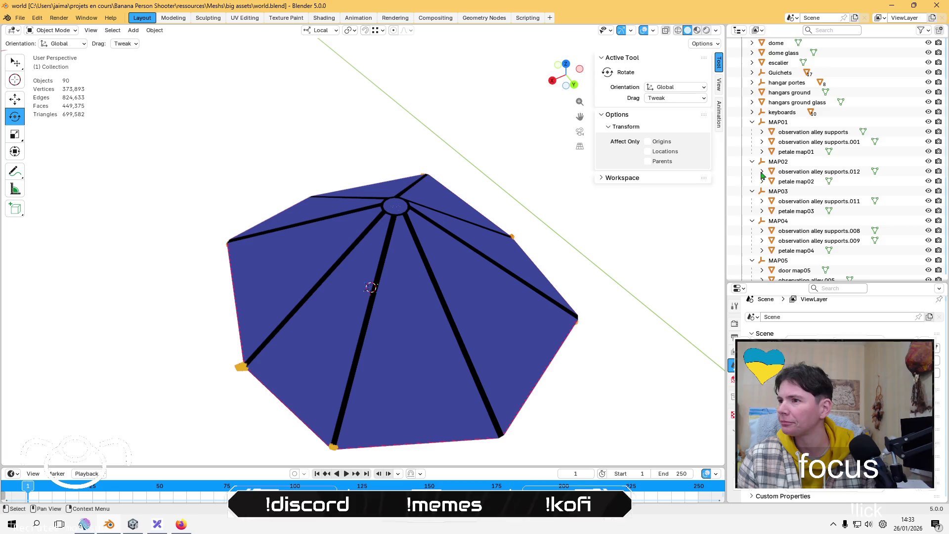
Collapse the MAP01–MAP08 groups and the terrain corolle glass entry in the Outliner.
click(752, 122)
click(753, 142)
click(753, 132)
click(752, 142)
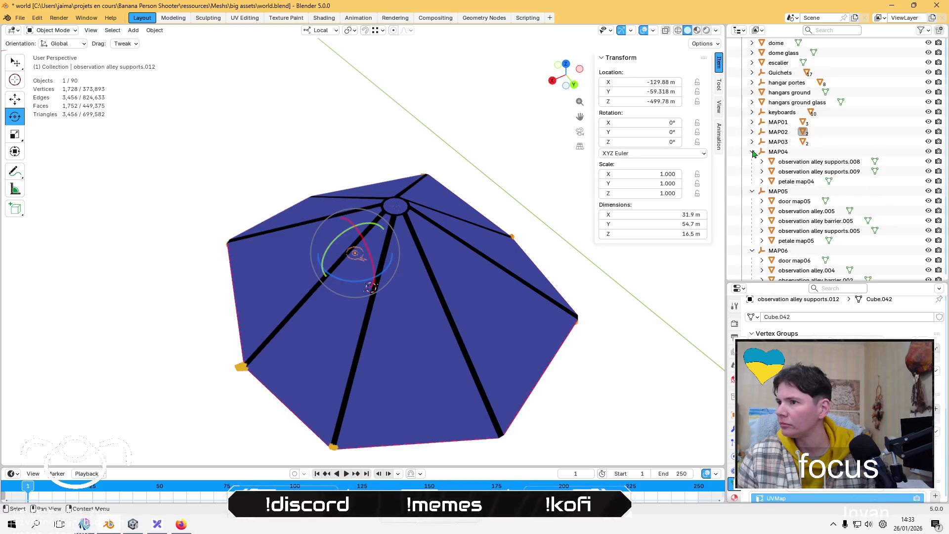
click(752, 151)
click(753, 161)
click(752, 171)
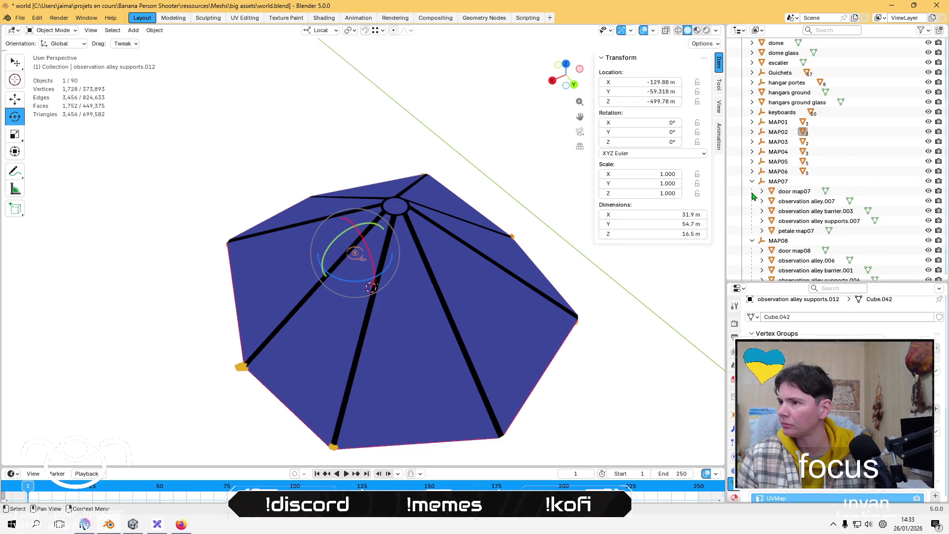
click(752, 181)
click(753, 211)
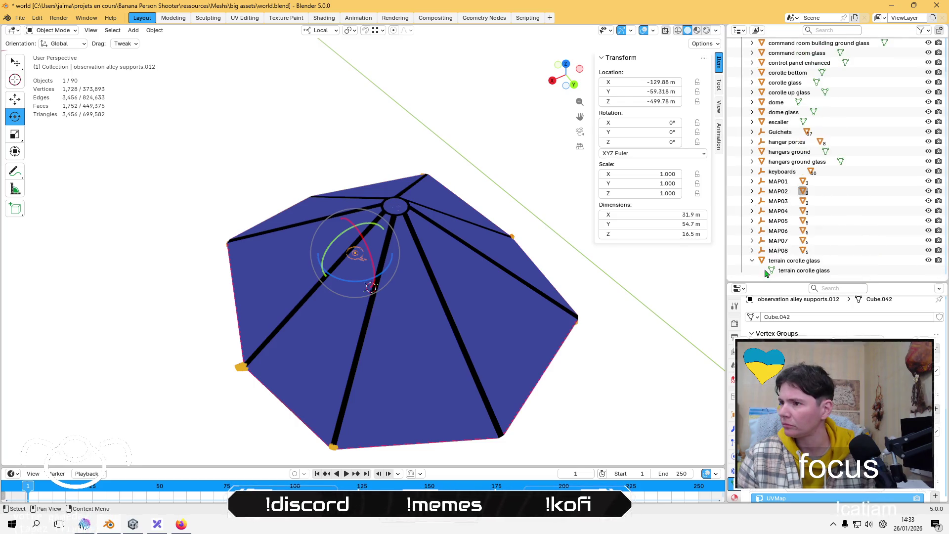
click(752, 261)
Deselect observation alley supports, save, and Join Down the timeline into the 3D view.
click(410, 142)
key(ctrl+s)
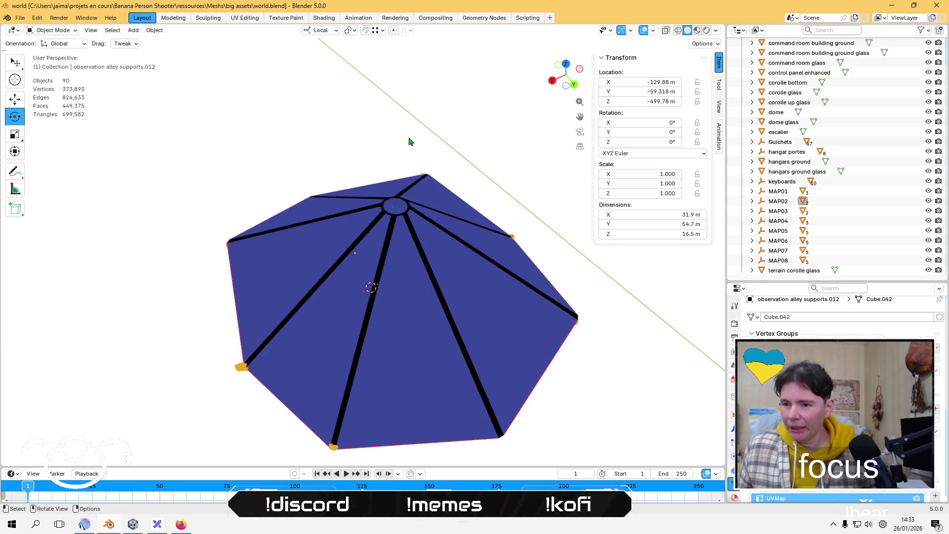
right_click(262, 465)
click(253, 489)
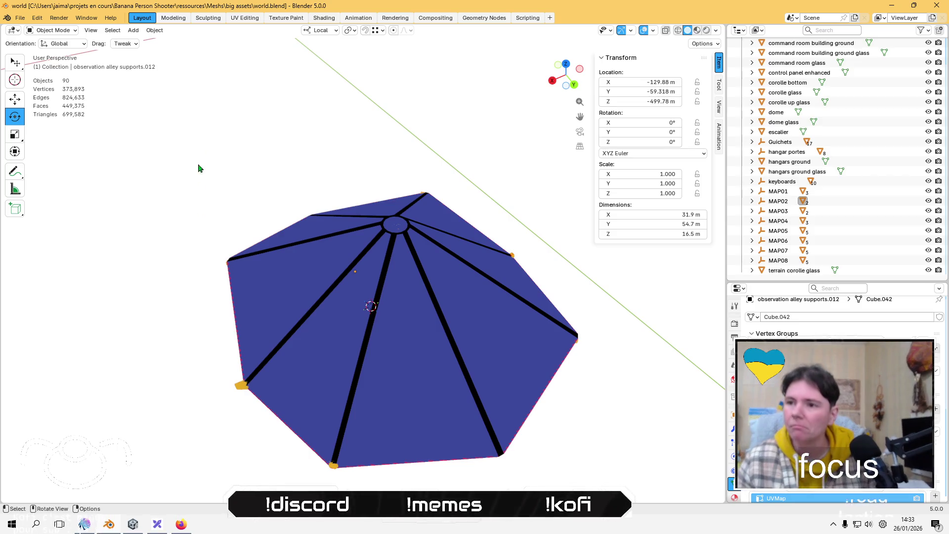
Select all 90 scene objects and start an FBX export.
key(a)
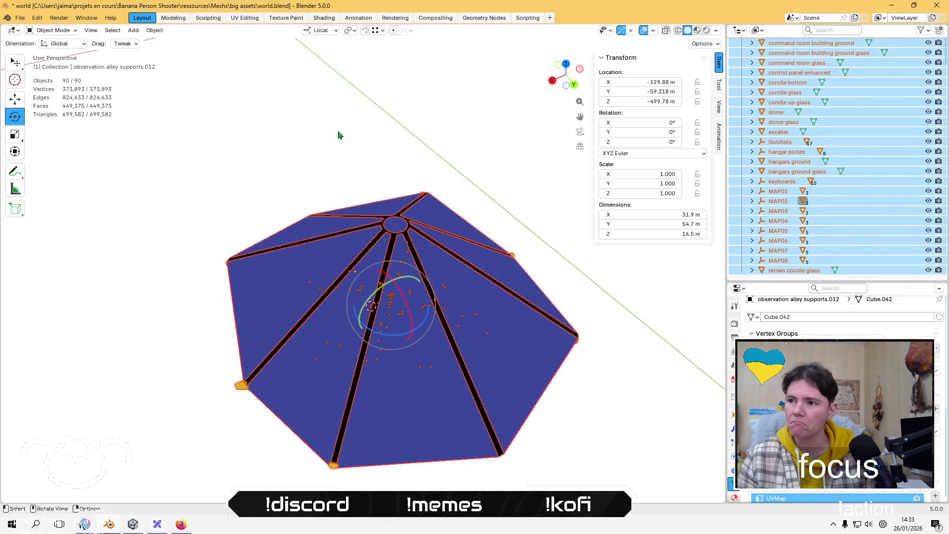
scroll(901, 182, up, 2)
scroll(839, 101, down, 2)
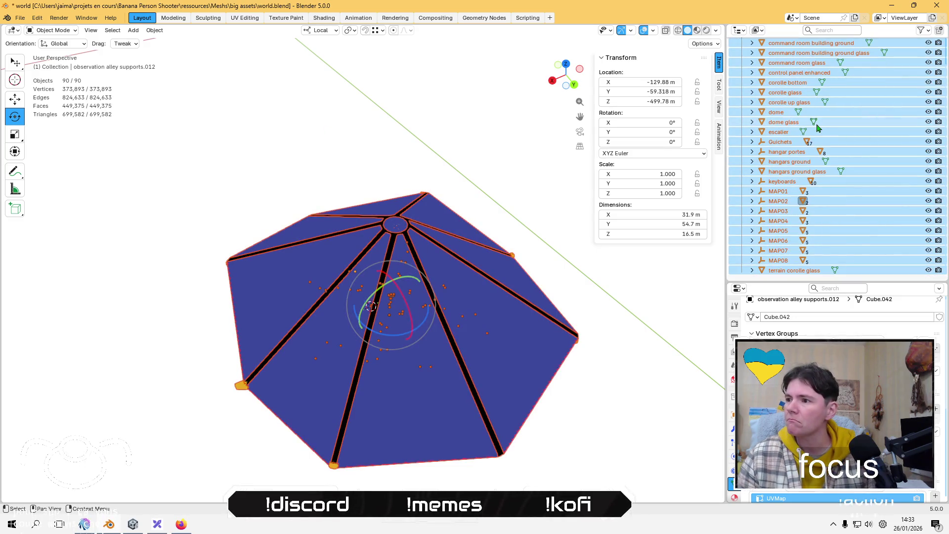
click(19, 19)
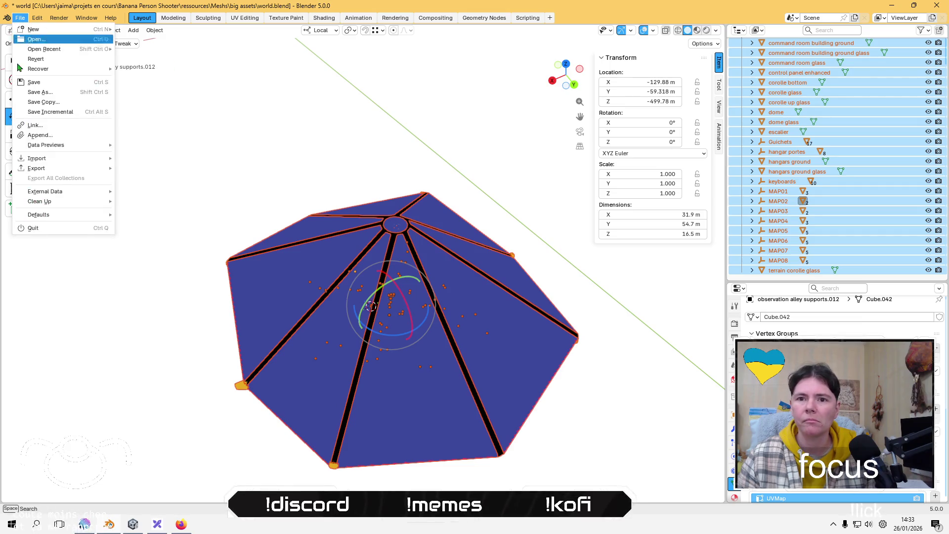
mouse_move(68, 168)
click(154, 248)
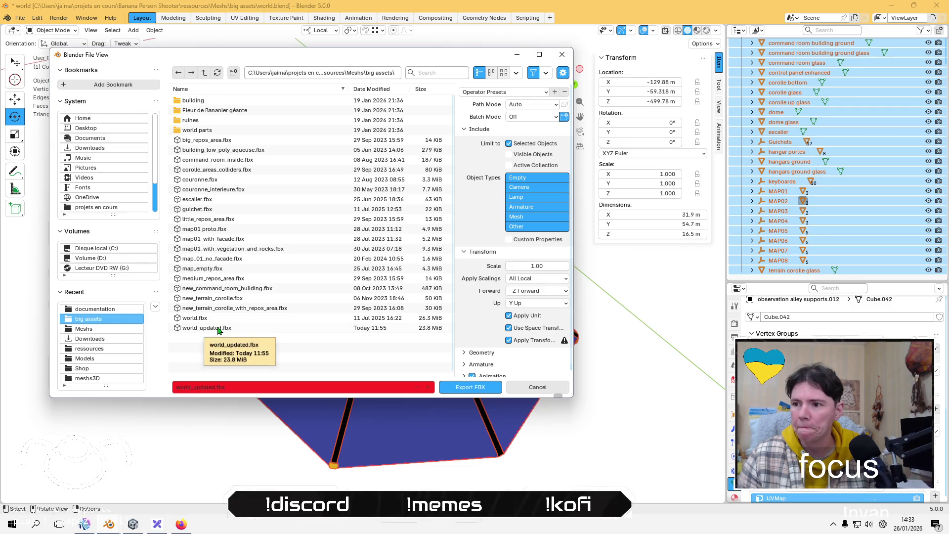
Delete world_updated.fbx in the big assets folder and export the scene over world.fbx.
click(219, 330)
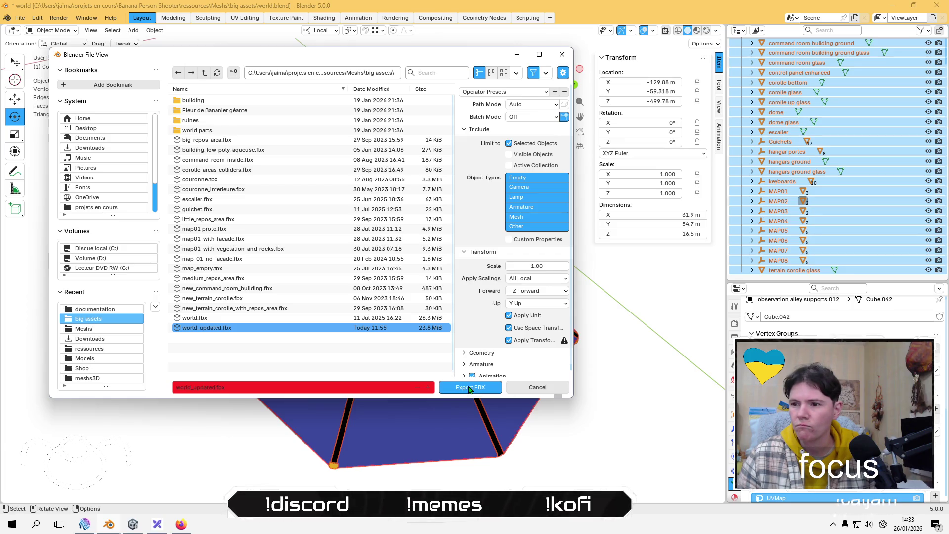
key(Up)
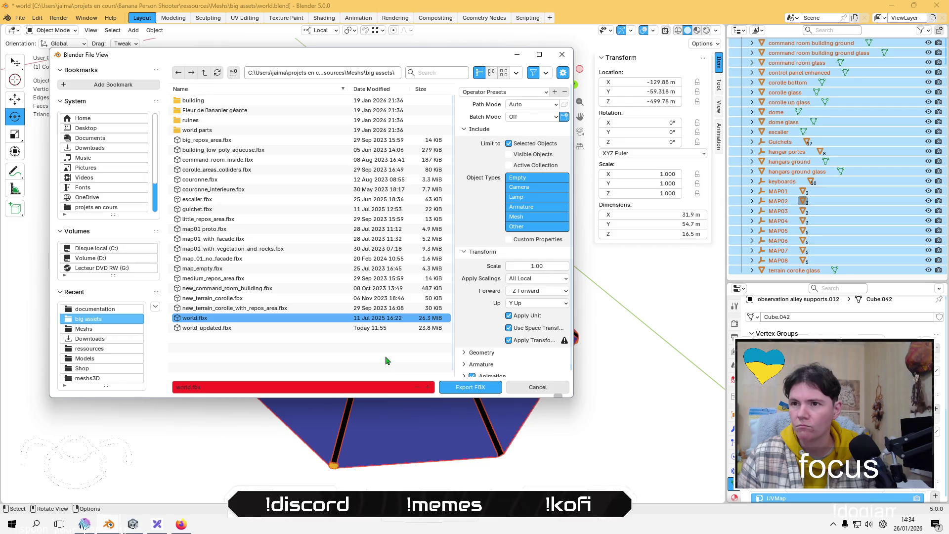
click(209, 329)
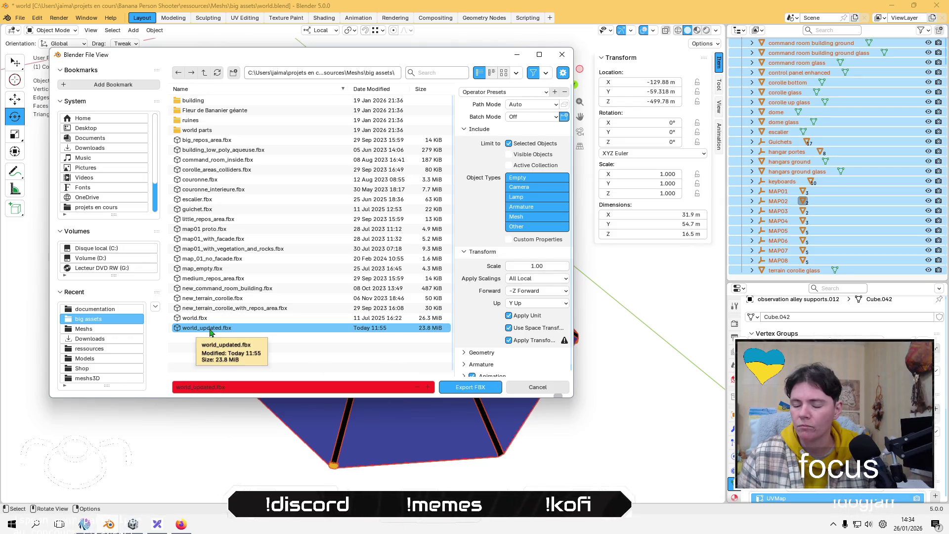
key(Up)
click(211, 329)
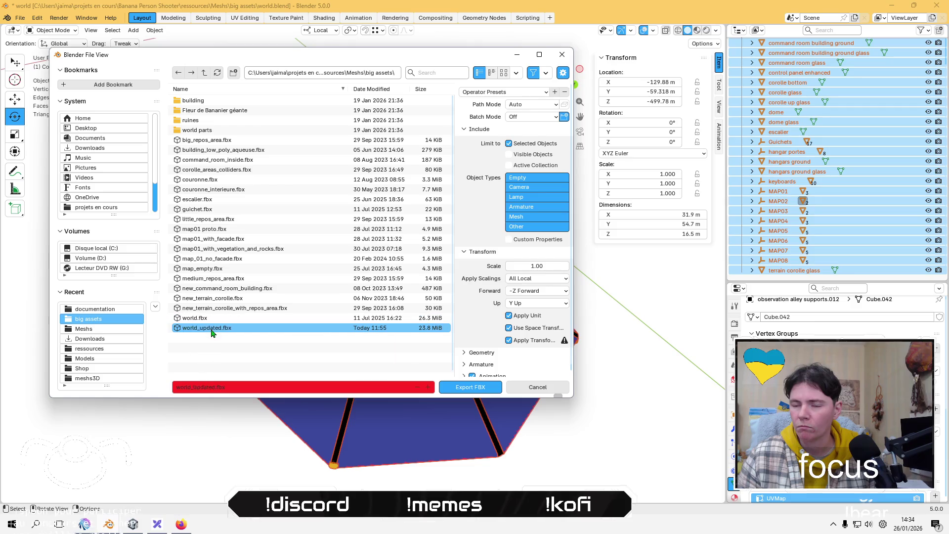
right_click(210, 330)
click(200, 328)
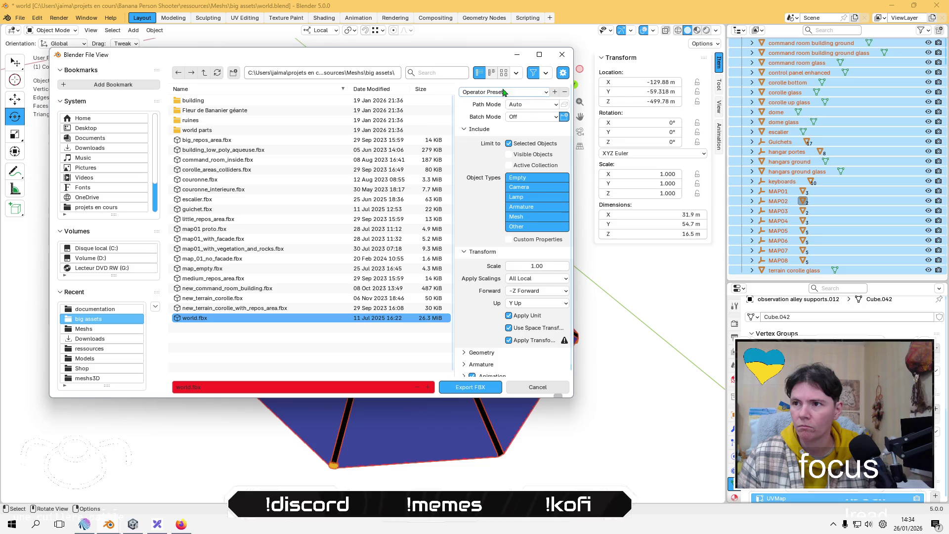
click(471, 392)
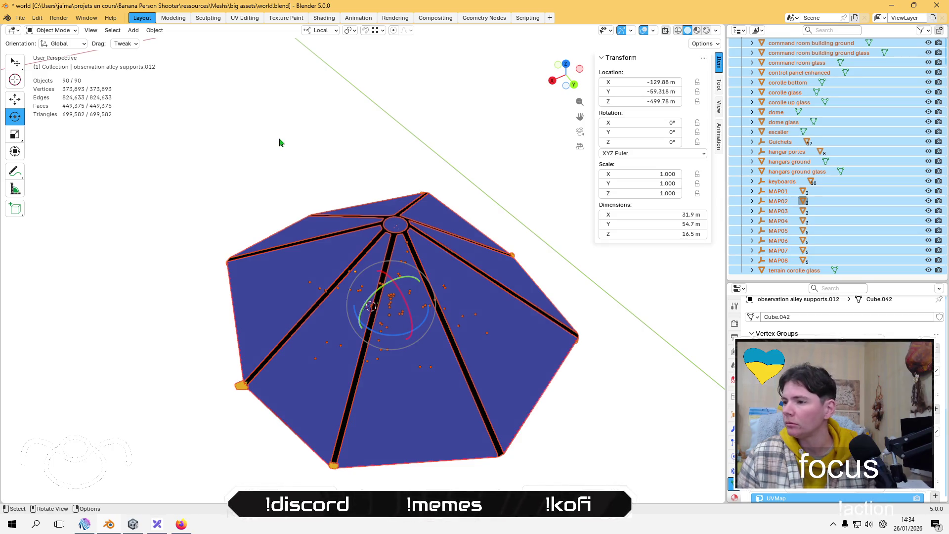
click(19, 17)
Start another FBX export and browse to banana man 2021/Assets/Meshes/big assets.
mouse_move(74, 168)
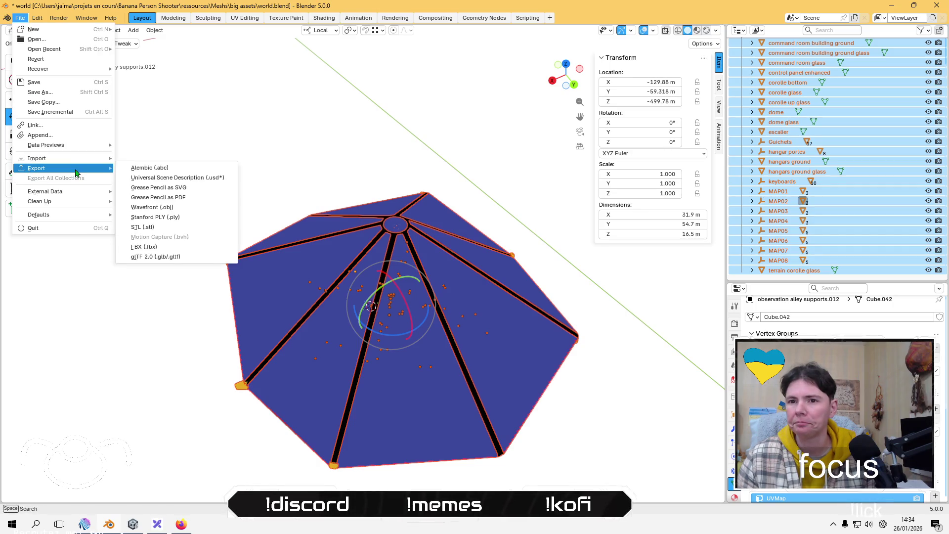
click(162, 250)
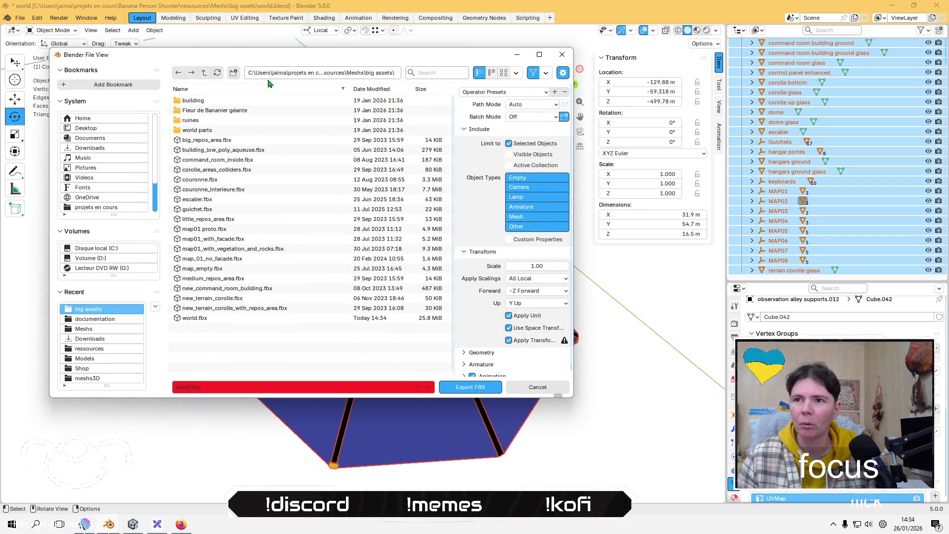
click(203, 73)
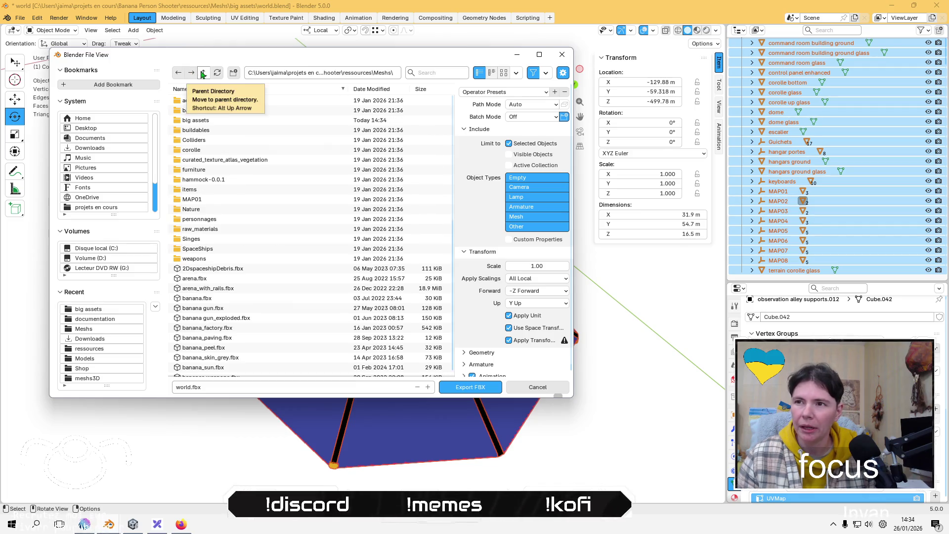
click(202, 73)
click(203, 73)
double_click(194, 101)
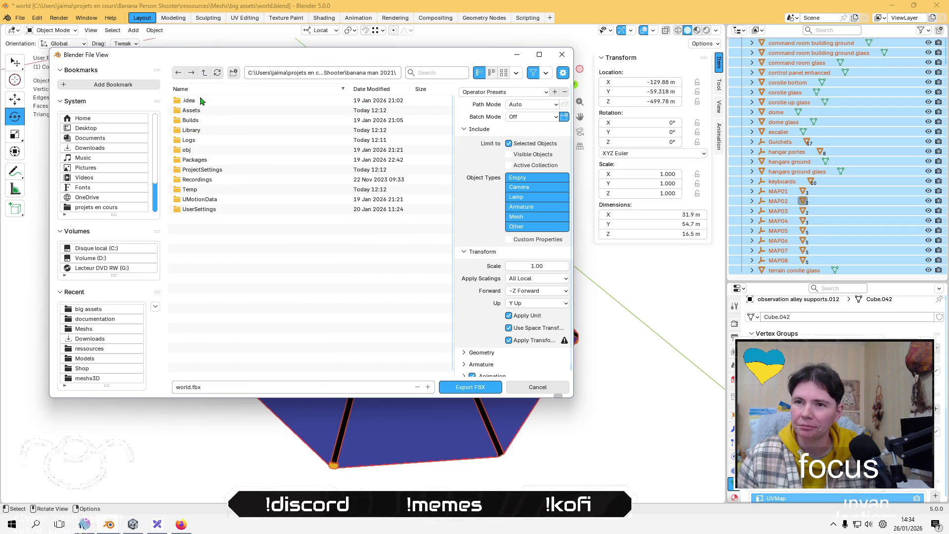
double_click(197, 111)
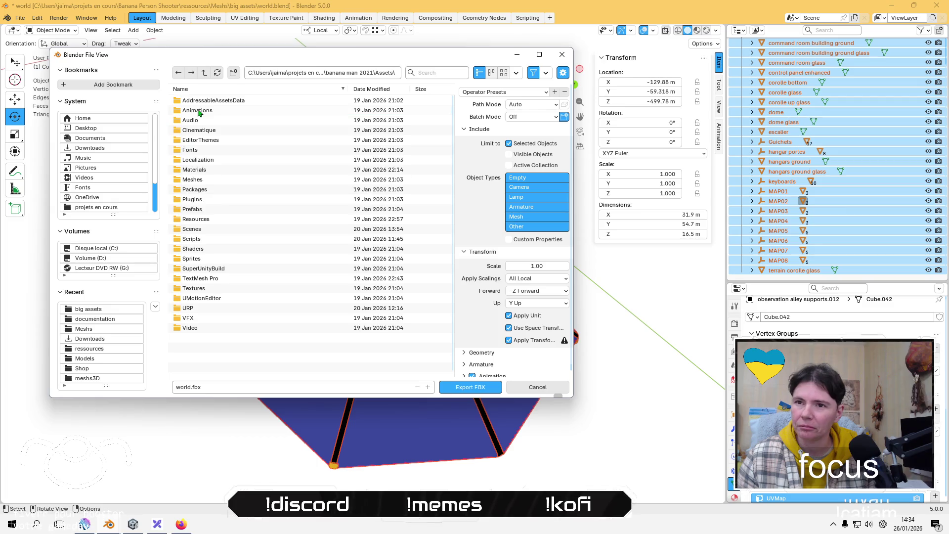
double_click(204, 181)
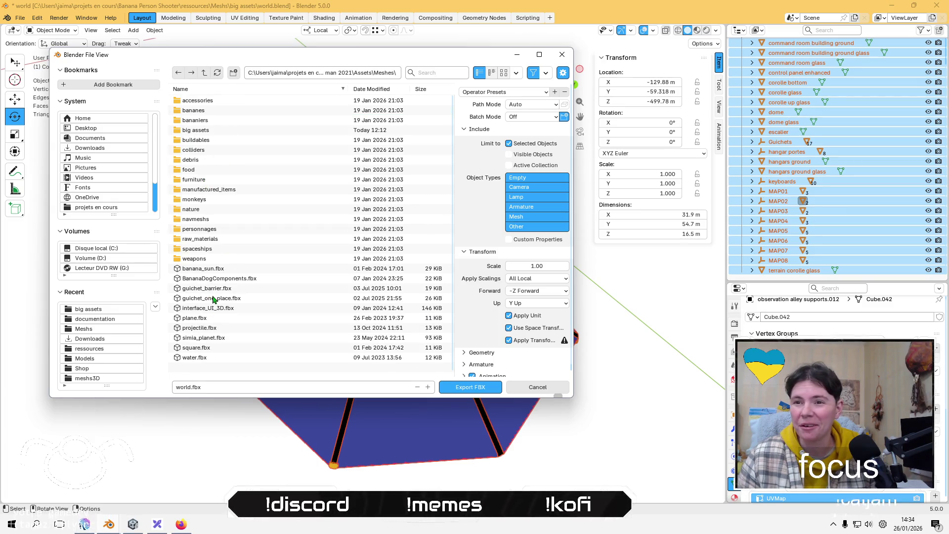
double_click(211, 132)
Overwrite world.fbx there using the 'linear no leaf bones apply transform' preset, then switch to Unity.
click(198, 180)
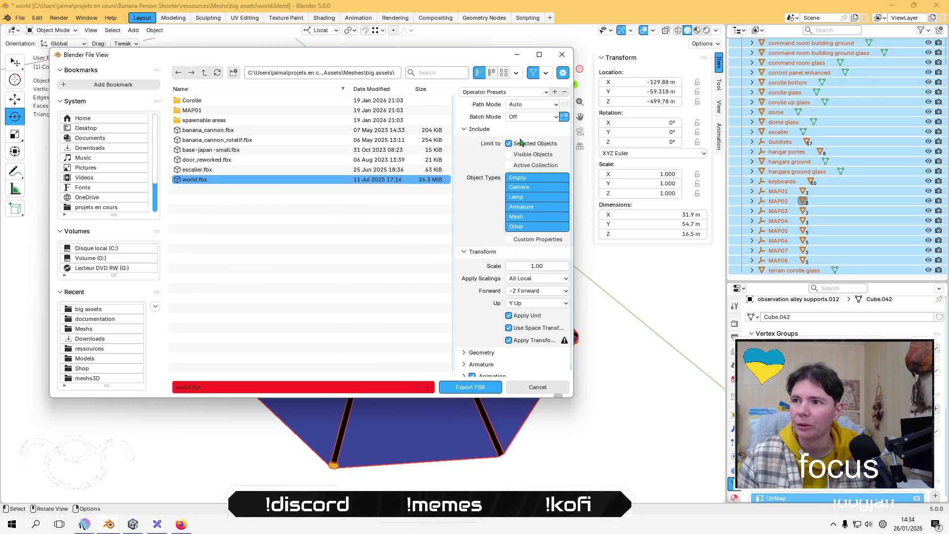
click(508, 92)
click(488, 117)
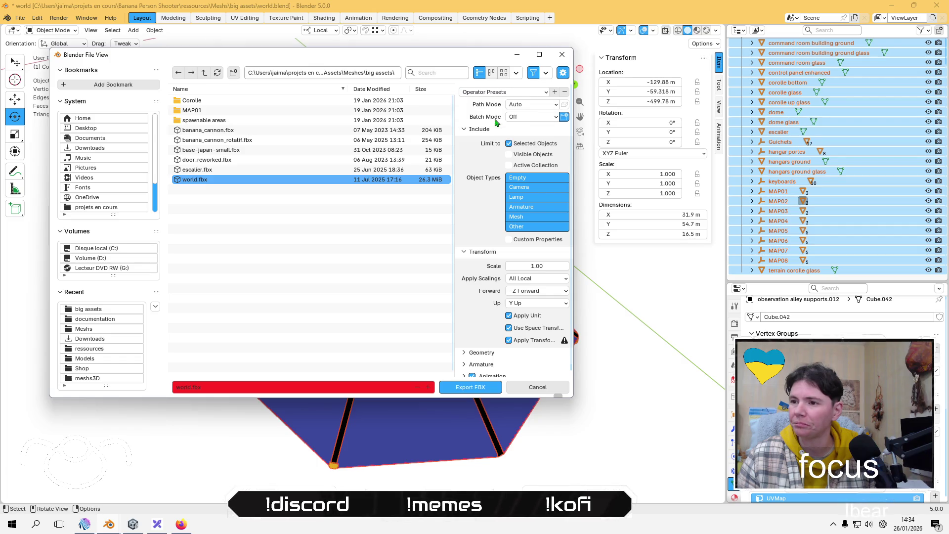
click(463, 392)
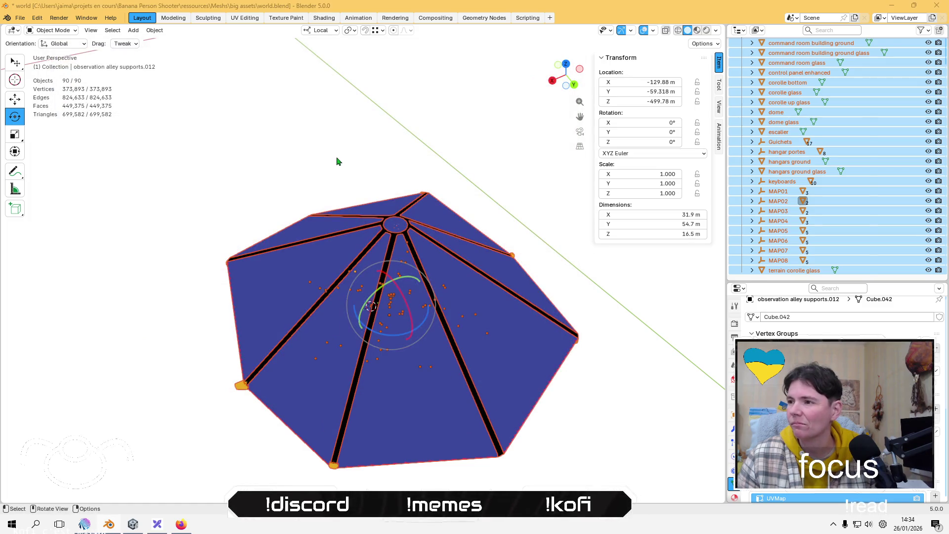
key(alt+Tab)
key(alt+Tab)
key(alt+Tab)
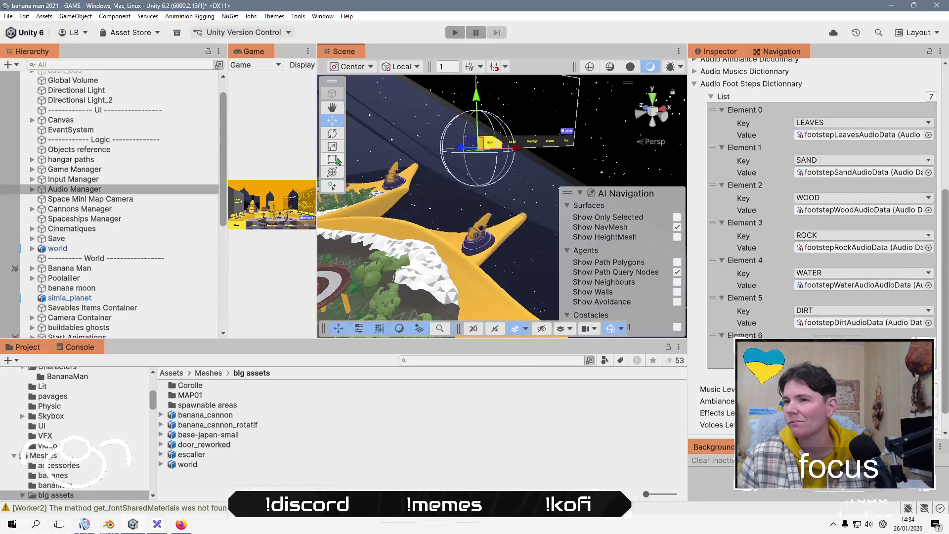
Select world in the Hierarchy and copy its Position values.
scroll(489, 163, down, 10)
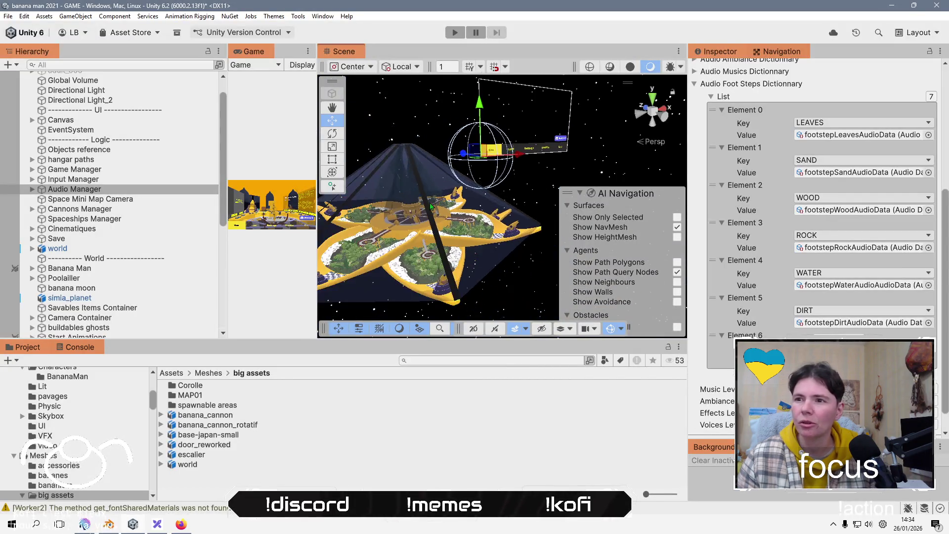
click(113, 249)
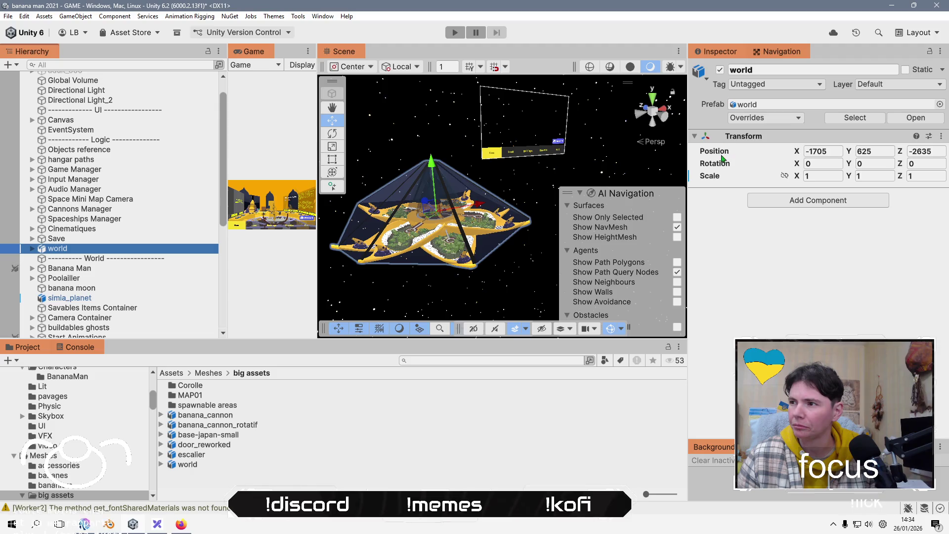
right_click(723, 155)
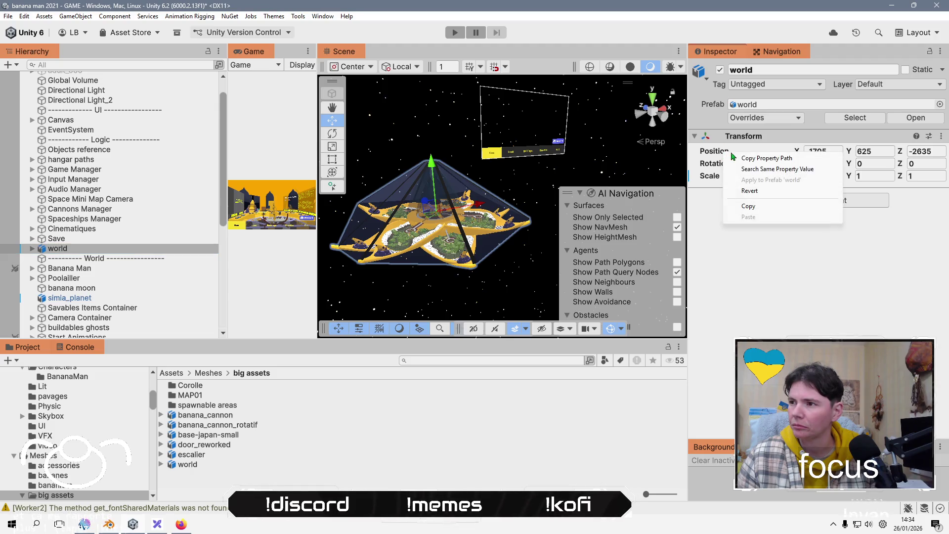
click(769, 207)
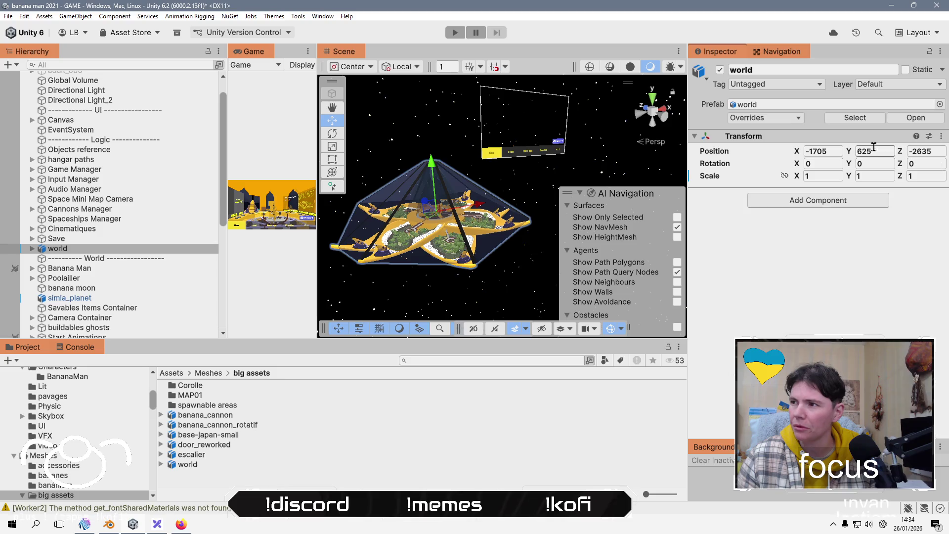
Clear the selection via an empty Project panel area, then reselect world.
scroll(168, 270, down, 5)
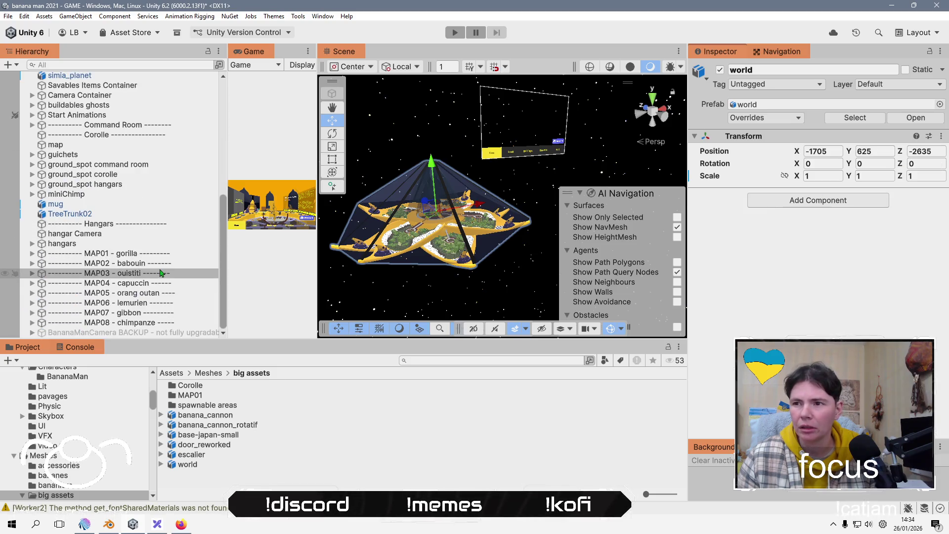
click(176, 477)
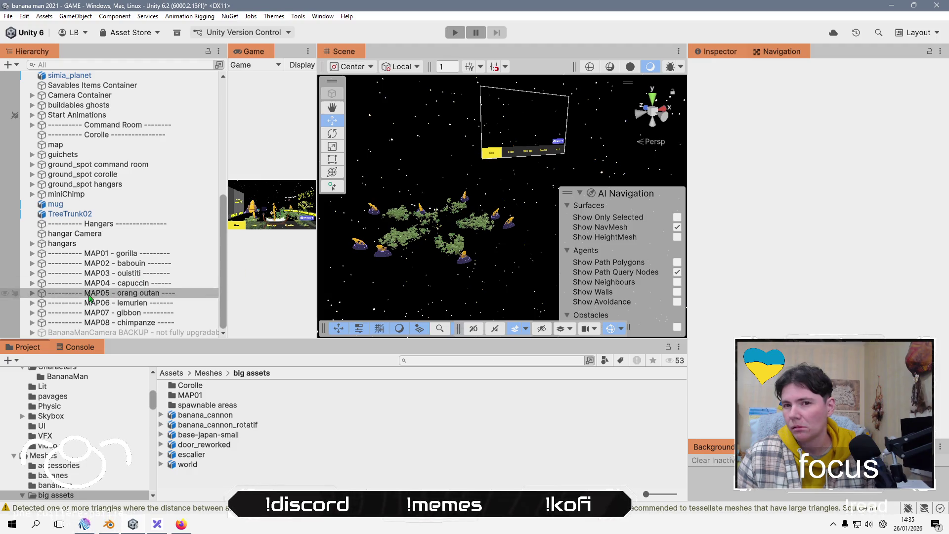
scroll(105, 247, up, 5)
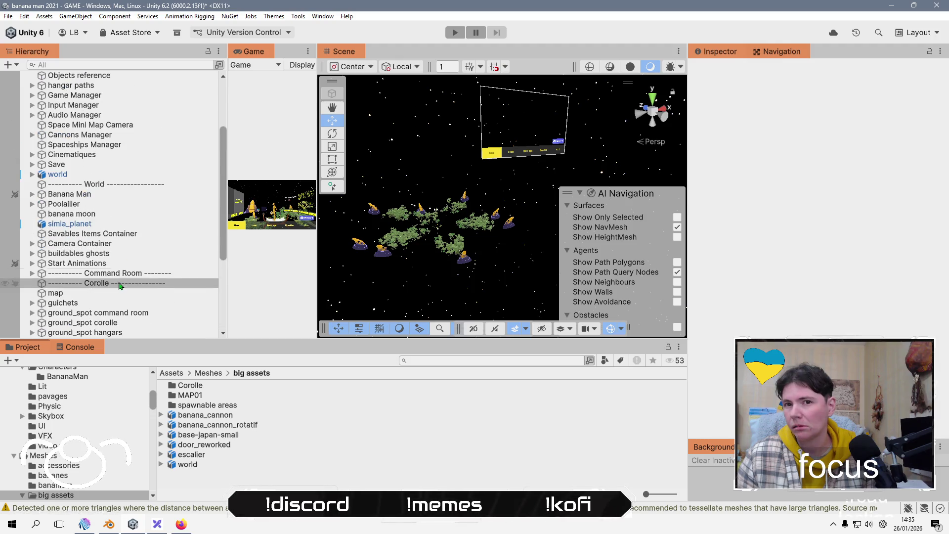
click(139, 175)
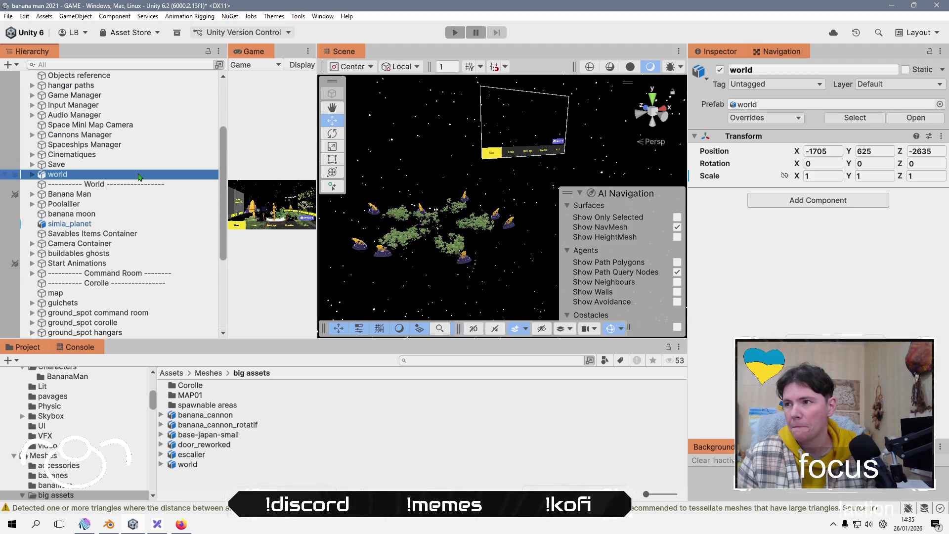
Frame the world object in the Scene view.
double_click(138, 176)
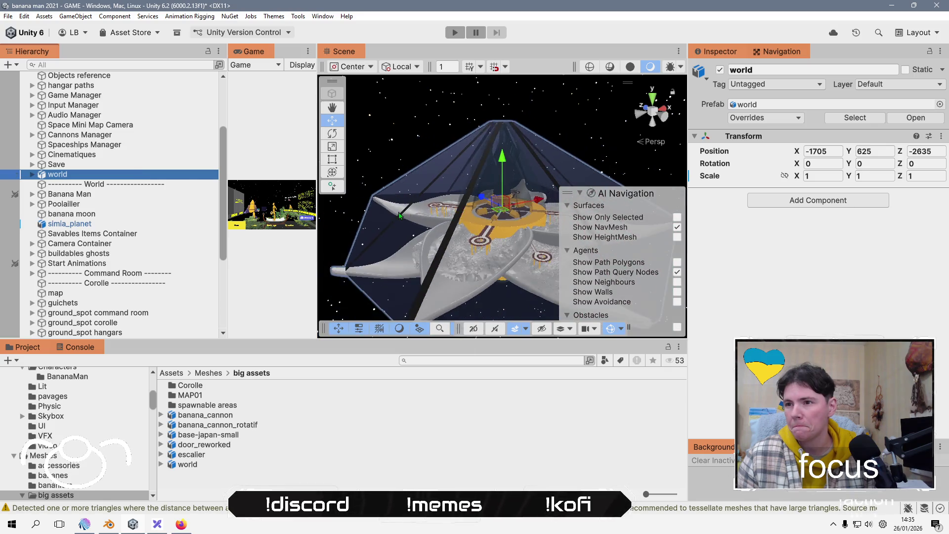
scroll(399, 216, down, 6)
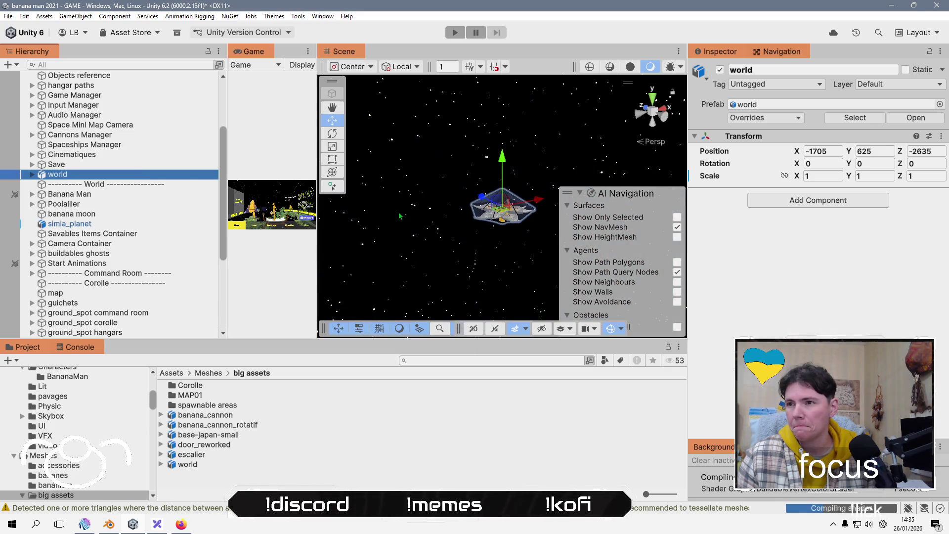
scroll(418, 211, up, 6)
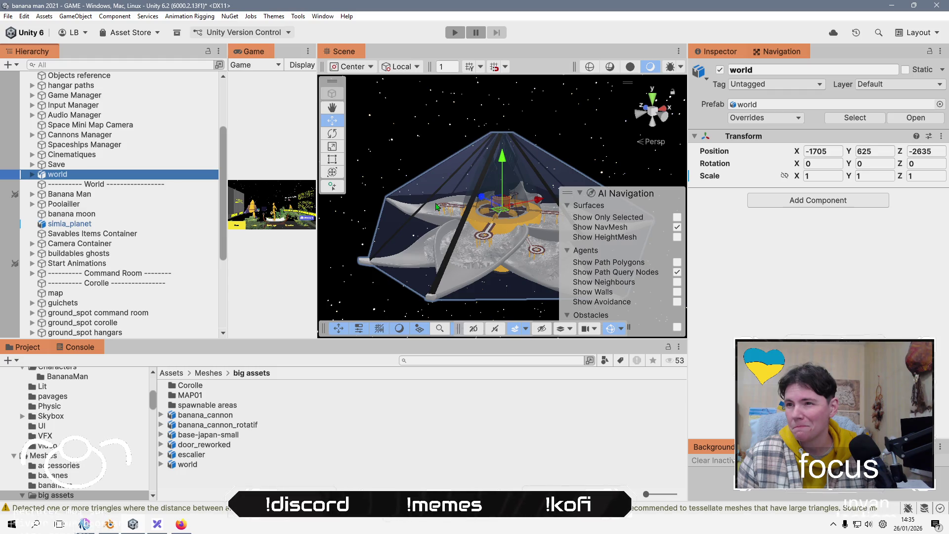
Raise world high with the Y gizmo, then paste back its original position -1705, 625, -2635.
mouse_move(505, 163)
mouse_down()
mouse_move(502, 136)
mouse_move(490, 162)
mouse_up()
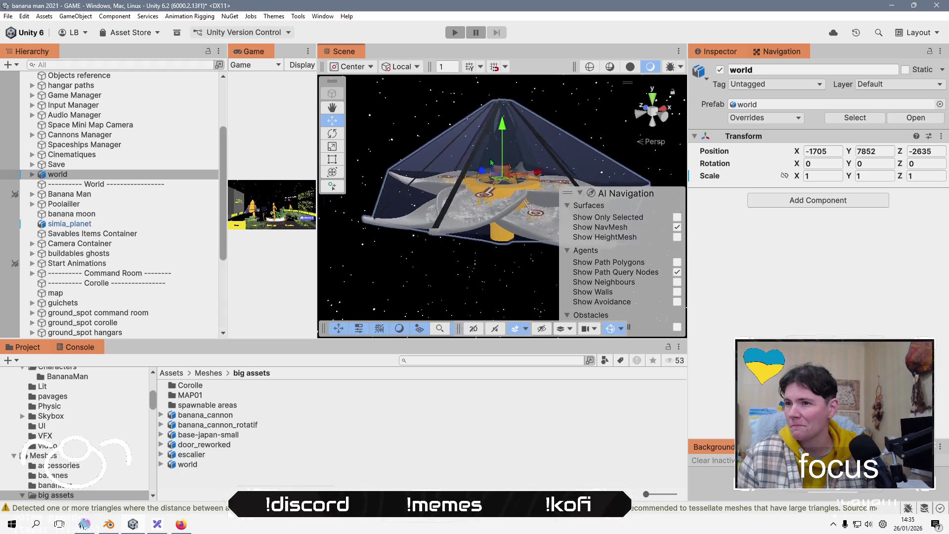
scroll(491, 162, down, 10)
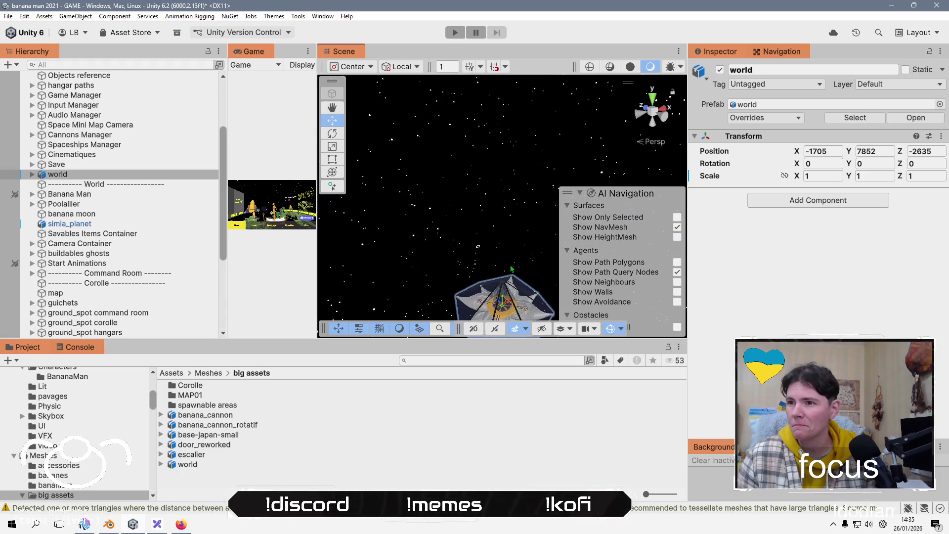
mouse_move(509, 280)
mouse_down()
mouse_move(503, 163)
mouse_move(499, 202)
mouse_move(451, 212)
mouse_up()
drag(495, 268, 499, 187)
scroll(489, 209, up, 2)
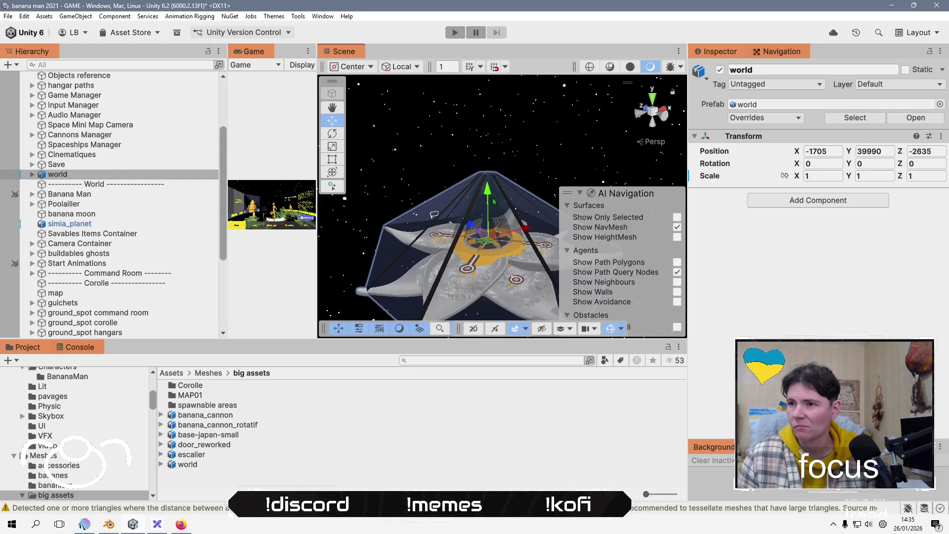
scroll(493, 202, up, 3)
mouse_move(481, 221)
mouse_down()
mouse_move(492, 119)
mouse_move(483, 184)
mouse_up()
right_click(728, 152)
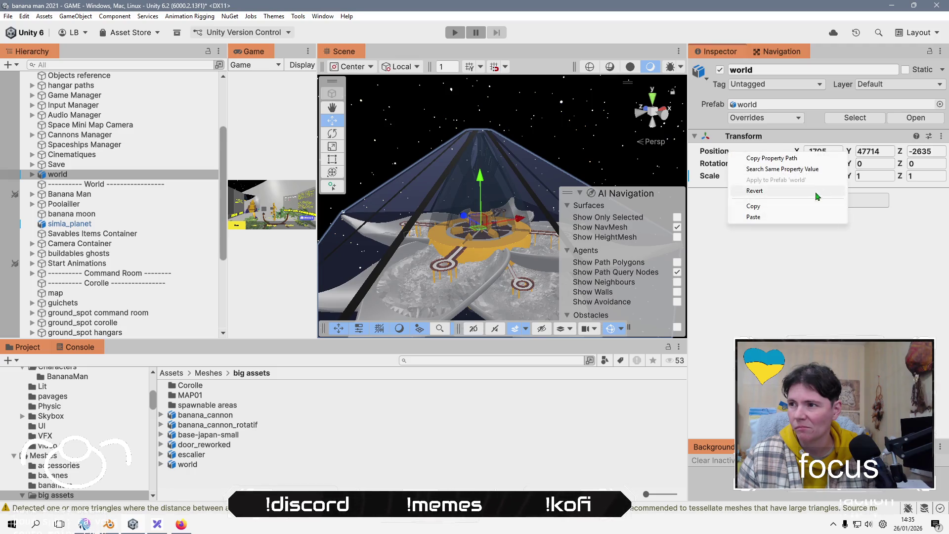
click(753, 217)
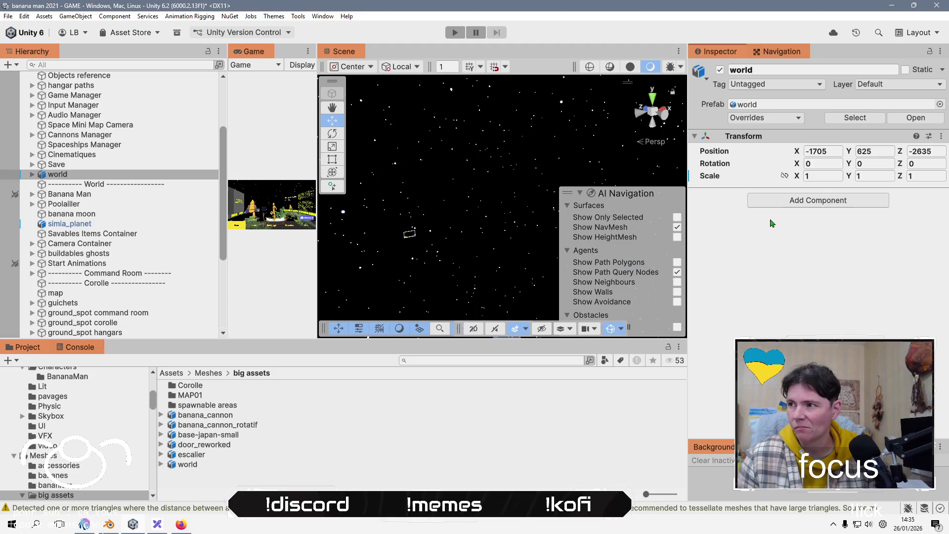
Frame the world object in the Scene view and zoom in and out around it.
double_click(58, 174)
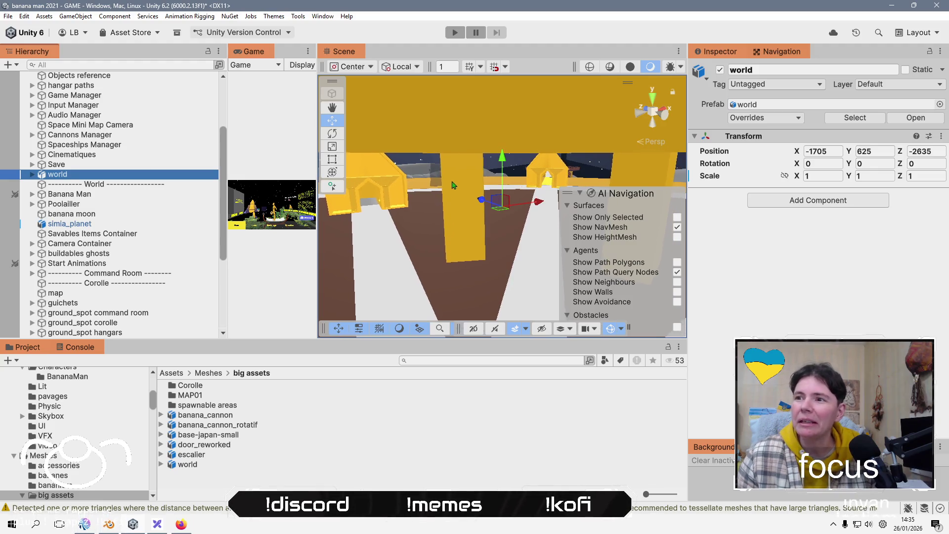
scroll(453, 198, down, 5)
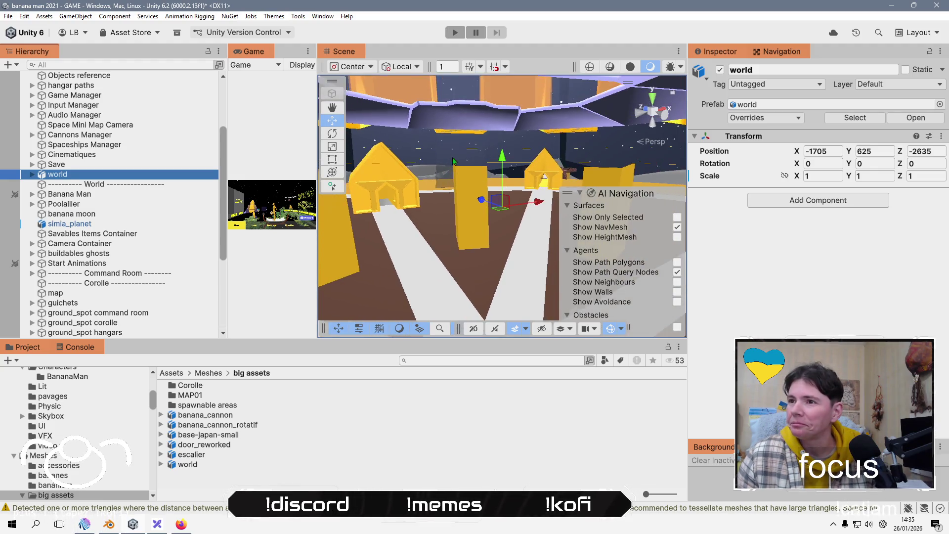
scroll(455, 165, up, 8)
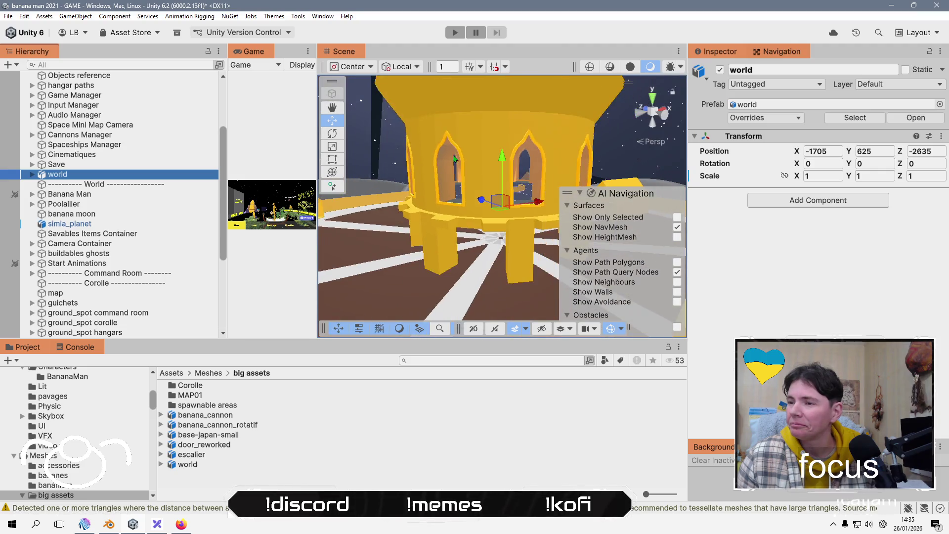
scroll(444, 166, down, 8)
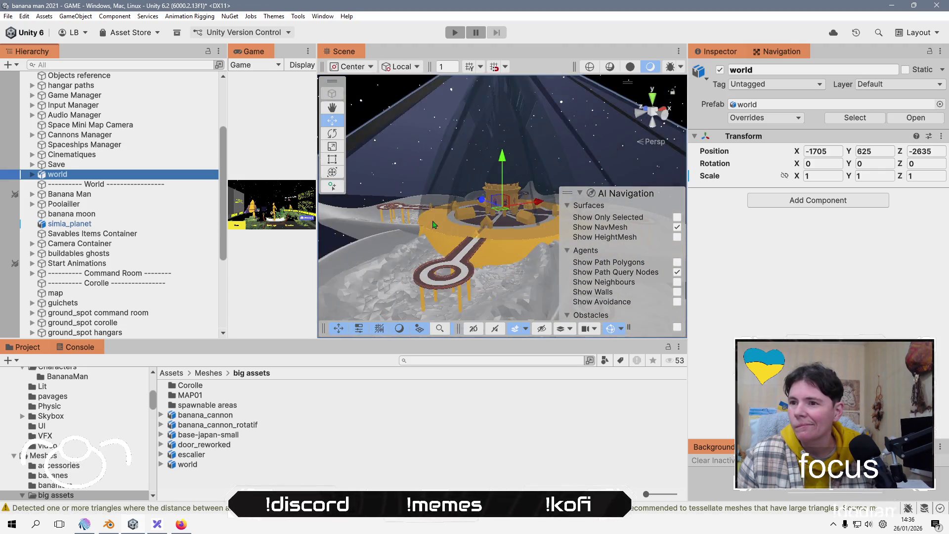
scroll(433, 224, down, 6)
scroll(445, 217, up, 3)
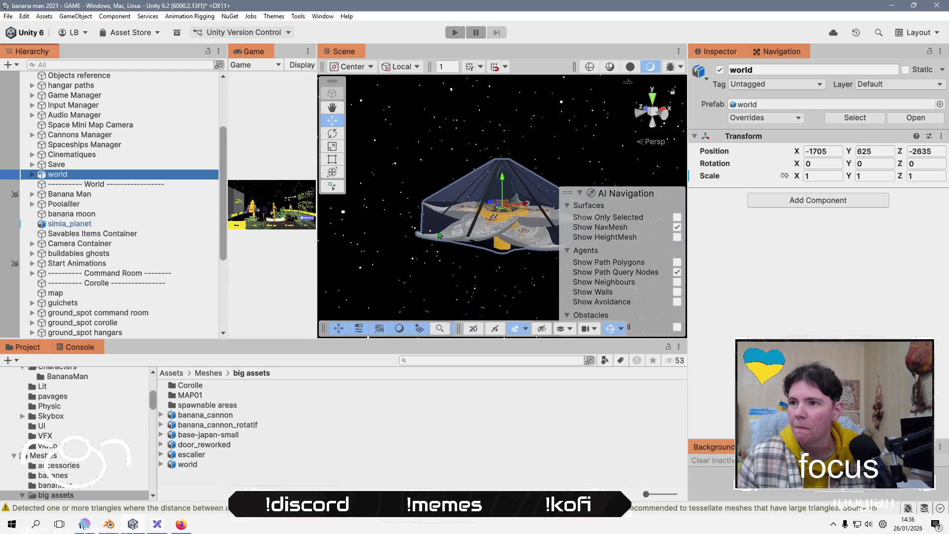
scroll(445, 217, down, 2)
scroll(128, 277, down, 3)
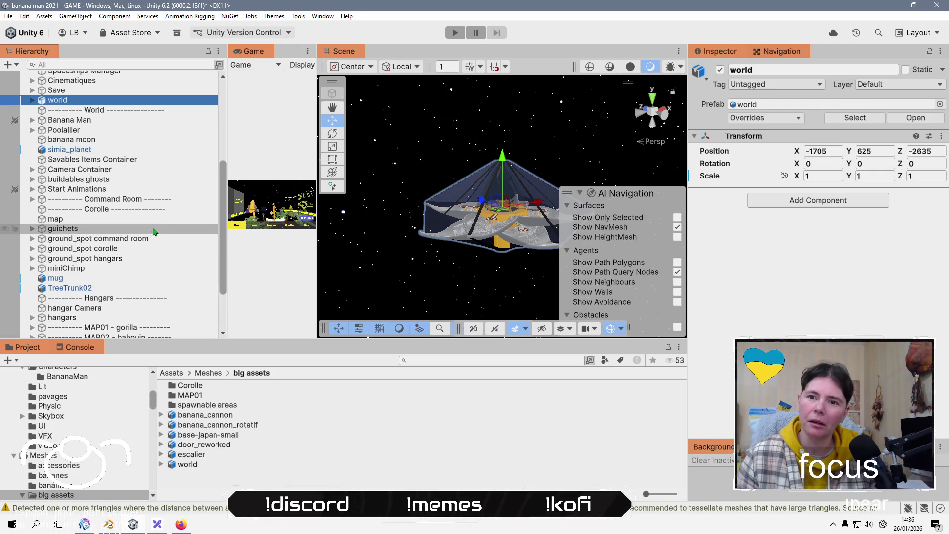
Drag the Project panel splitter down so the Scene view and Hierarchy get more height.
drag(476, 338, 472, 462)
scroll(453, 248, down, 2)
scroll(453, 248, up, 3)
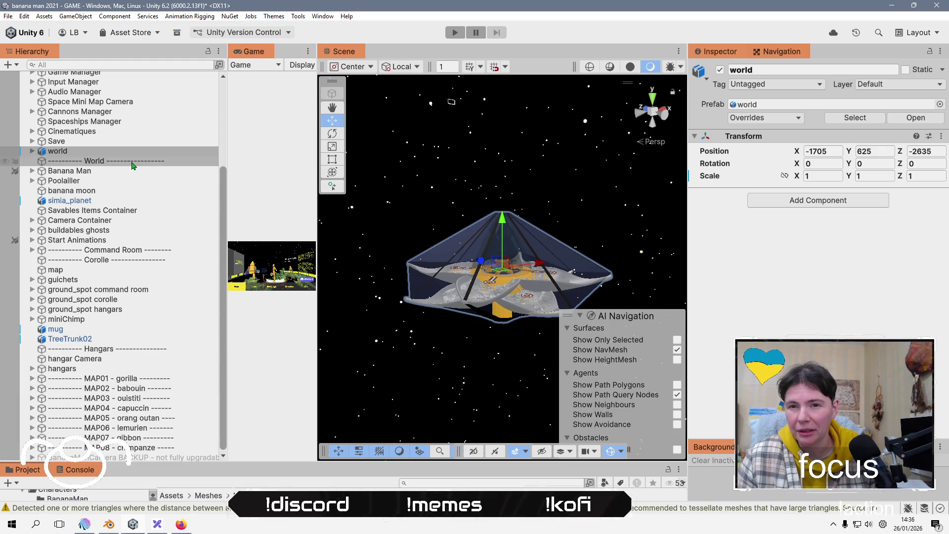
Toggle between Cannons Manager and Spaceships Manager, ending on Spaceships Manager's traffic control and spawner scripts.
click(84, 121)
click(77, 113)
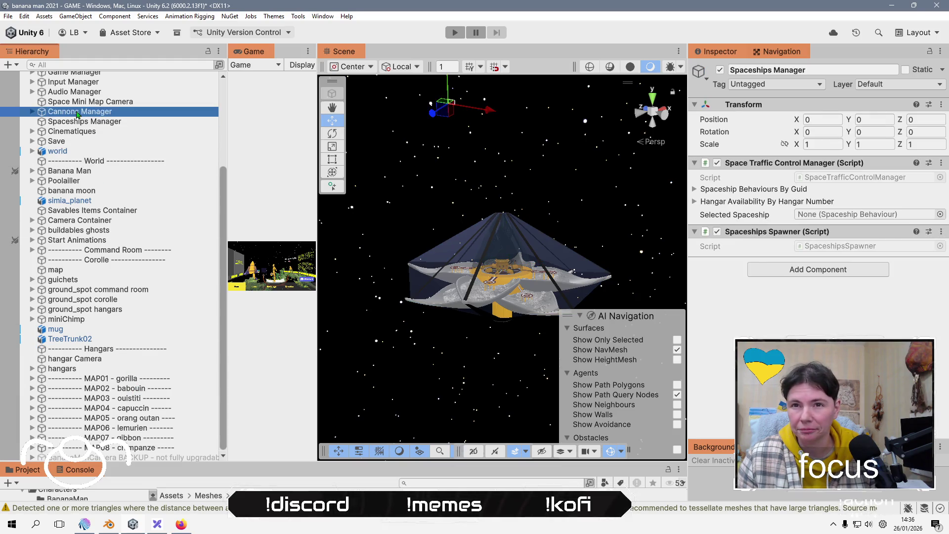
click(74, 122)
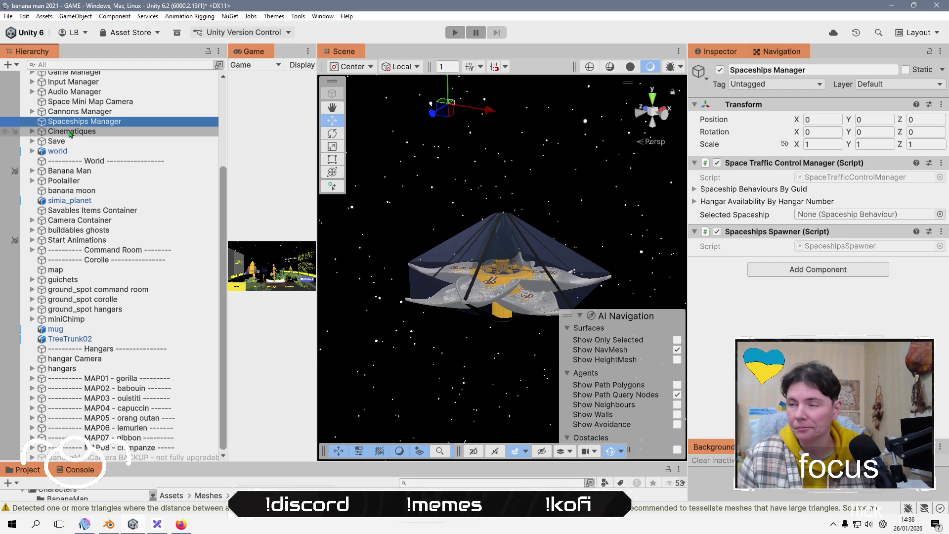
click(124, 114)
click(131, 123)
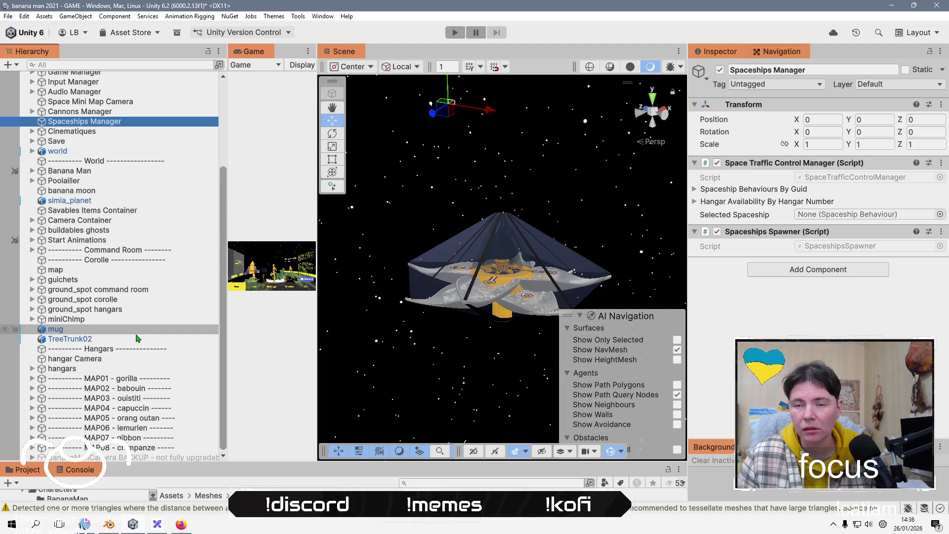
scroll(137, 338, up, 4)
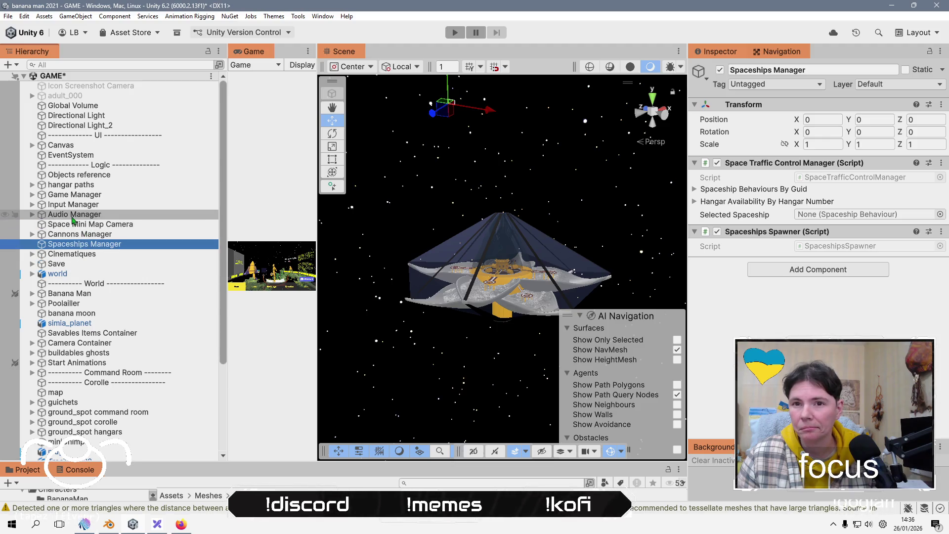
Expand hangar paths and frame path to hangar 1's waypoints in the Scene view.
click(32, 185)
click(59, 185)
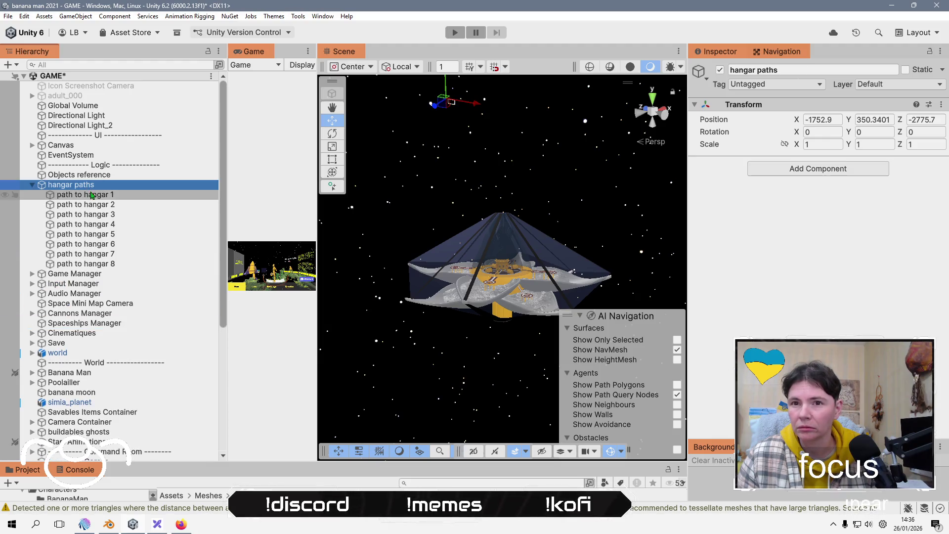
click(91, 196)
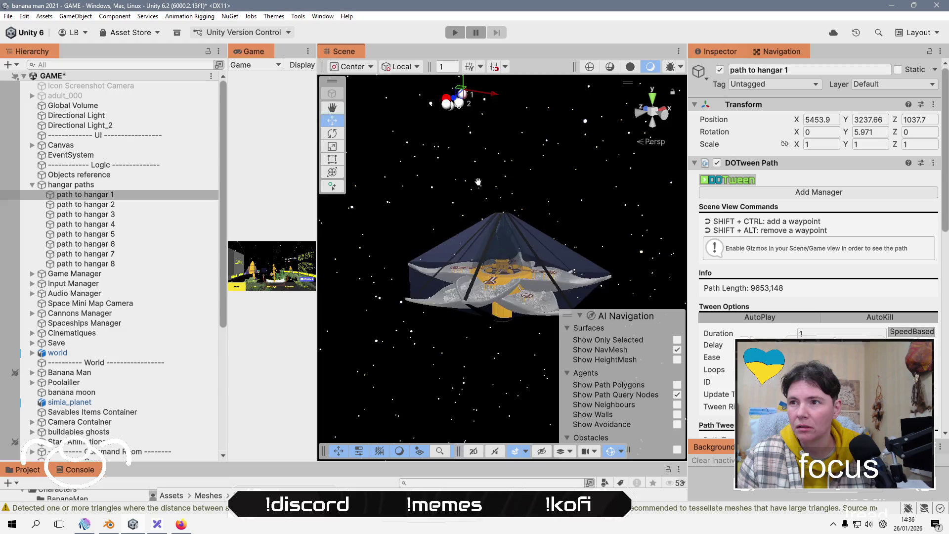
key(f)
scroll(427, 315, up, 5)
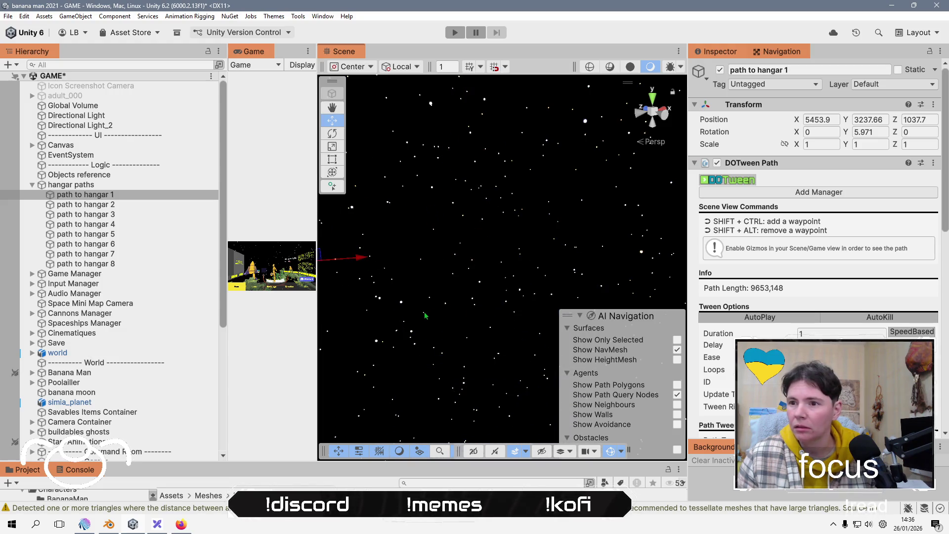
scroll(558, 278, up, 5)
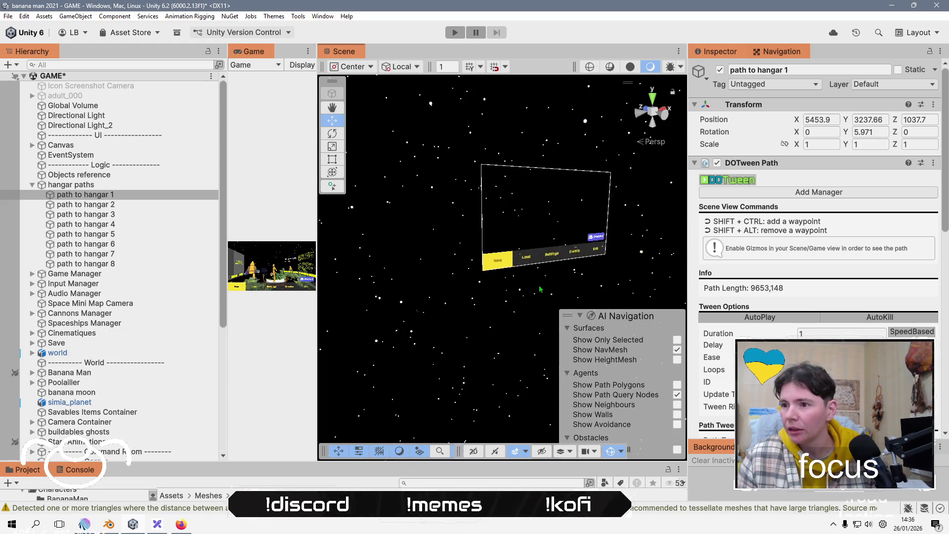
scroll(520, 260, up, 5)
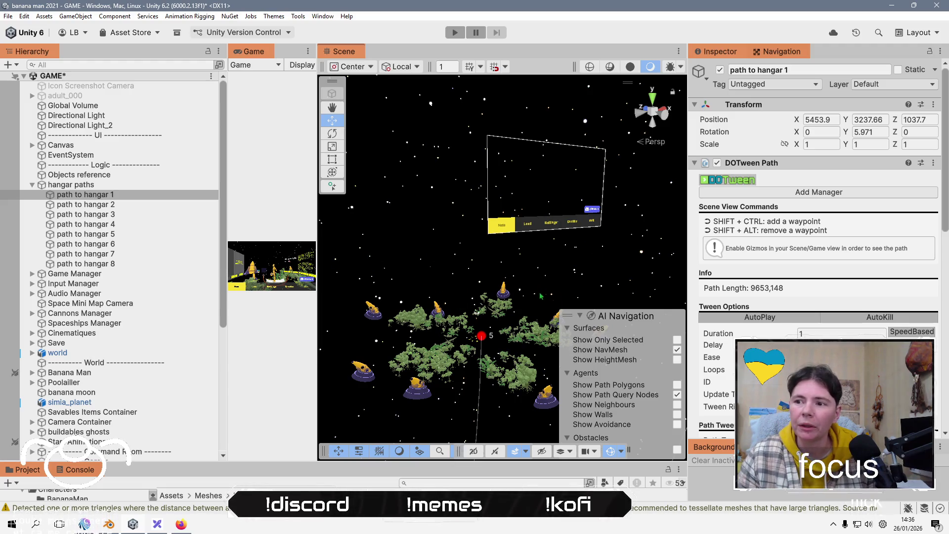
scroll(543, 293, down, 3)
key(f)
scroll(450, 314, down, 3)
Switch to an orthographic back view, select world, and drag it far up along Y.
click(655, 123)
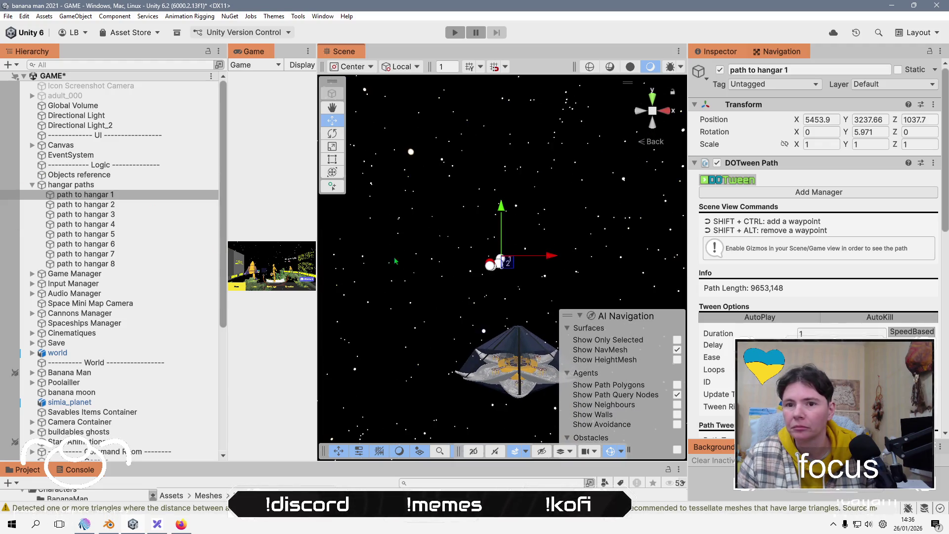
click(657, 143)
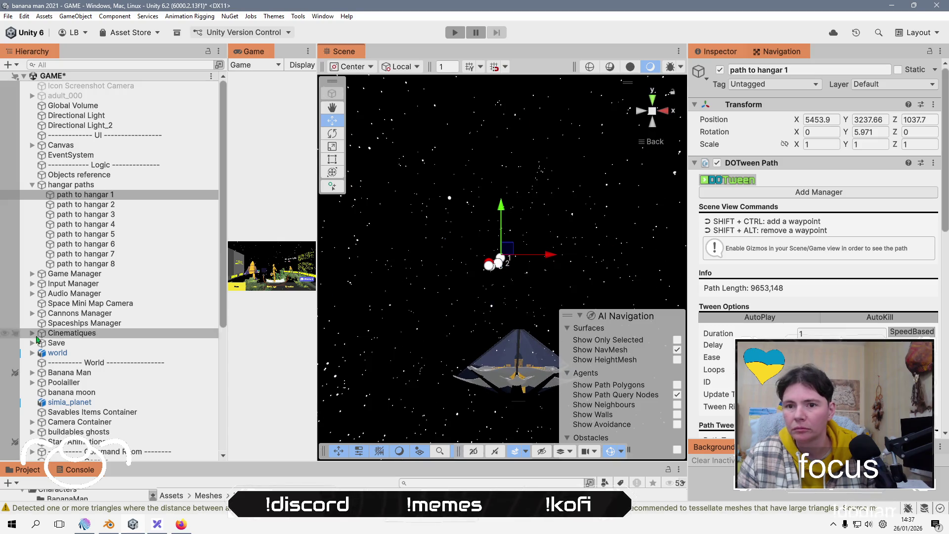
click(57, 352)
drag(519, 322, 519, 217)
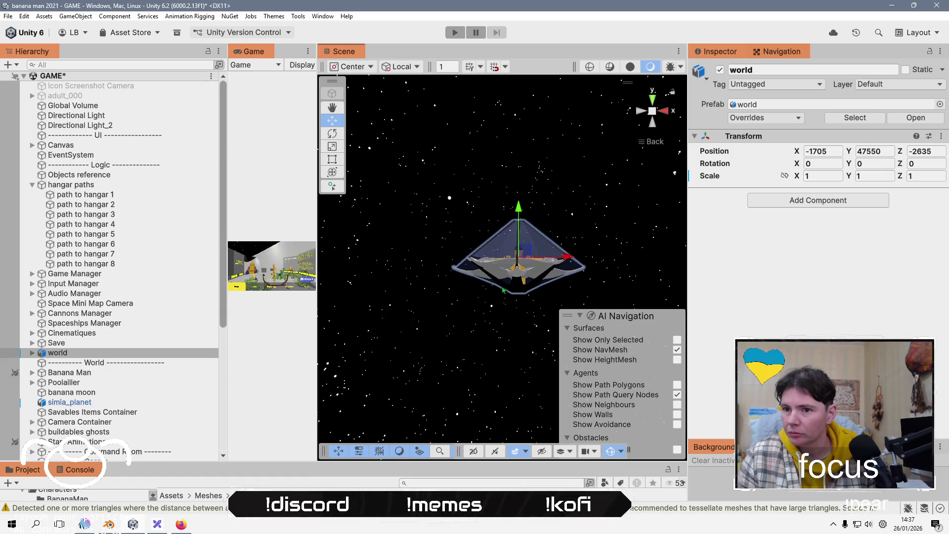
Frame the world object and shift it along X and Y with the move gizmo.
key(f)
drag(564, 183, 567, 182)
drag(616, 231, 553, 216)
mouse_move(543, 219)
mouse_down()
mouse_move(578, 222)
mouse_move(456, 271)
mouse_move(488, 325)
mouse_up()
mouse_move(460, 280)
mouse_down()
mouse_move(466, 414)
mouse_move(482, 244)
mouse_up()
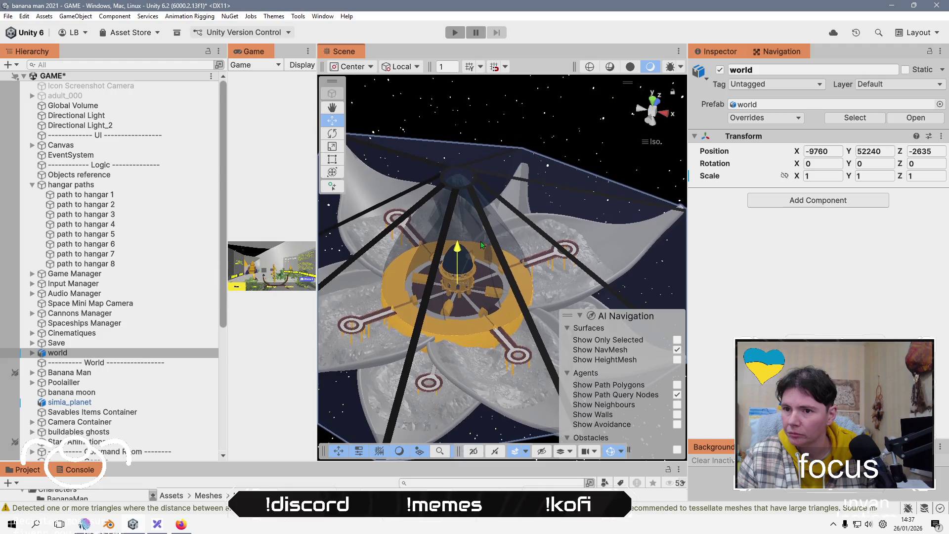
From a low side view, fine-tune world to -8642, 48141, -2635 and inspect the central tower.
mouse_move(441, 340)
mouse_down()
mouse_move(590, 282)
mouse_move(449, 354)
mouse_up()
scroll(492, 256, up, 5)
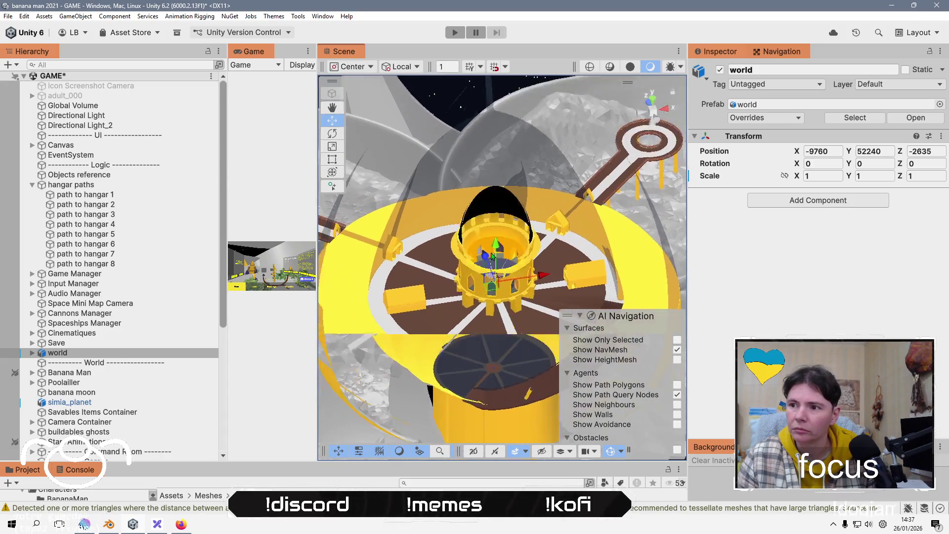
scroll(492, 256, down, 2)
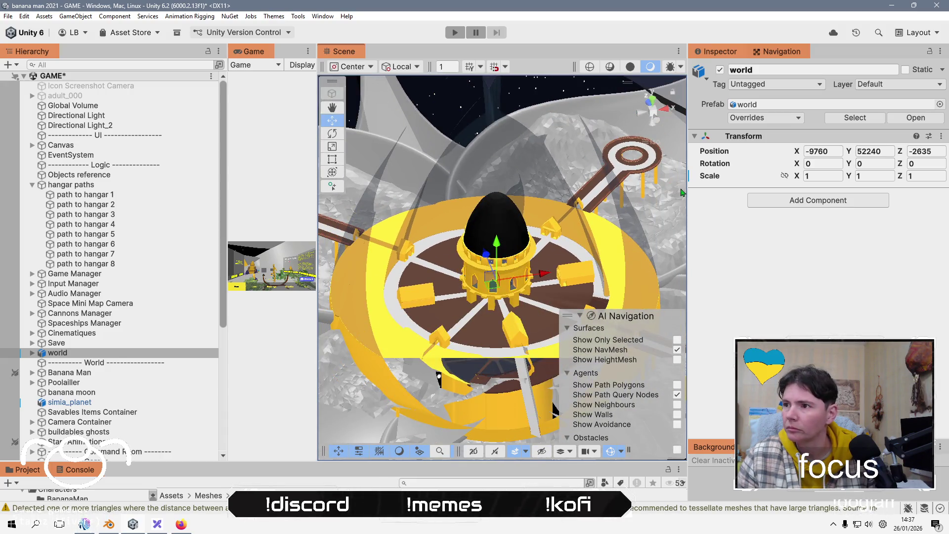
scroll(550, 223, up, 5)
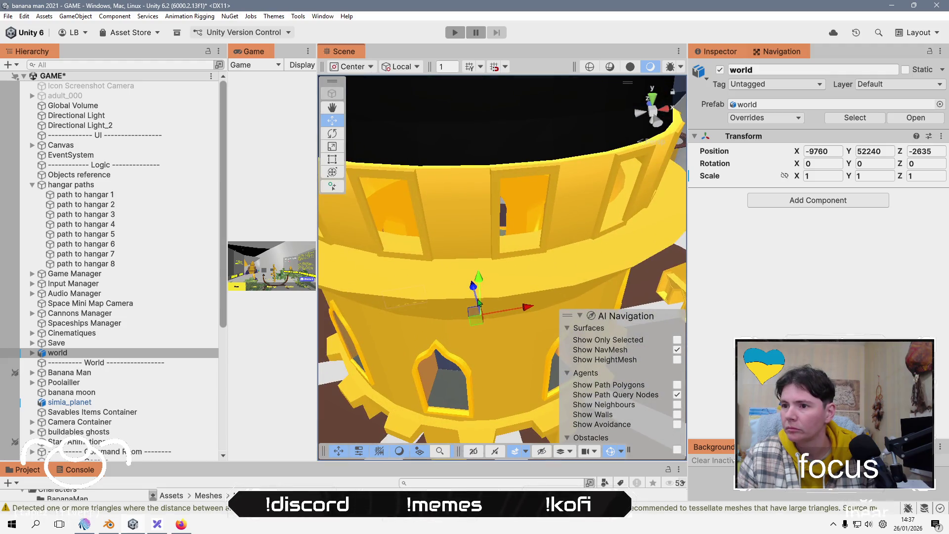
drag(478, 286, 478, 278)
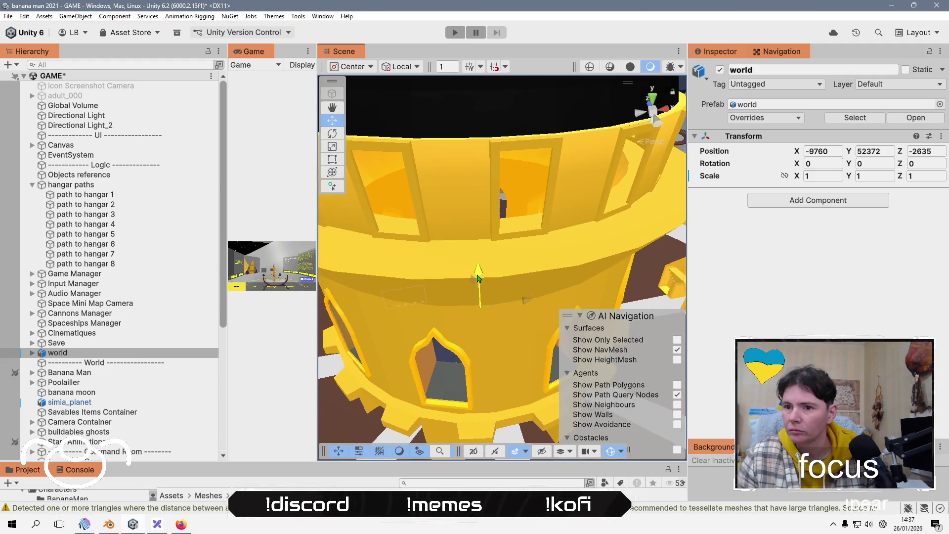
mouse_move(525, 305)
mouse_down()
mouse_move(504, 311)
mouse_move(618, 267)
mouse_move(598, 275)
mouse_move(613, 269)
mouse_move(510, 247)
mouse_move(485, 254)
mouse_move(493, 176)
mouse_move(477, 128)
mouse_move(483, 254)
mouse_move(492, 249)
mouse_move(494, 267)
mouse_move(499, 163)
mouse_move(499, 365)
mouse_up()
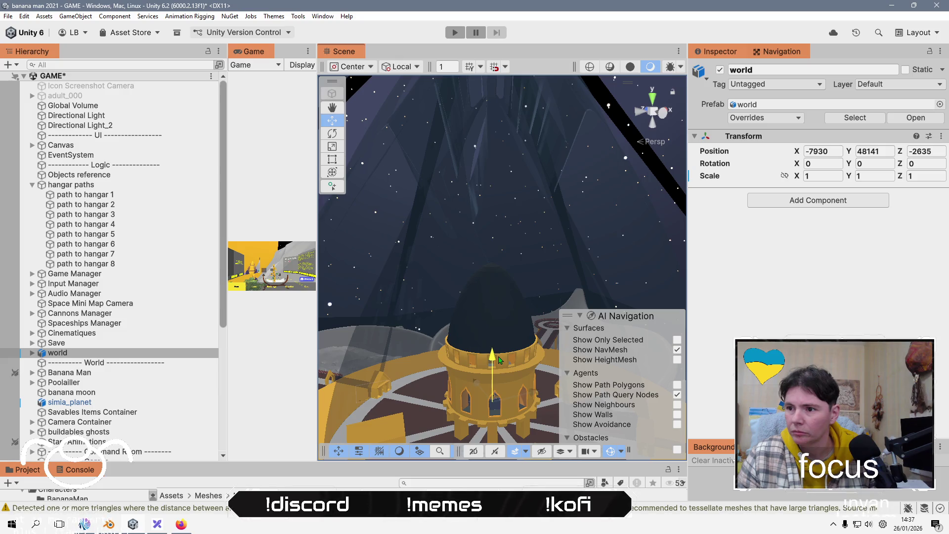
mouse_move(539, 246)
alt+mouse_down()
mouse_move(619, 234)
mouse_move(578, 233)
mouse_move(591, 231)
alt+mouse_up()
scroll(424, 332, down, 10)
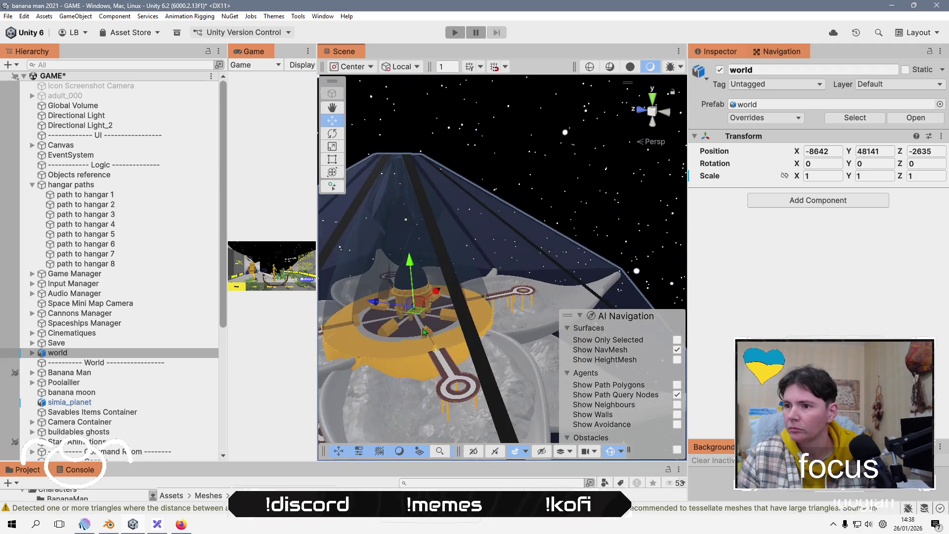
scroll(423, 331, down, 10)
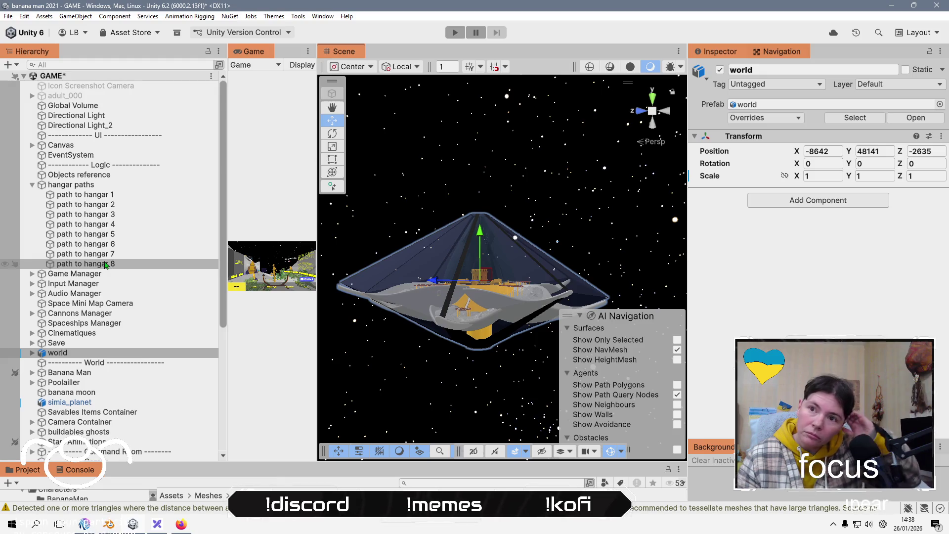
Frame path to hangar 1, reselect world, and enlarge the Project panel showing Meshes/big assets.
click(114, 191)
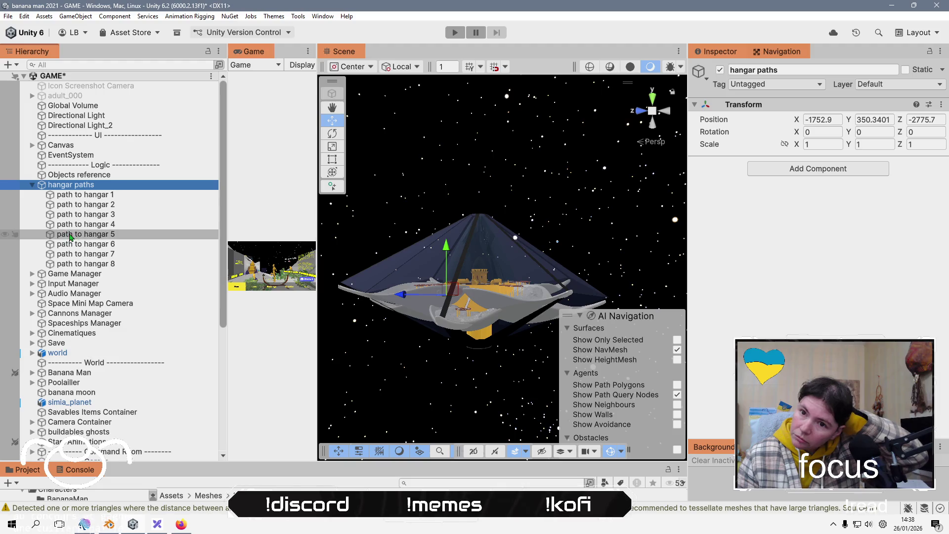
double_click(148, 196)
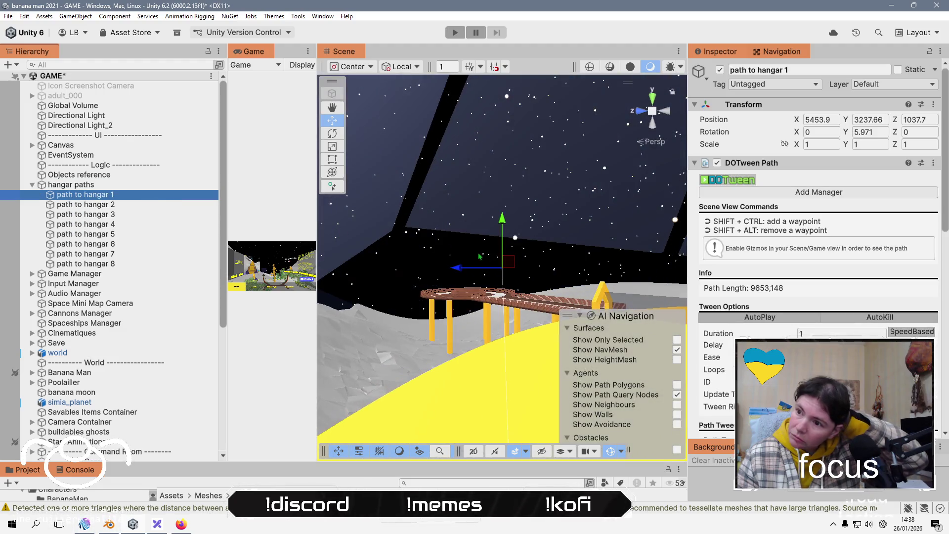
mouse_move(421, 302)
mouse_down()
mouse_move(408, 325)
mouse_move(544, 396)
mouse_up()
scroll(407, 325, up, 10)
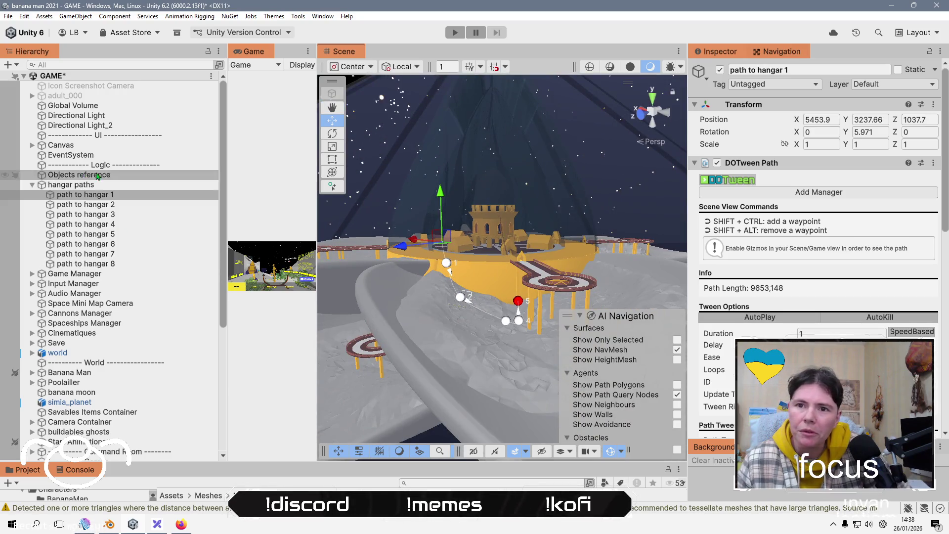
click(121, 353)
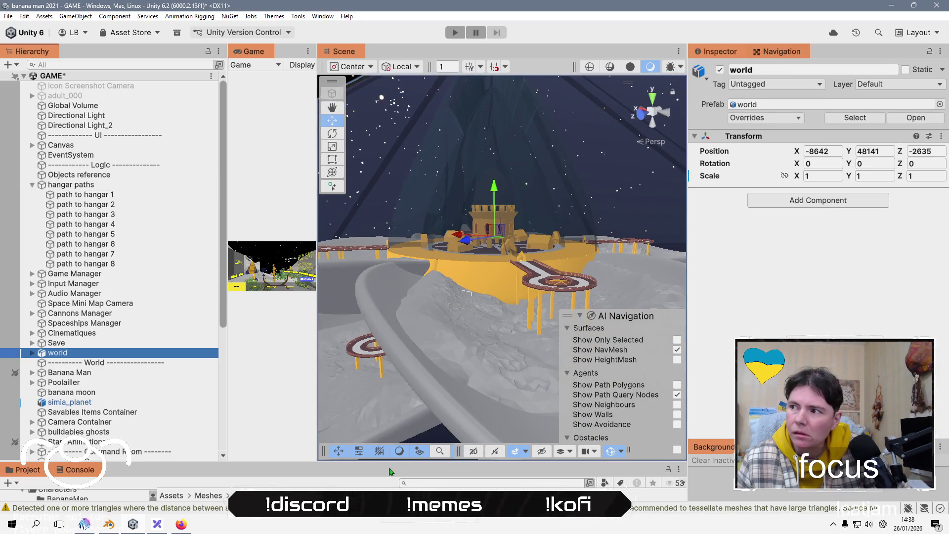
drag(390, 461, 390, 241)
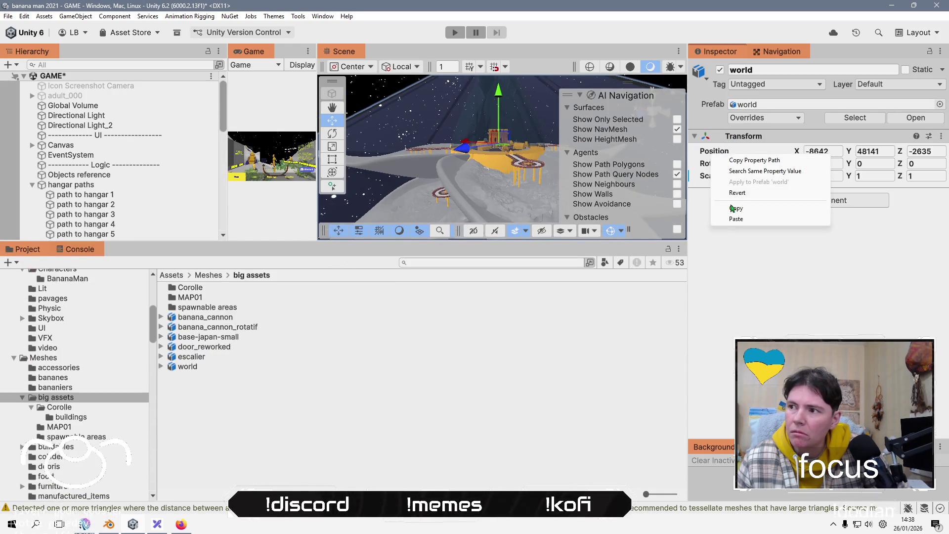
Paste world's position back to -1705, 625, -2635 and tick Convert Units in world.fbx import settings.
click(735, 219)
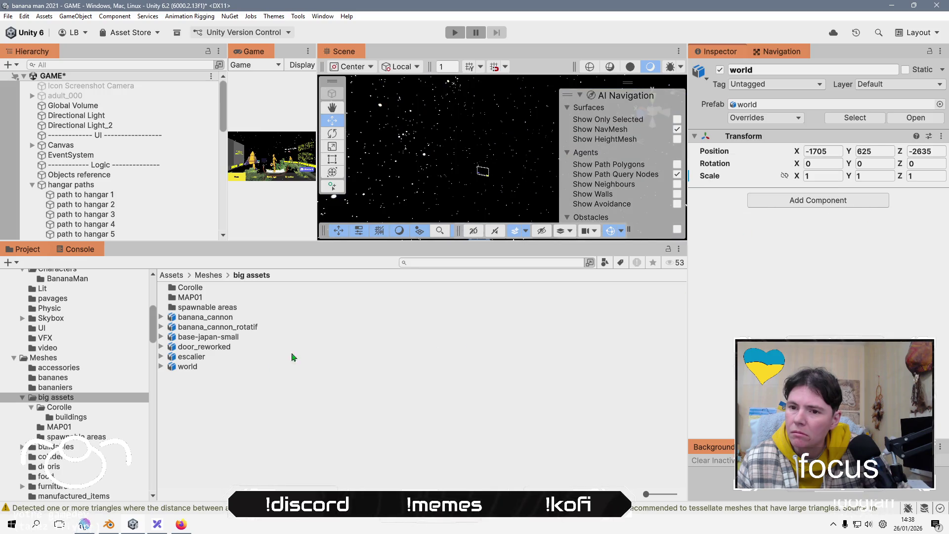
click(205, 368)
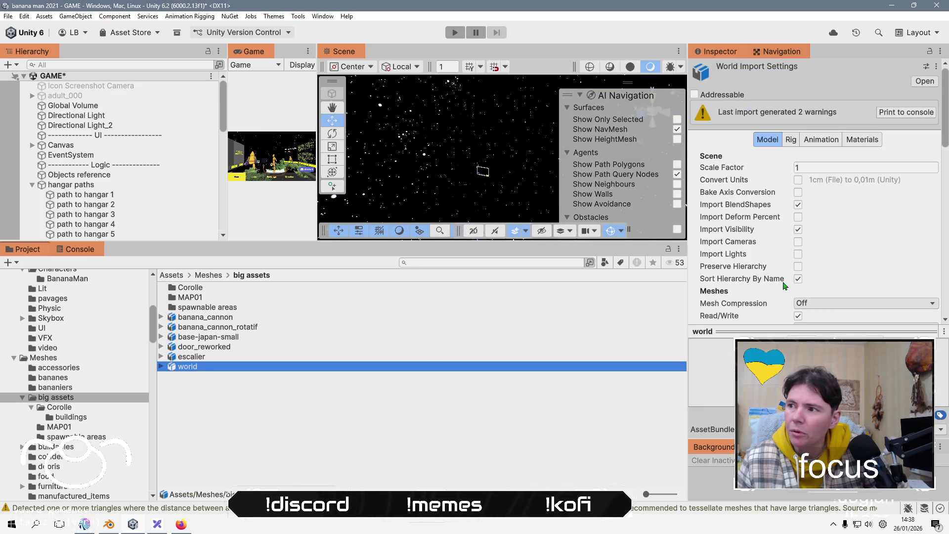
click(798, 181)
scroll(917, 281, down, 3)
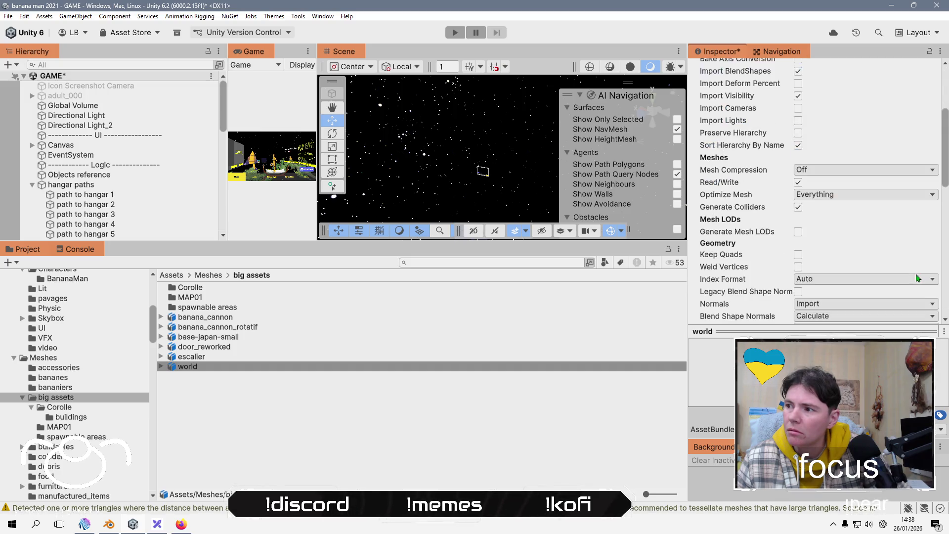
scroll(917, 310, down, 8)
scroll(929, 243, up, 3)
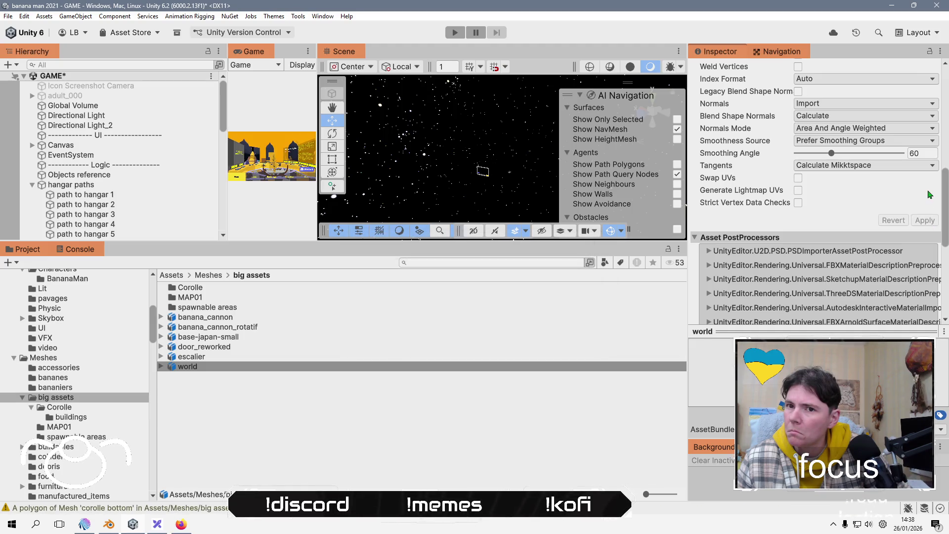
scroll(139, 177, down, 5)
click(122, 206)
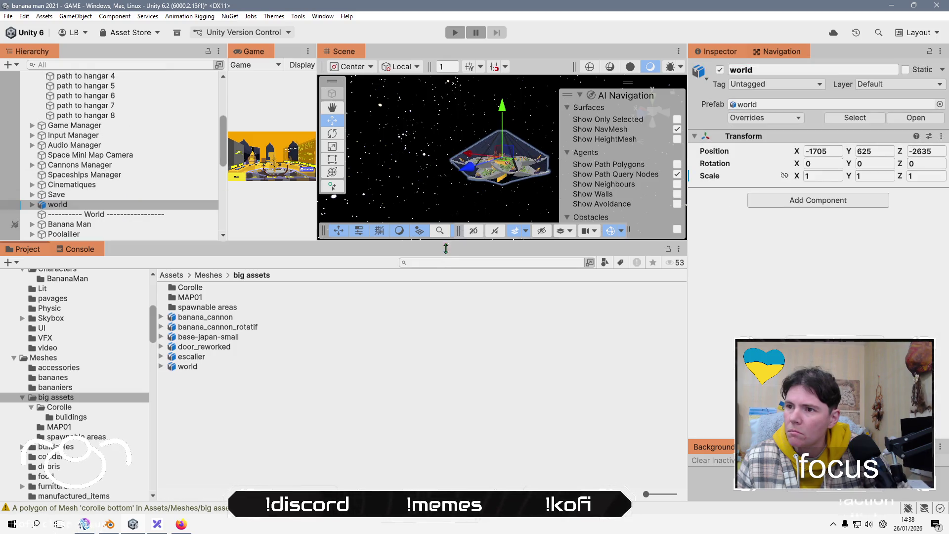
Enlarge the Scene view again, then frame and recentre the world model.
drag(444, 253, 445, 479)
scroll(498, 196, up, 3)
key(f)
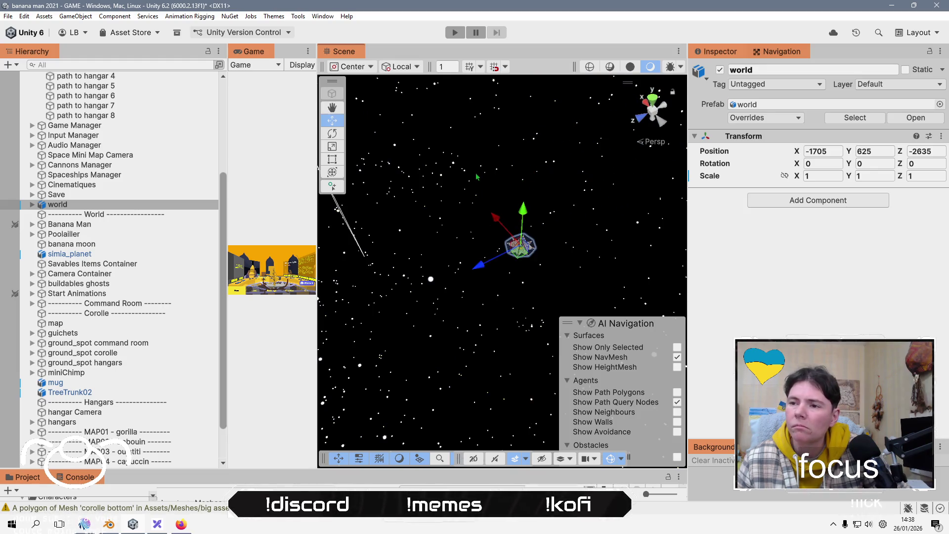
drag(485, 205, 543, 200)
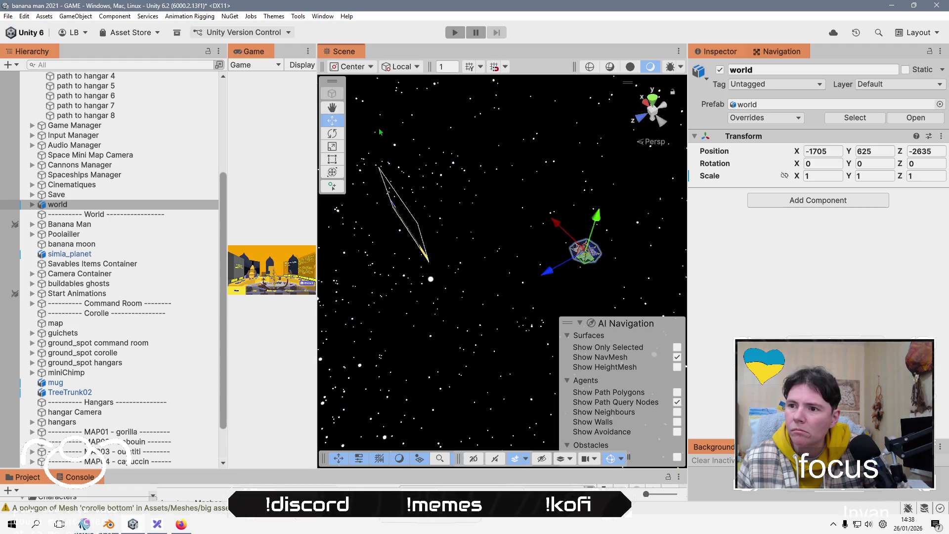
scroll(99, 390, up, 5)
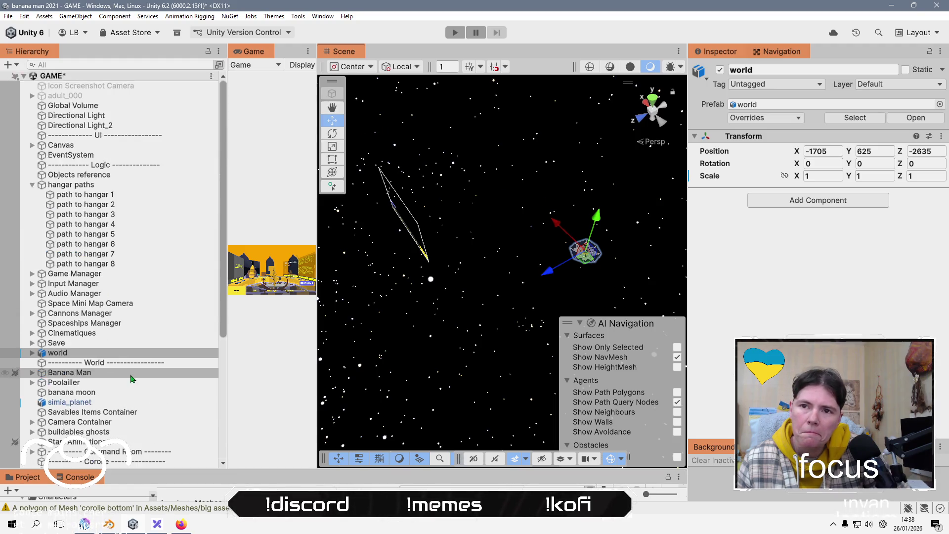
Collapse hangar paths, select Banana Man, and frame it inside the dome tower.
click(33, 184)
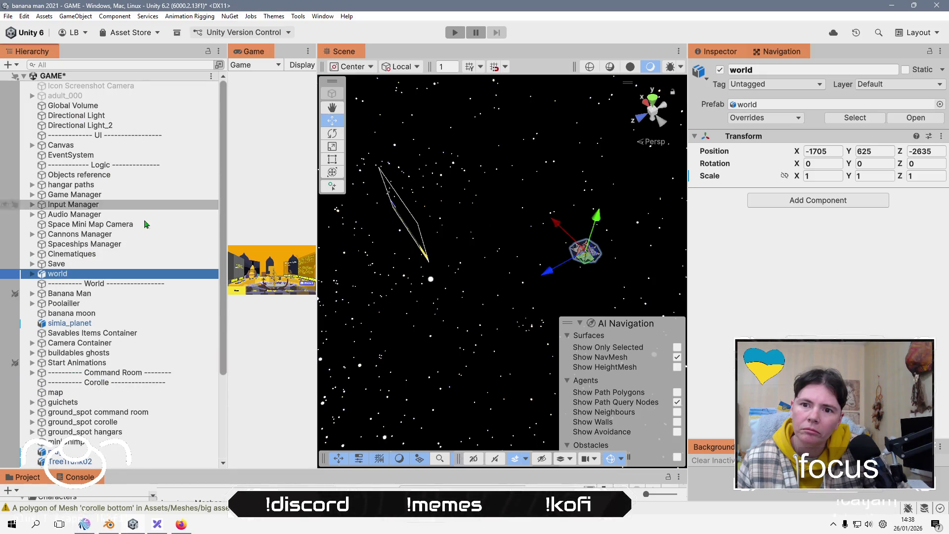
click(148, 293)
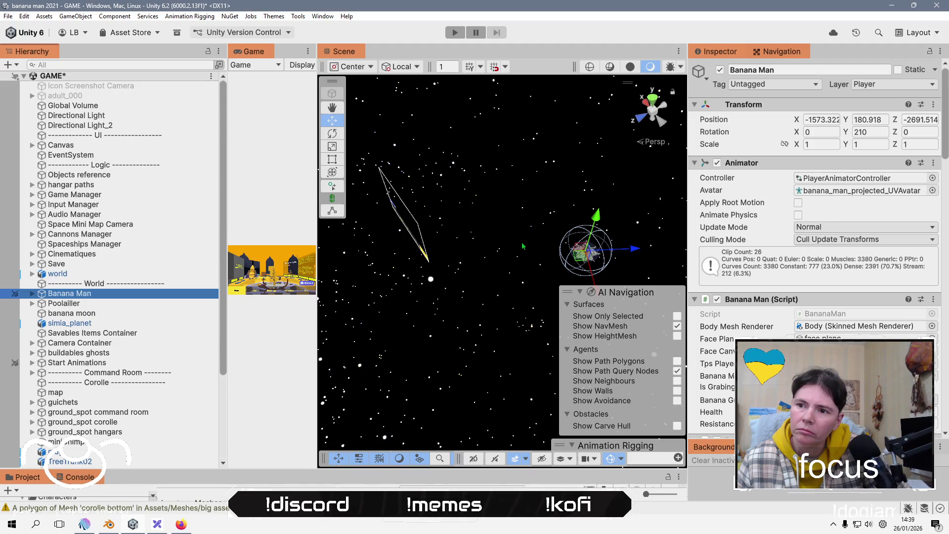
mouse_move(317, 303)
mouse_down()
mouse_move(527, 296)
mouse_move(252, 296)
mouse_up()
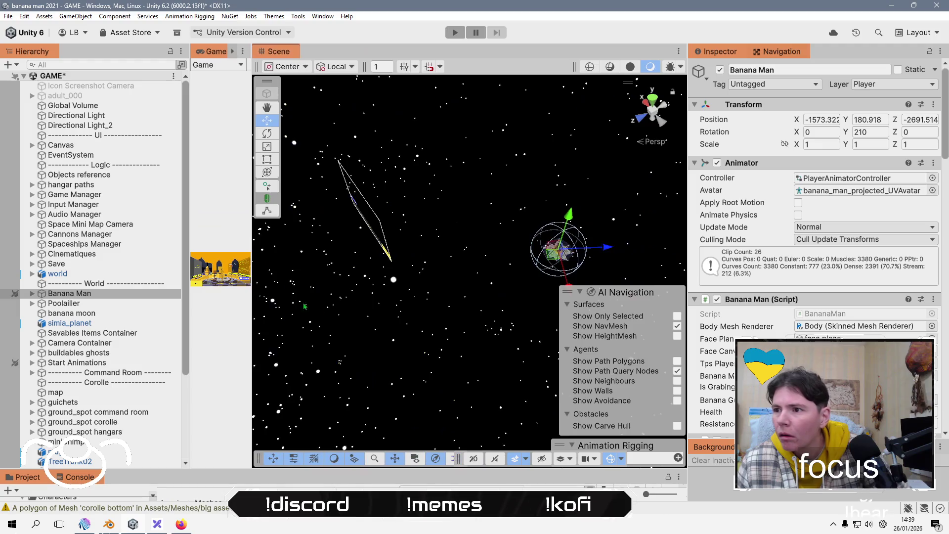
scroll(455, 336, up, 2)
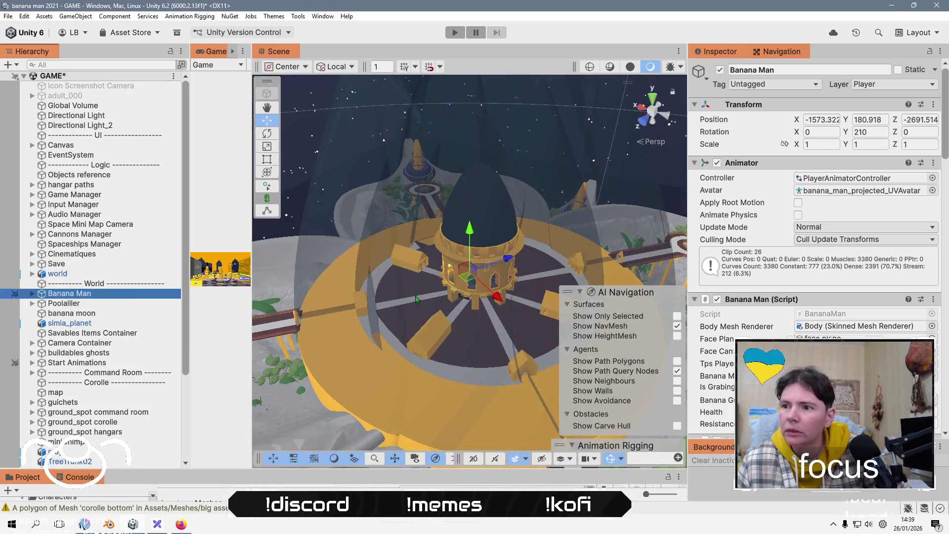
mouse_move(346, 257)
mouse_down()
mouse_move(392, 216)
mouse_move(439, 325)
mouse_move(375, 321)
mouse_move(411, 336)
mouse_up()
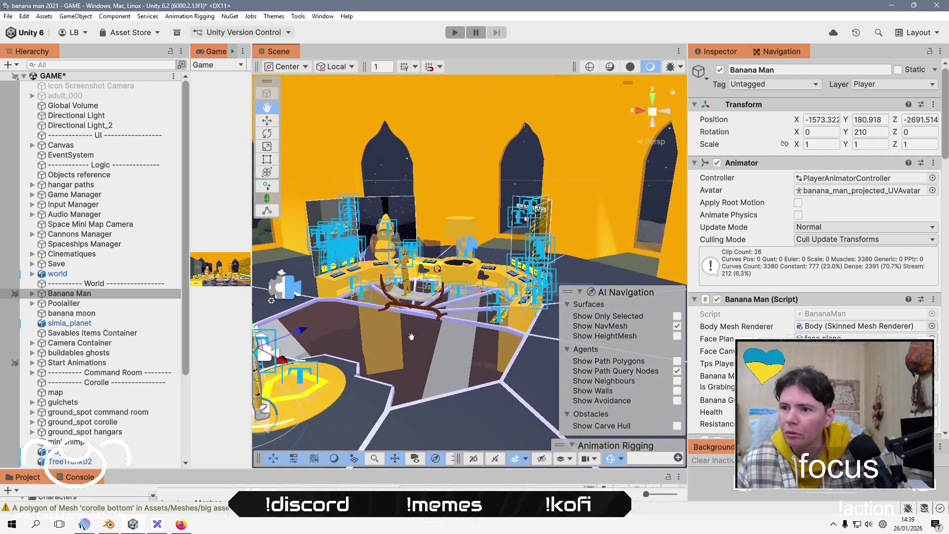
drag(251, 274, 480, 267)
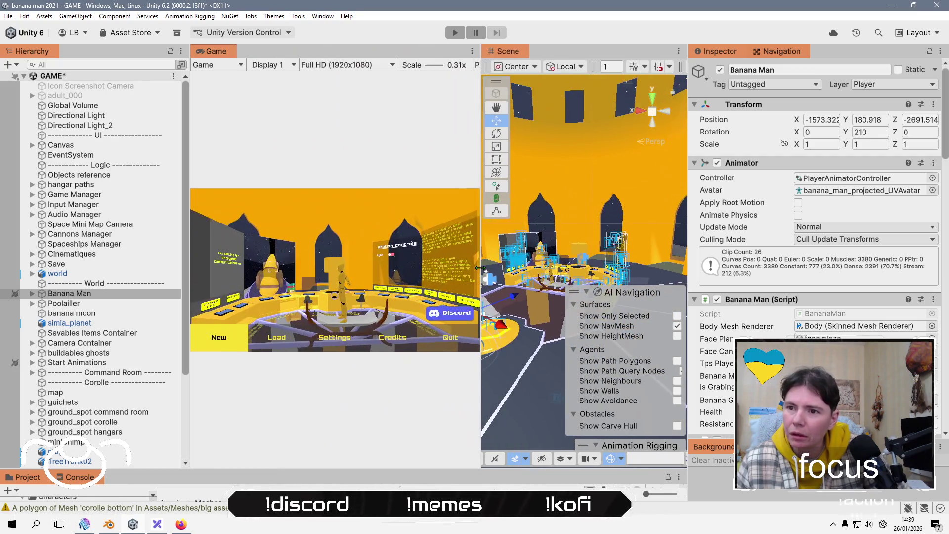
drag(481, 232, 228, 233)
key(f)
scroll(377, 314, down, 10)
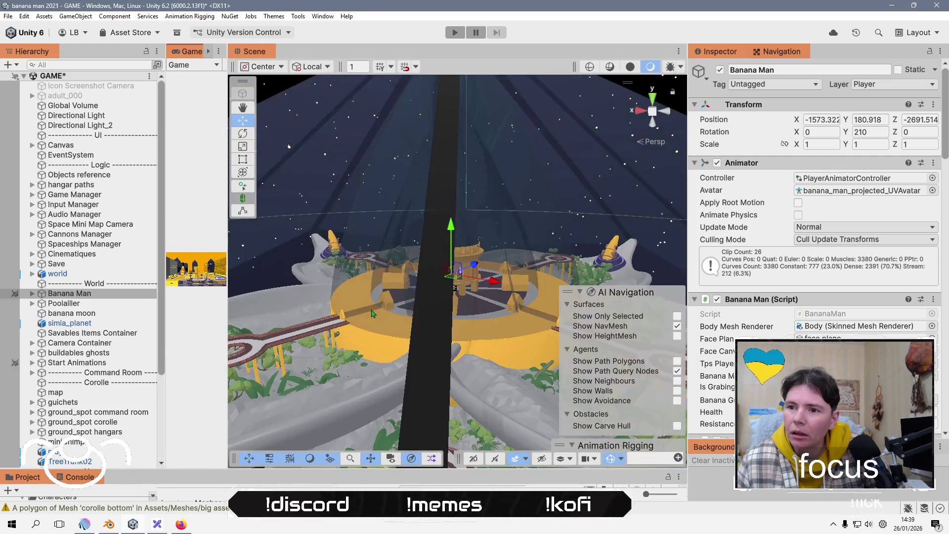
Zoom out to the whole platform and expand the world group to list its MAP pieces.
mouse_move(377, 314)
mouse_down()
mouse_move(454, 332)
mouse_move(425, 317)
mouse_up()
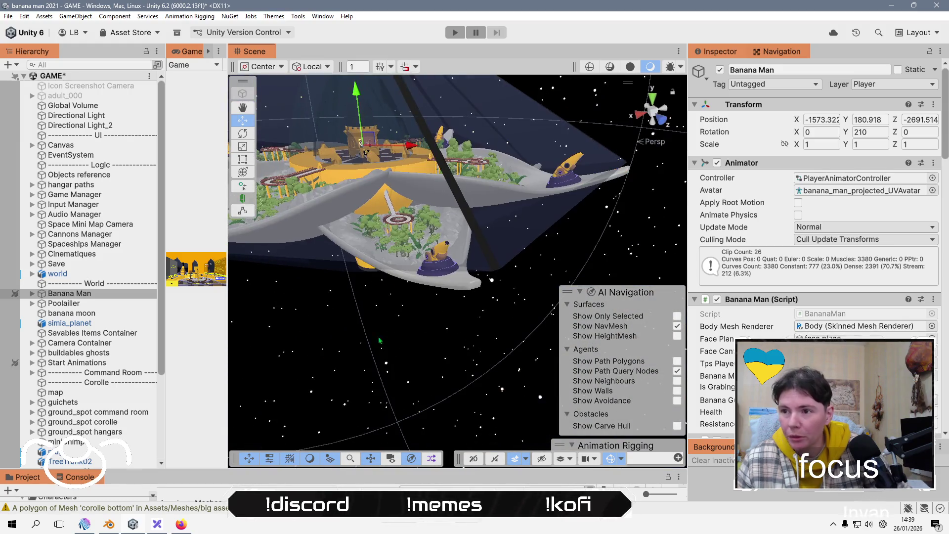
scroll(82, 404, down, 3)
scroll(82, 404, up, 2)
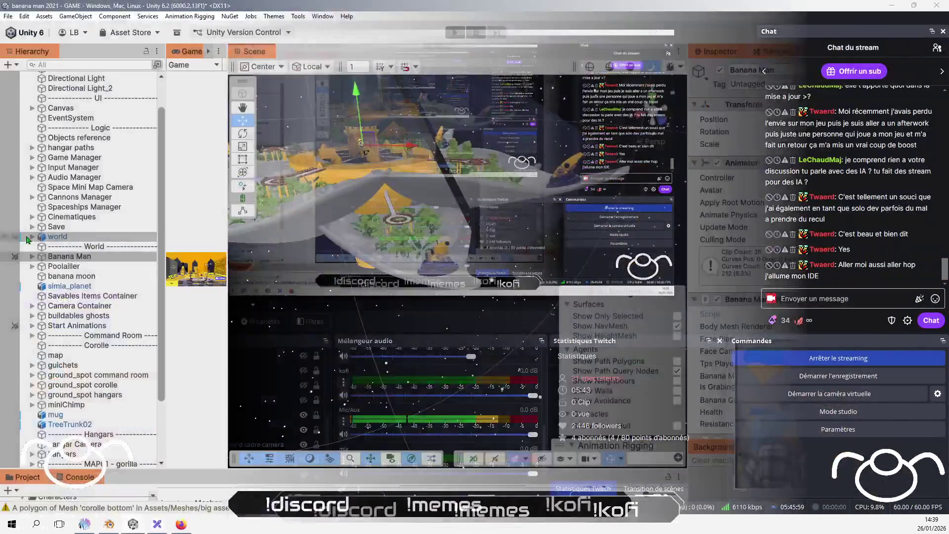
click(30, 237)
click(32, 238)
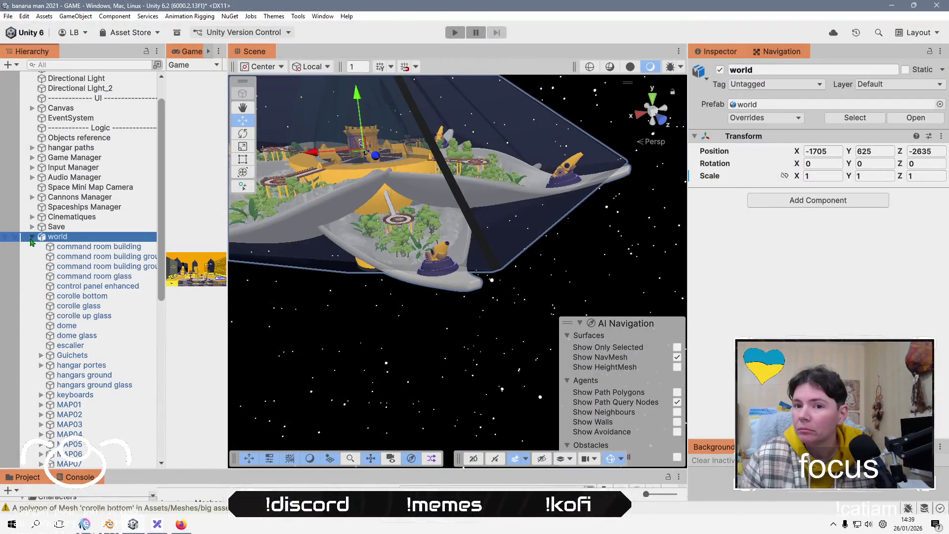
Expand MAP01–MAP05 and Ctrl-select their petale map meshes.
scroll(42, 328, down, 3)
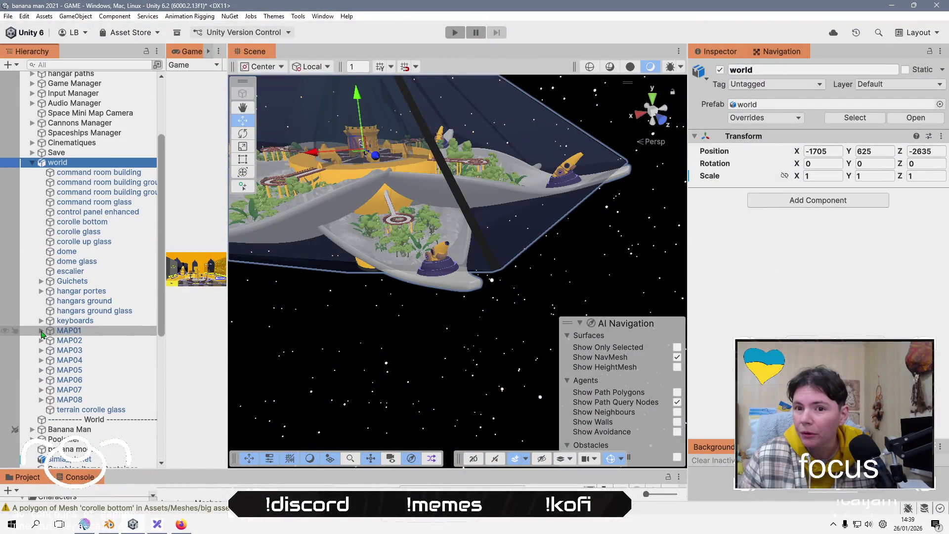
click(41, 330)
click(123, 360)
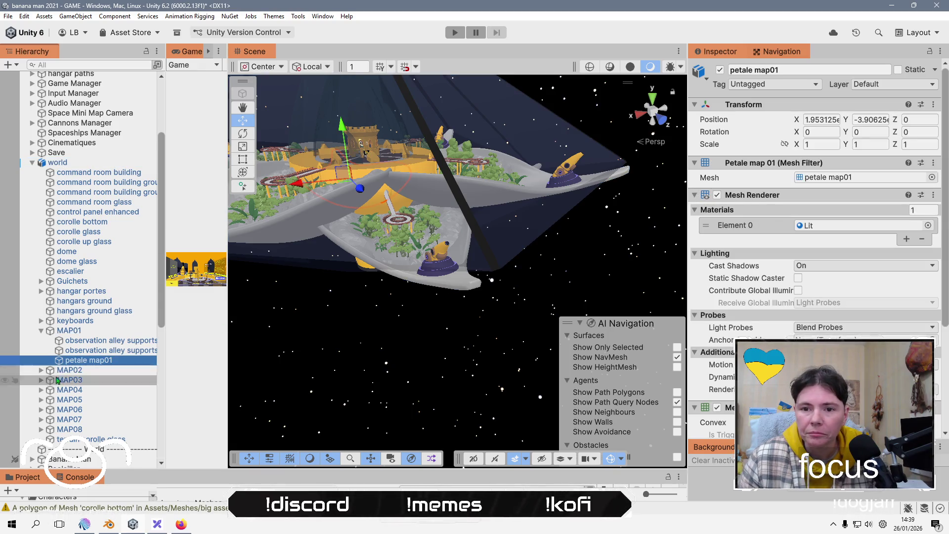
ctrl+click(104, 391)
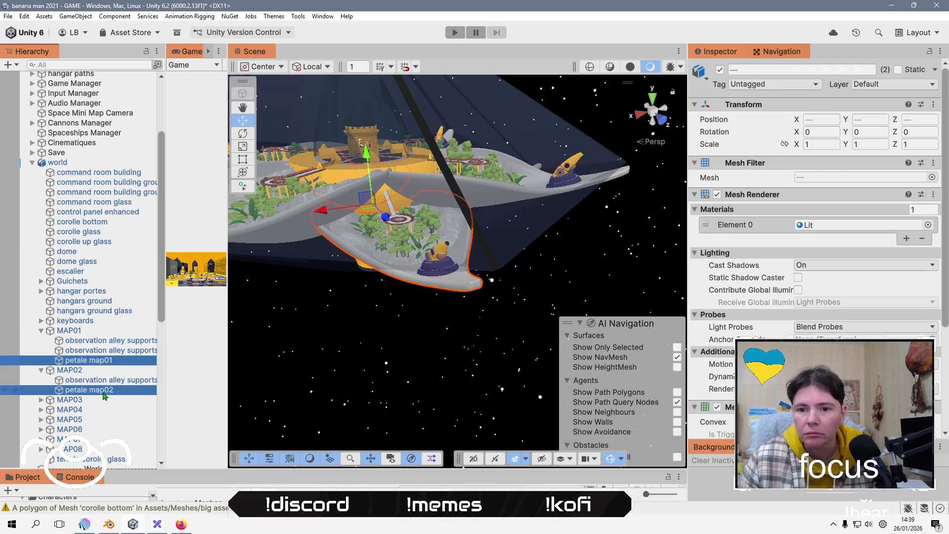
click(41, 400)
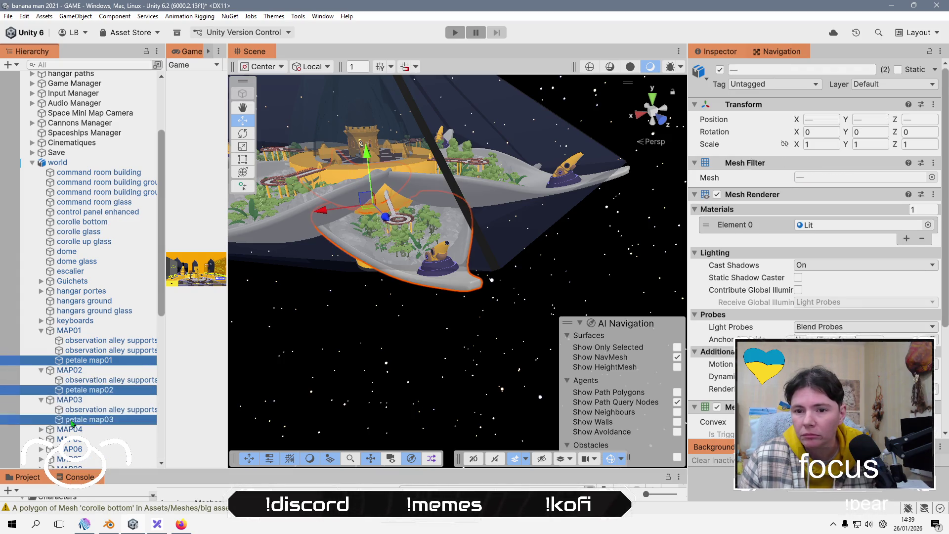
click(41, 430)
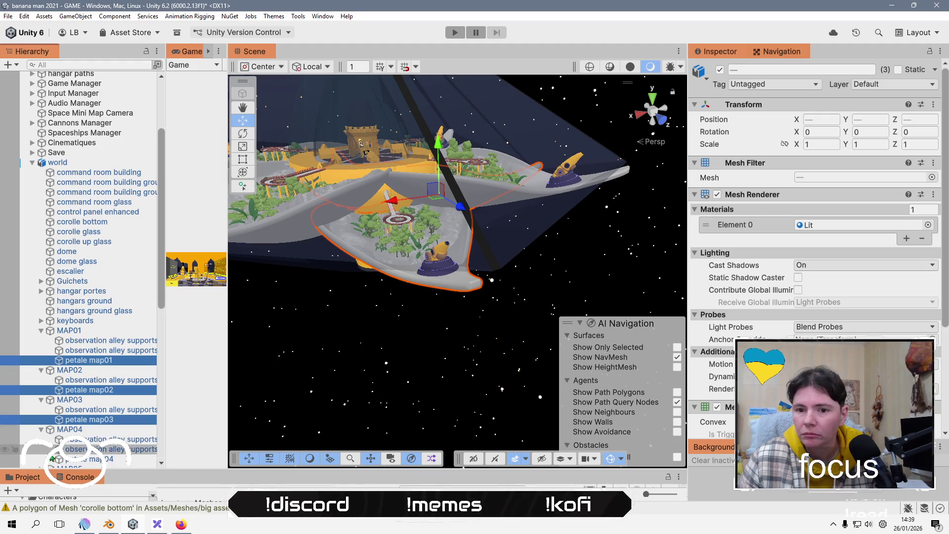
scroll(45, 430, down, 3)
ctrl+click(74, 385)
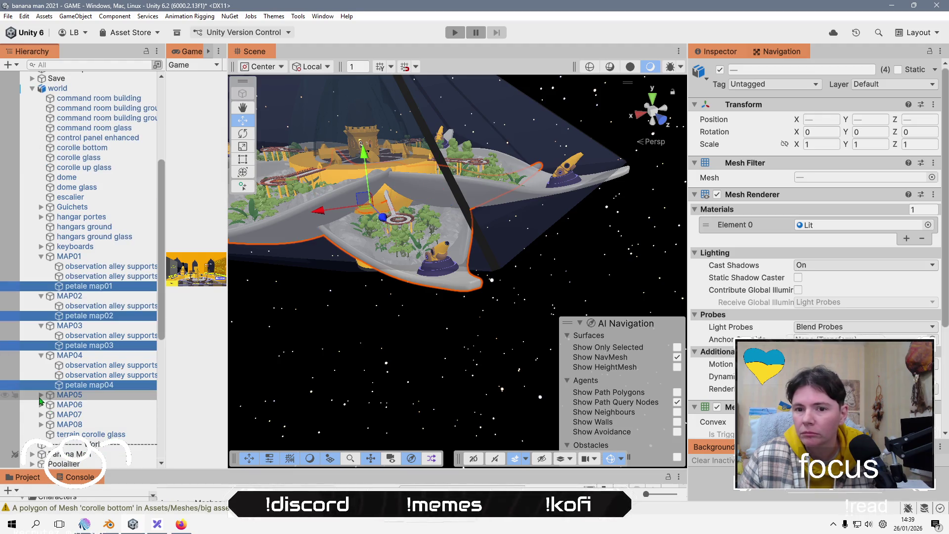
click(41, 395)
ctrl+click(74, 444)
Add the petale meshes through MAP08 to the selection and open the Element 0 material picker.
scroll(68, 402, down, 2)
scroll(67, 402, down, 5)
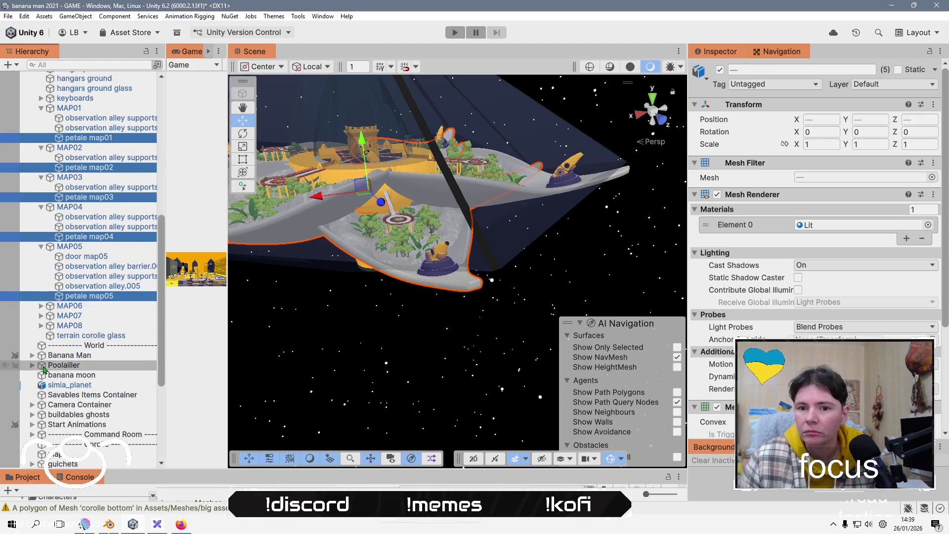
click(41, 312)
ctrl+click(74, 355)
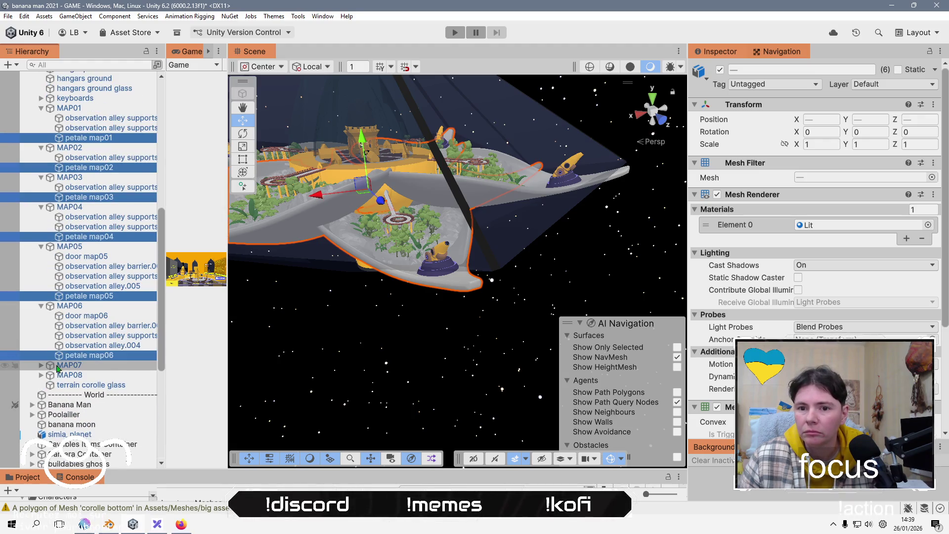
click(42, 366)
ctrl+click(98, 419)
click(41, 425)
scroll(98, 405, down, 5)
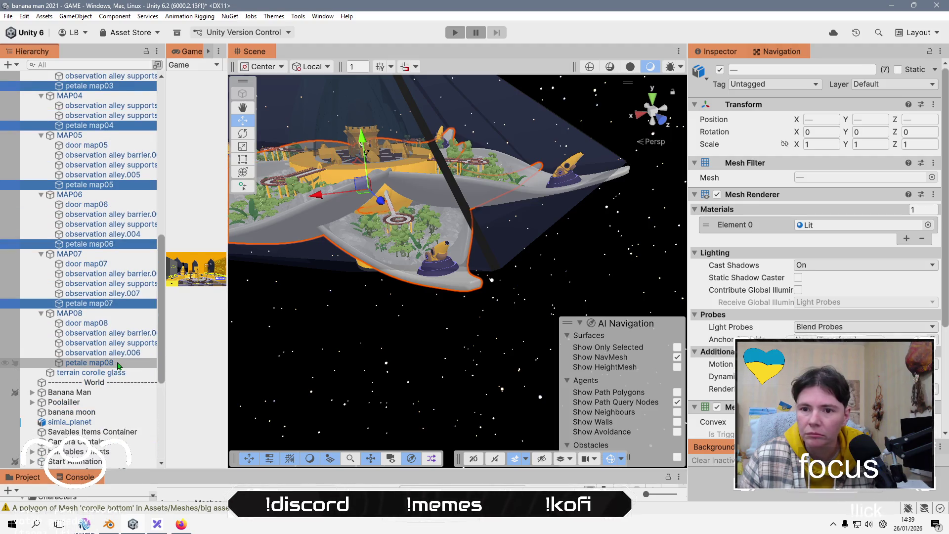
click(929, 225)
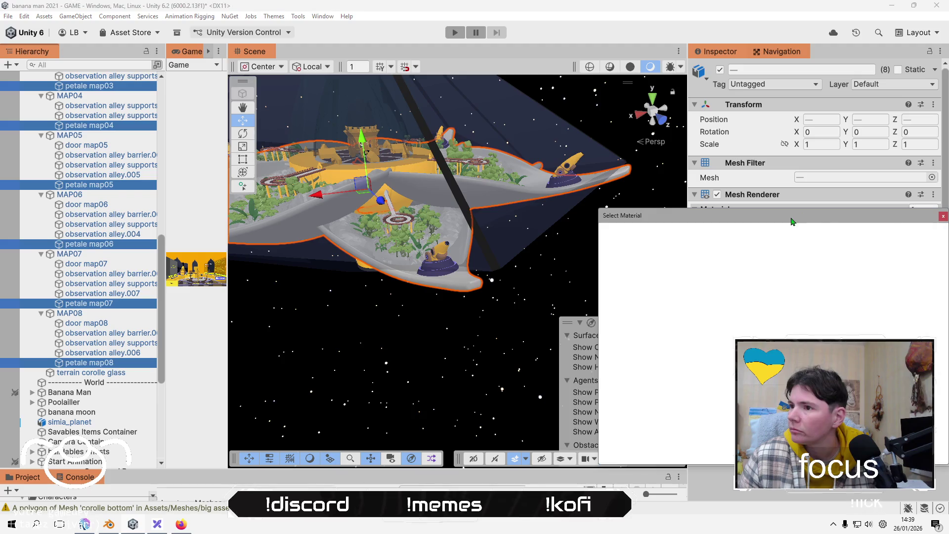
Search 'vert', assign Vertex Color Graph to the petals, then deselect to view them orange.
text(vert)
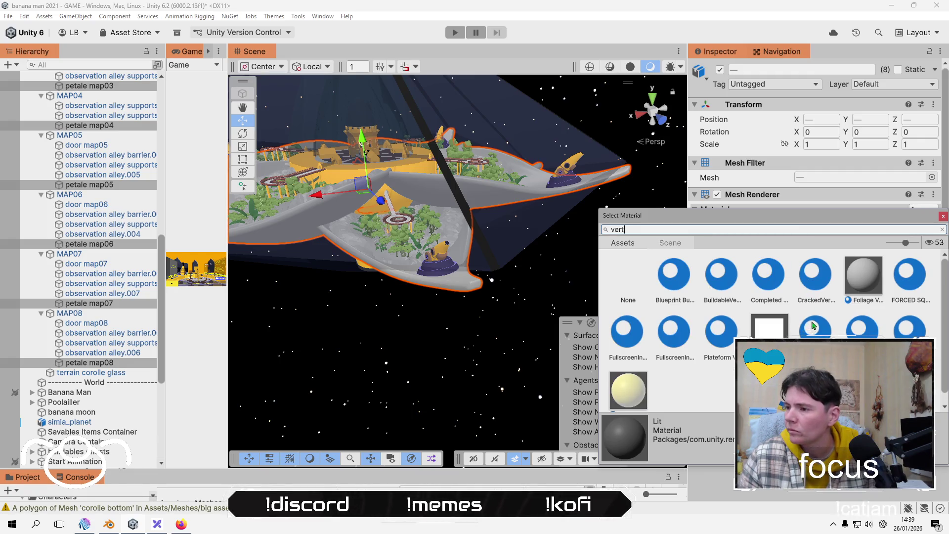
scroll(935, 401, down, 1)
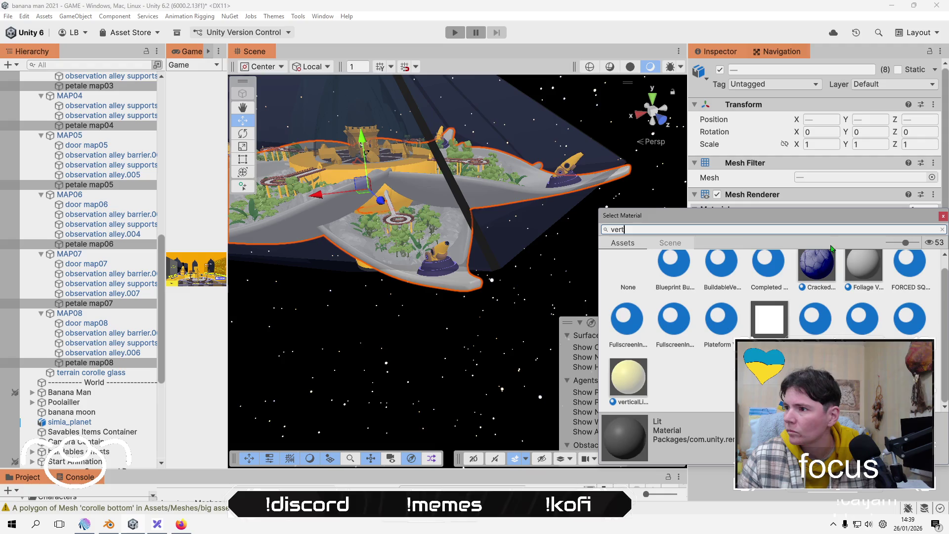
mouse_move(599, 272)
mouse_down()
mouse_move(132, 271)
mouse_move(544, 281)
mouse_move(378, 279)
mouse_up()
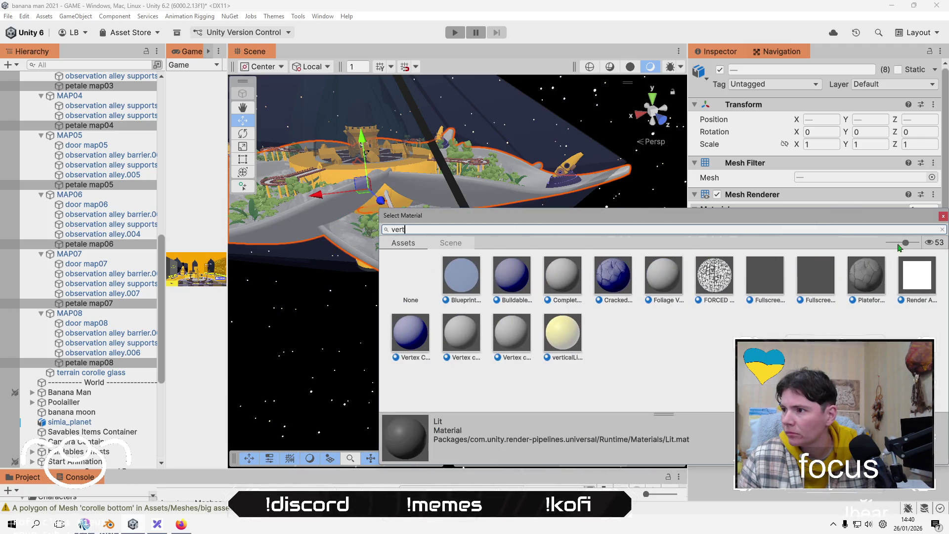
drag(905, 242, 830, 254)
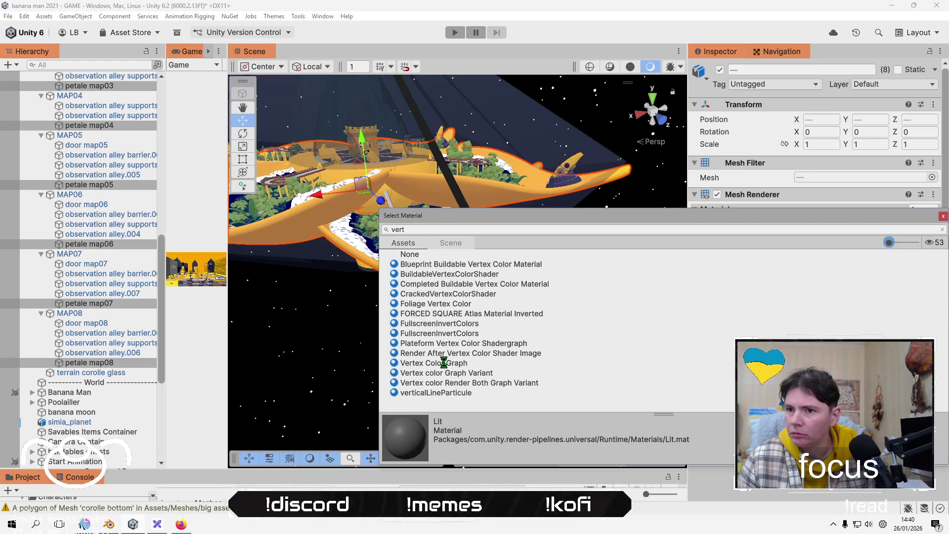
drag(402, 358, 370, 397)
click(369, 397)
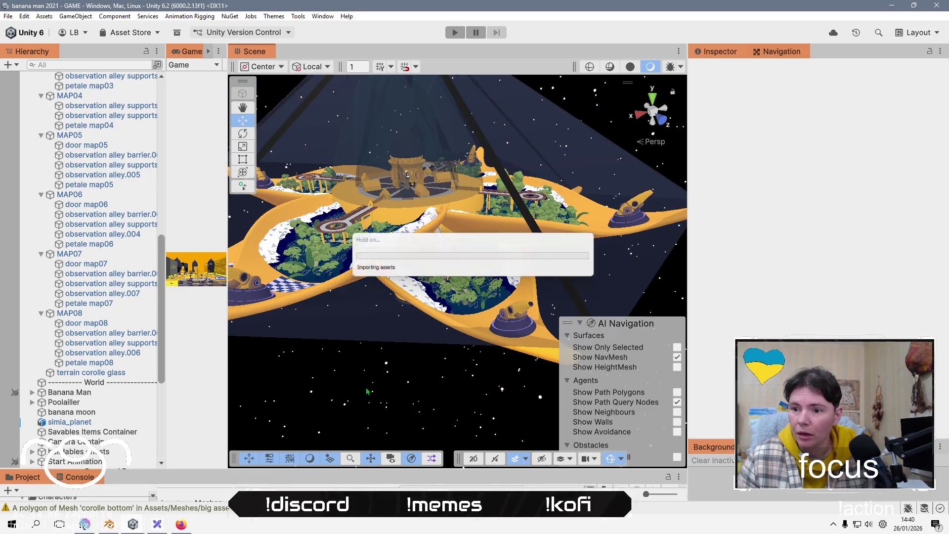
Select petale map02 in the scene, zoom in, and ping its Vertex Color Graph material.
scroll(371, 390, up, 10)
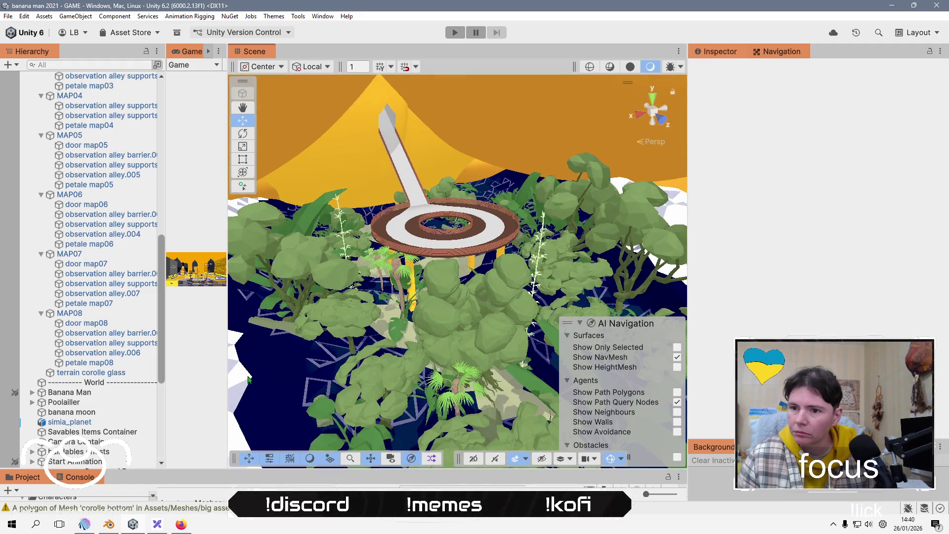
click(249, 380)
click(259, 378)
scroll(260, 391, down, 5)
drag(258, 403, 354, 385)
scroll(271, 306, up, 10)
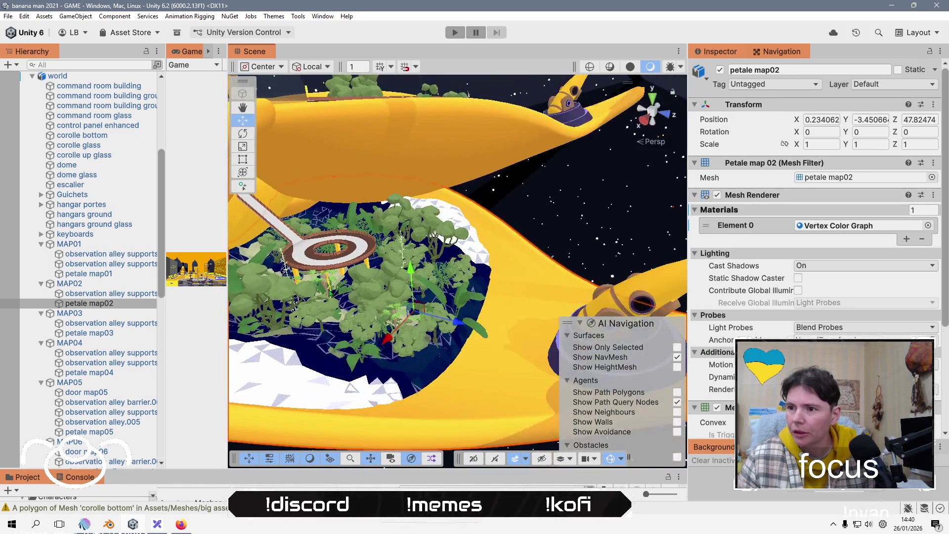
scroll(467, 288, up, 8)
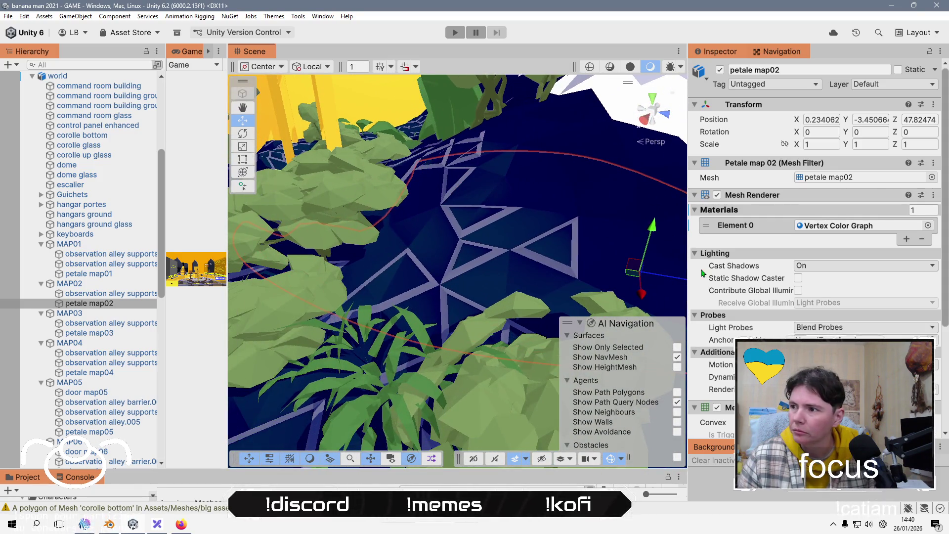
click(856, 228)
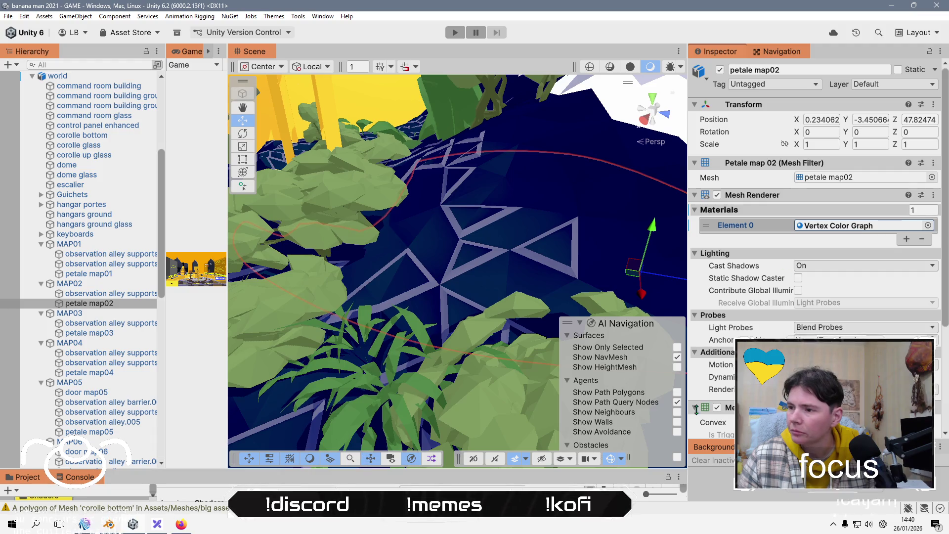
Assign the Vertex color Graph Variant material to petale map02's Element 0 slot.
click(928, 225)
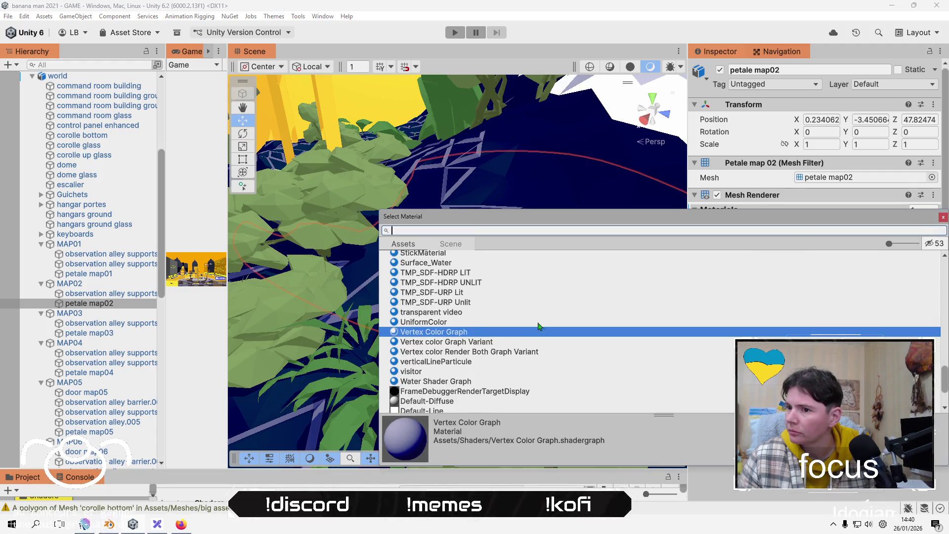
click(493, 343)
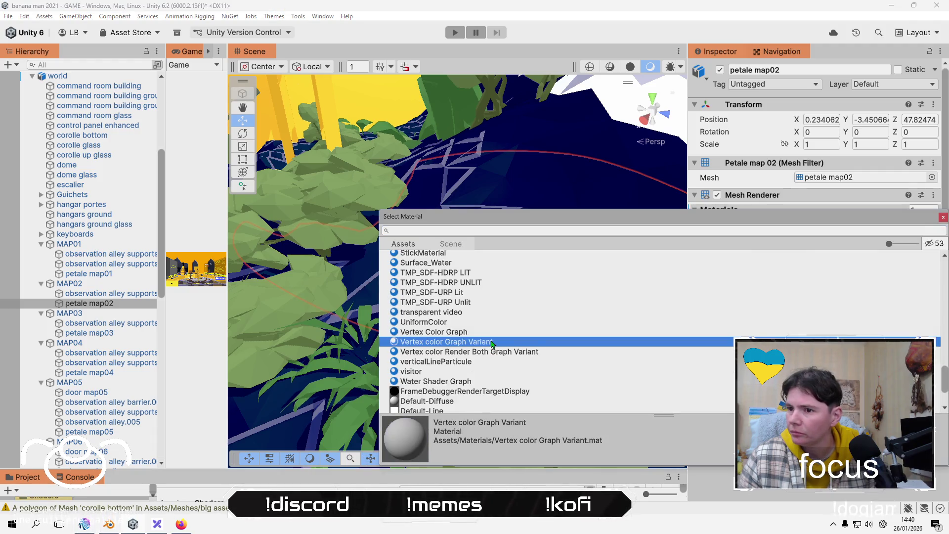
click(464, 352)
double_click(464, 345)
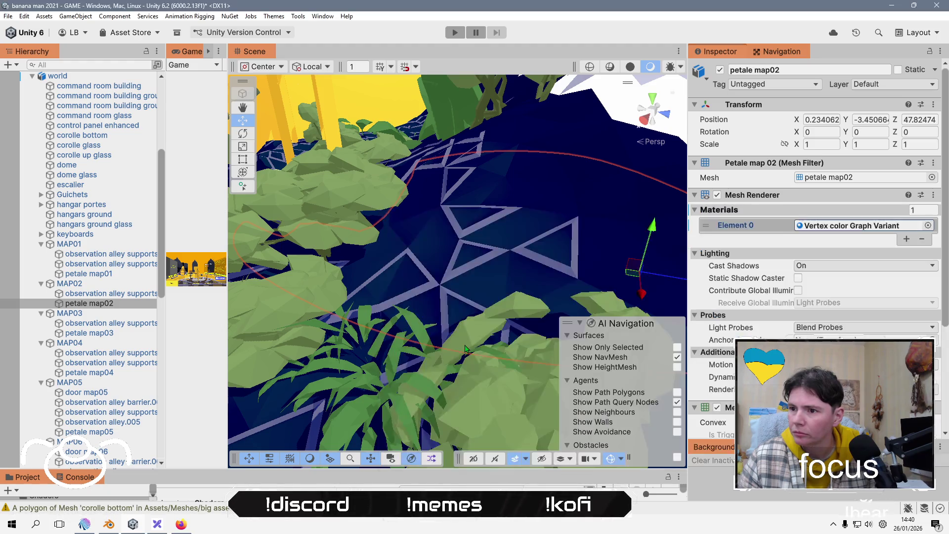
Locate the assigned material in the project, then revert petale map02 to Vertex Color Graph.
scroll(373, 278, down, 5)
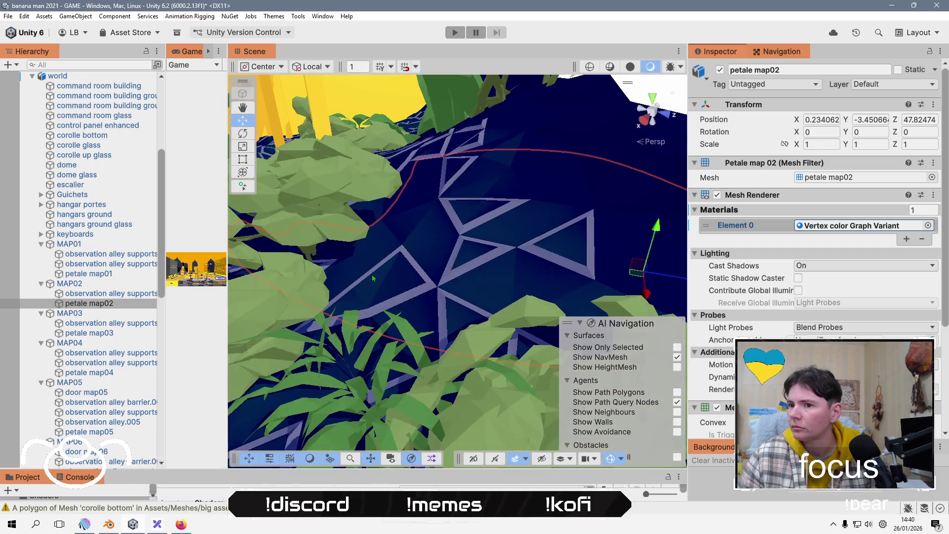
click(880, 228)
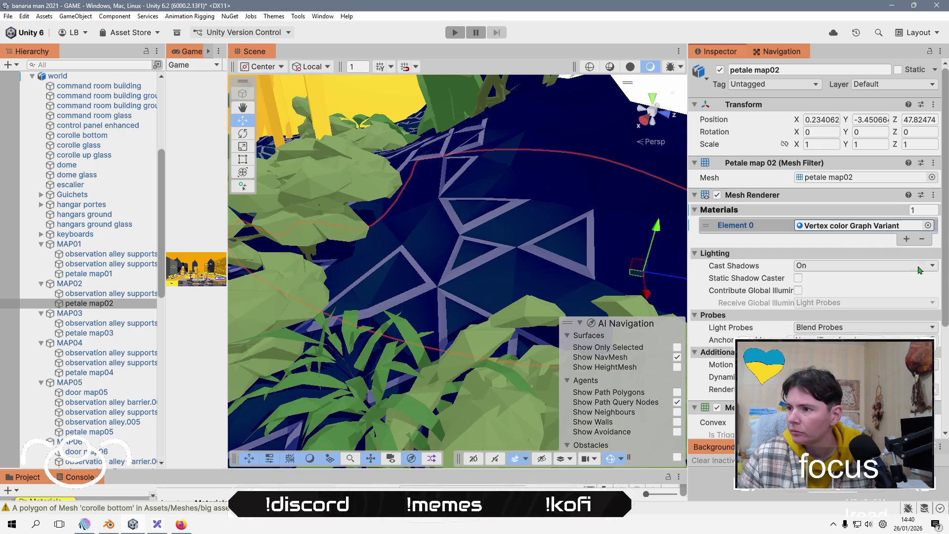
click(928, 225)
double_click(408, 320)
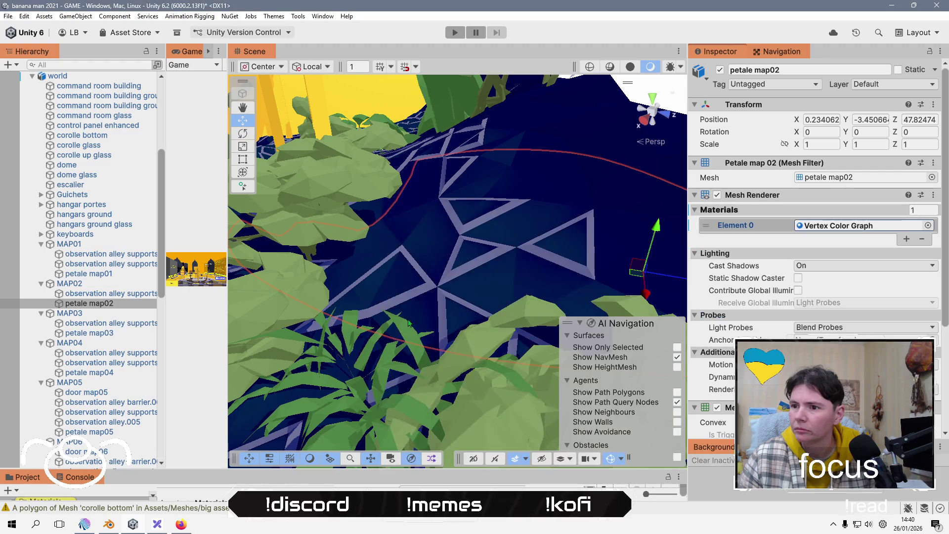
Make the Project panel taller to show more of the materials listing.
scroll(409, 321, down, 5)
drag(428, 323, 436, 363)
drag(511, 469, 511, 259)
Compare the Render Both variant, Surface_Water and Vertex color Graph Variant material settings.
click(223, 434)
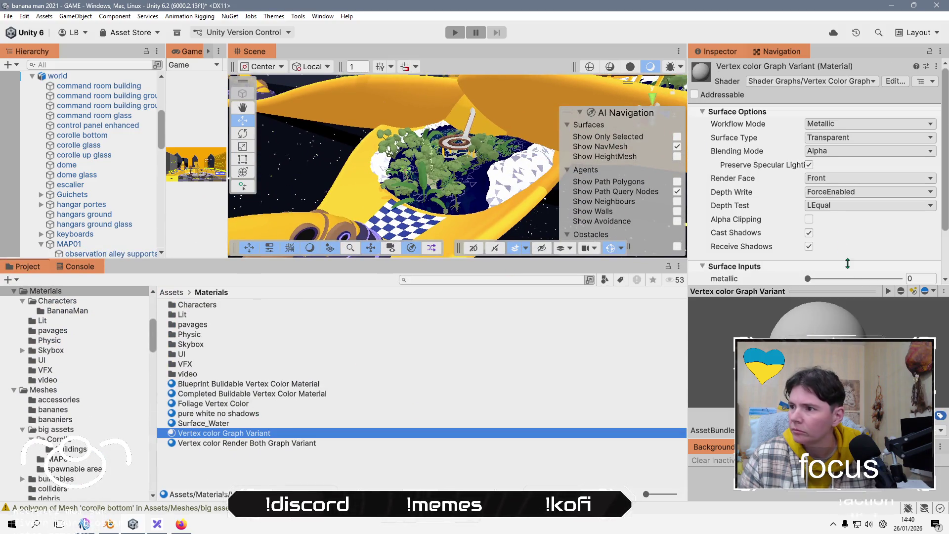
scroll(758, 236, down, 3)
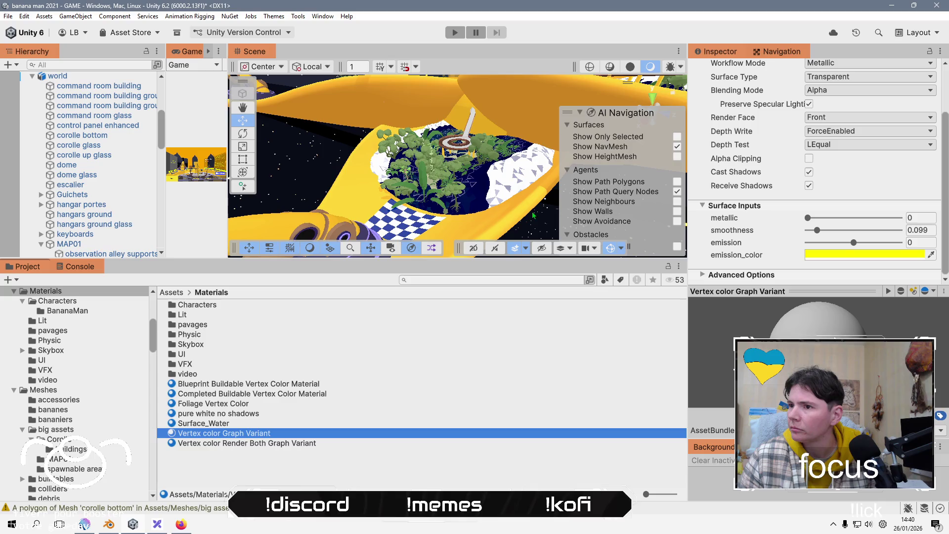
click(251, 445)
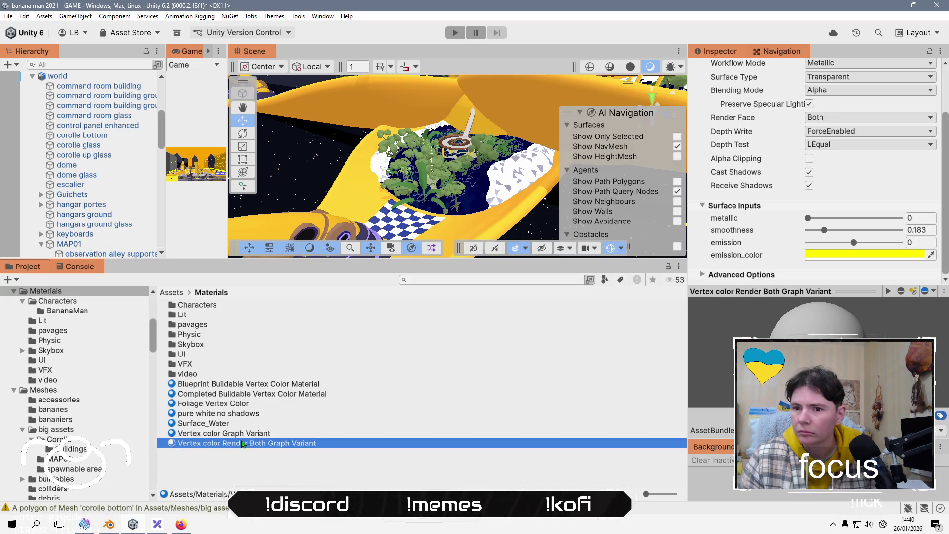
click(257, 435)
click(254, 424)
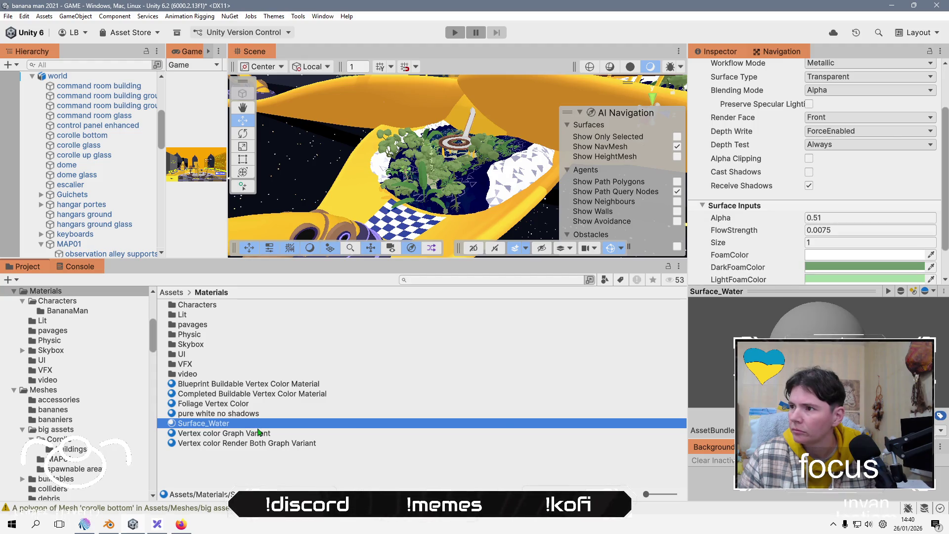
click(254, 434)
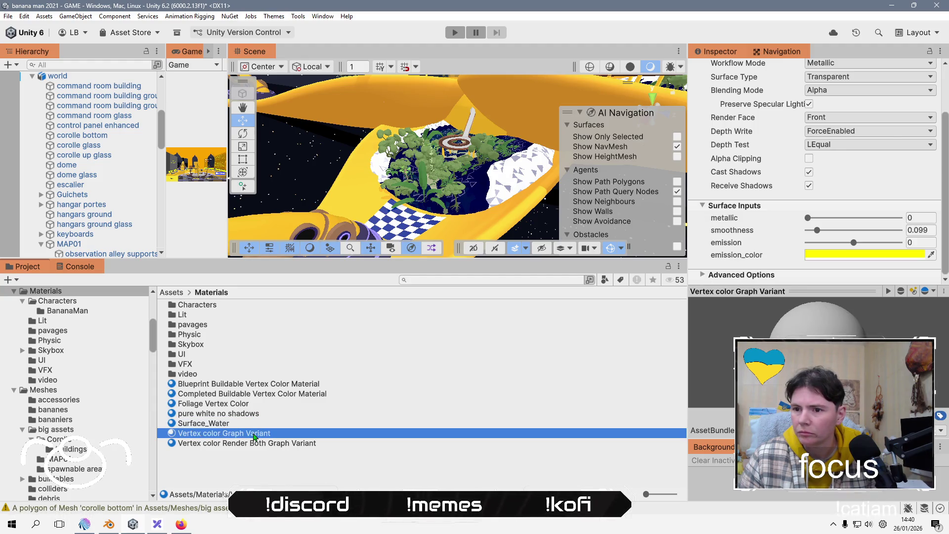
Enlarge the scene view and orbit to a level close-up of the tree leaves.
drag(337, 261, 337, 446)
scroll(430, 319, up, 5)
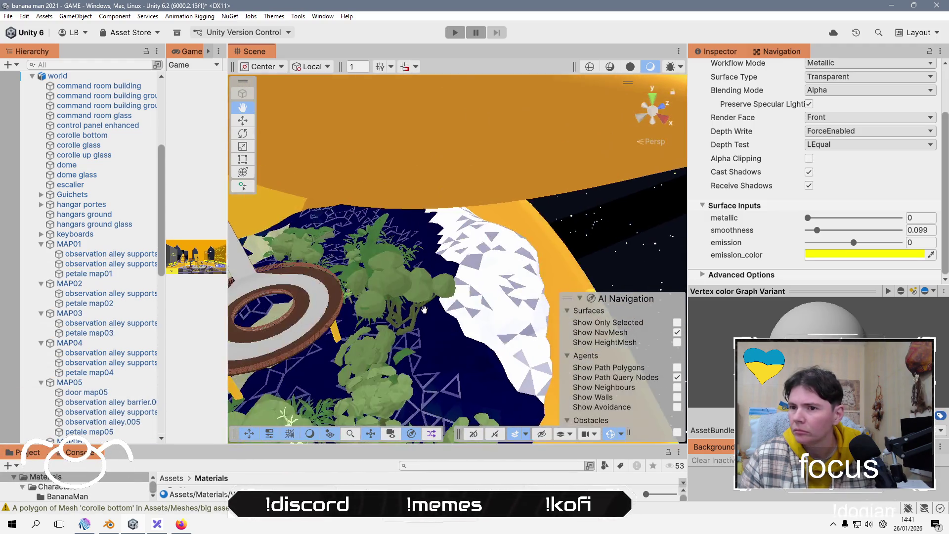
scroll(424, 309, up, 10)
key(w)
mouse_move(496, 331)
mouse_down()
mouse_move(378, 219)
mouse_move(488, 226)
mouse_move(475, 218)
mouse_up()
scroll(488, 225, down, 3)
scroll(470, 226, down, 10)
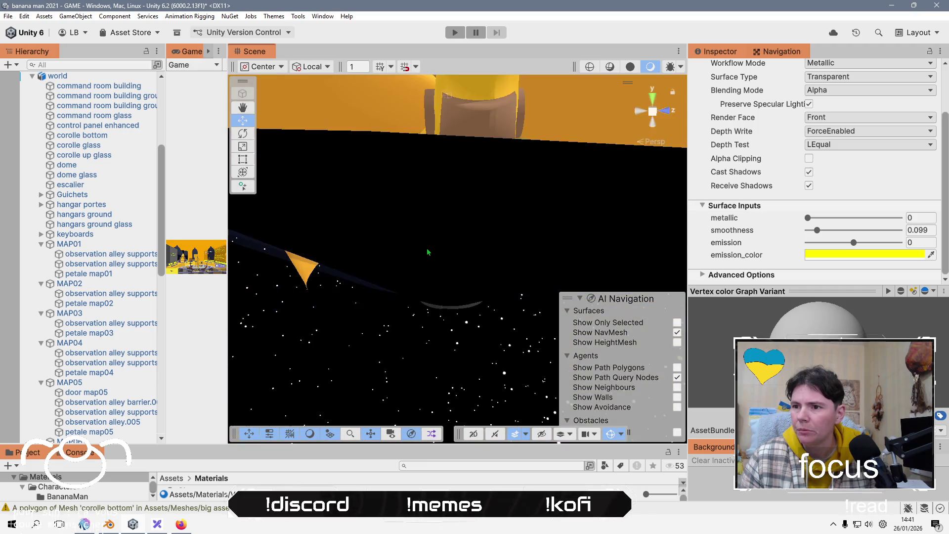
scroll(461, 176, up, 10)
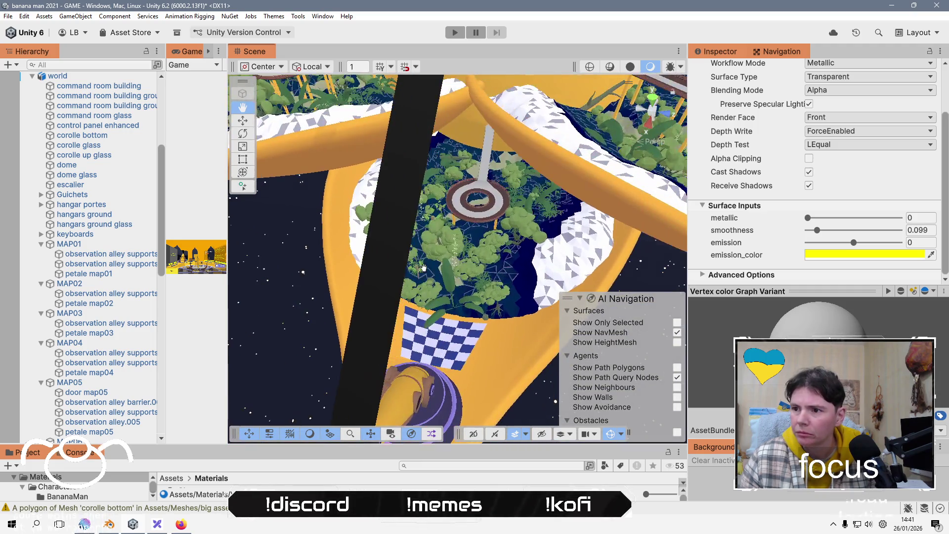
Orbit and zoom around the central tower, then enlarge the asset list again.
drag(444, 332, 456, 272)
scroll(456, 272, up, 10)
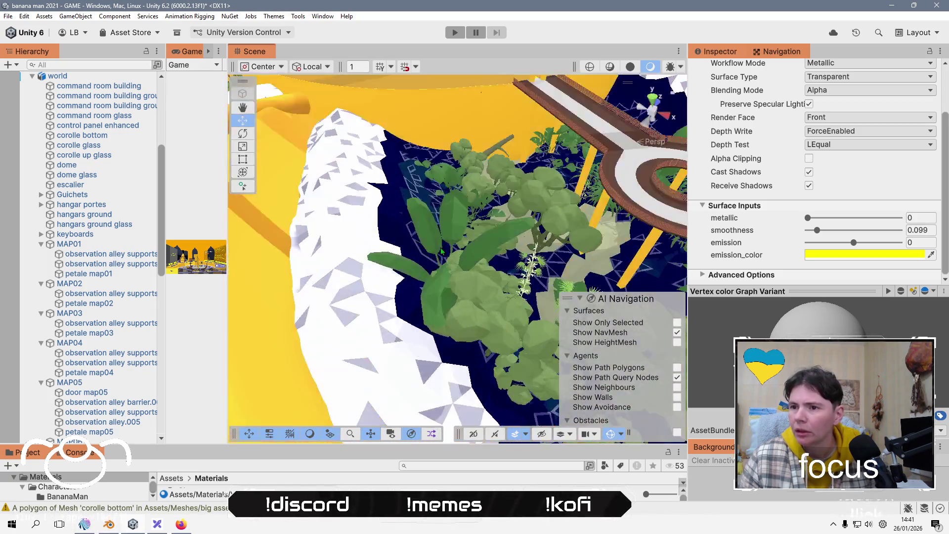
scroll(442, 250, up, 10)
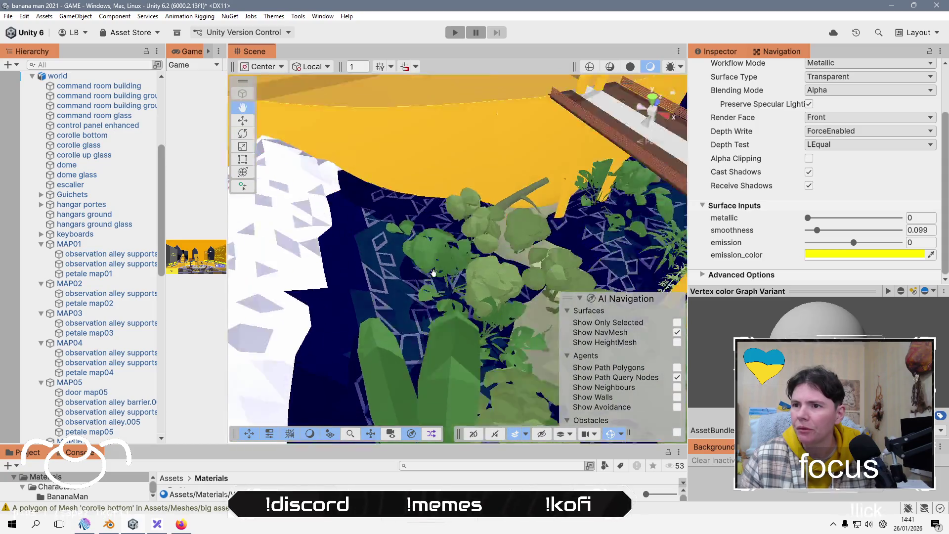
scroll(432, 272, down, 10)
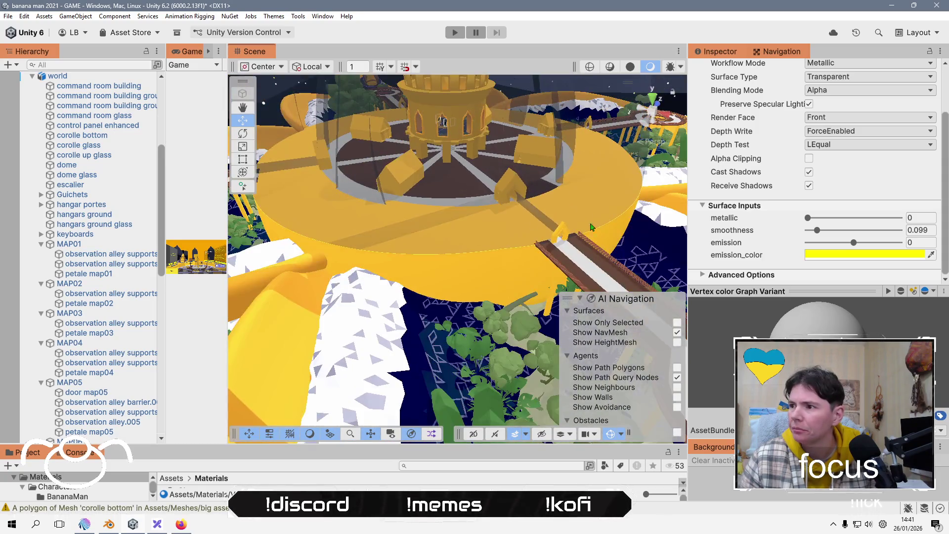
scroll(768, 199, up, 3)
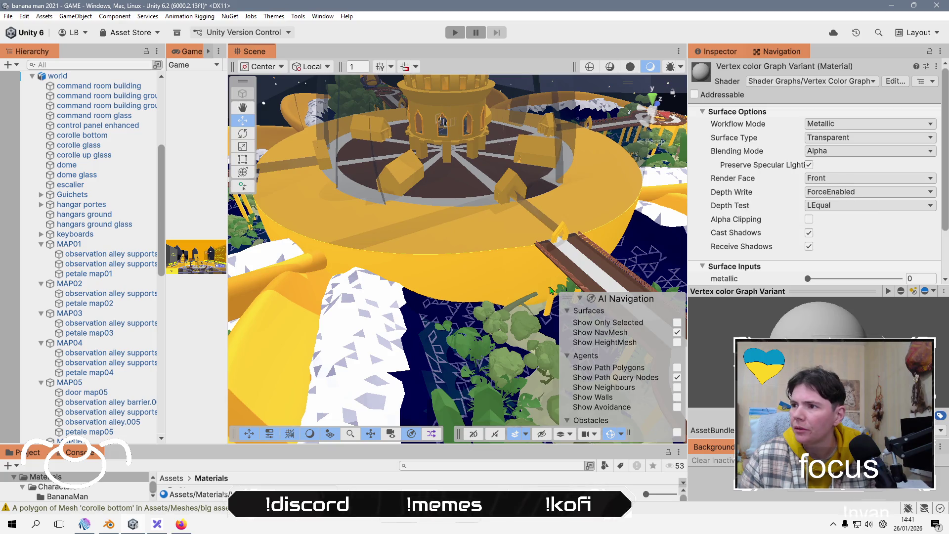
drag(322, 446, 301, 340)
Compare the two-sided Render Both variant with Vertex color Graph Variant, then switch to Blender.
scroll(228, 482, down, 2)
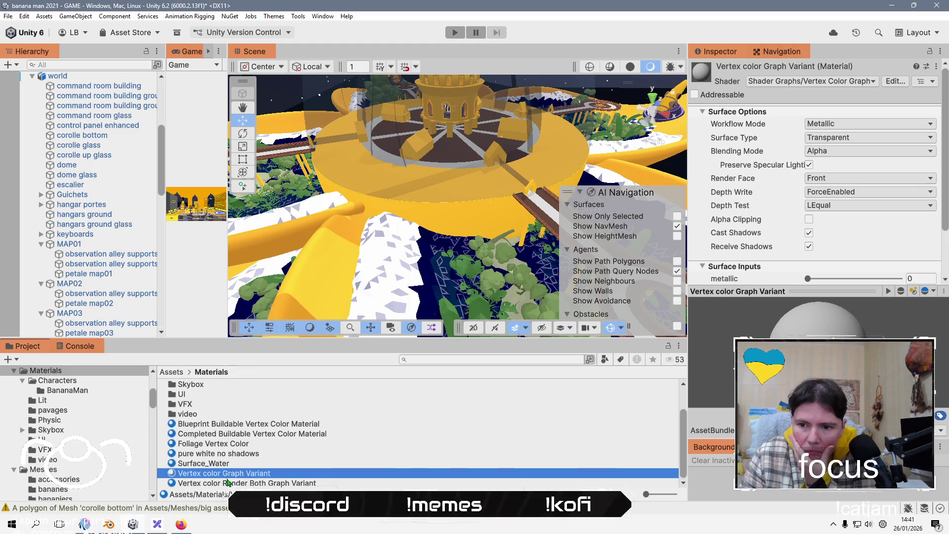
click(236, 483)
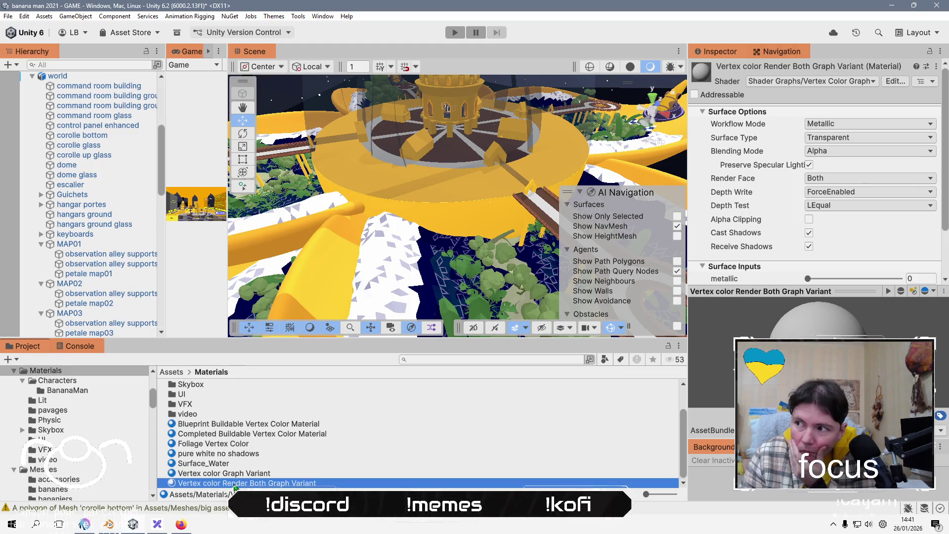
scroll(803, 223, down, 3)
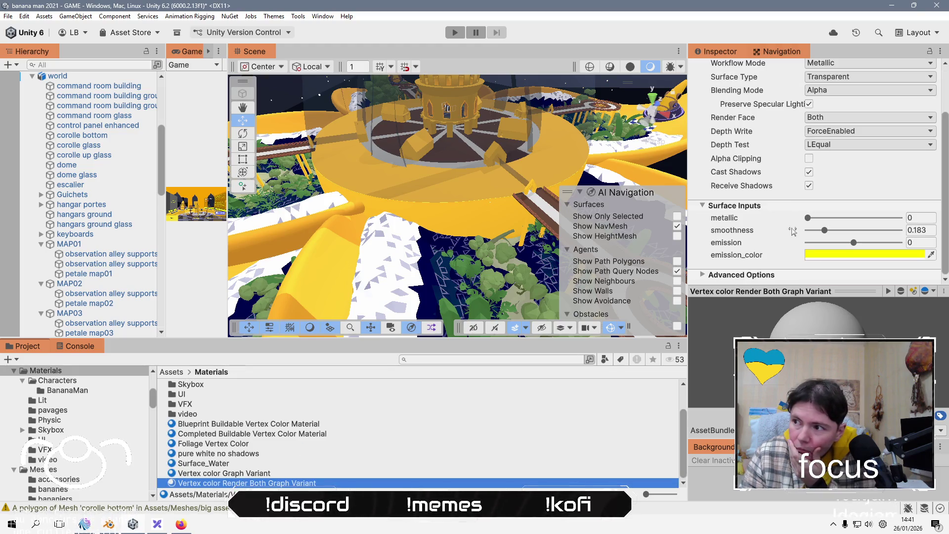
click(284, 475)
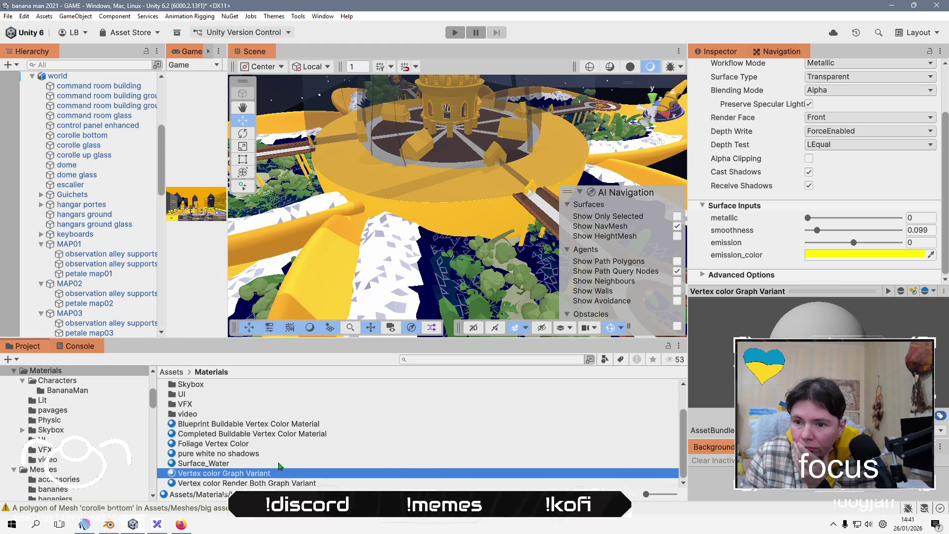
click(117, 527)
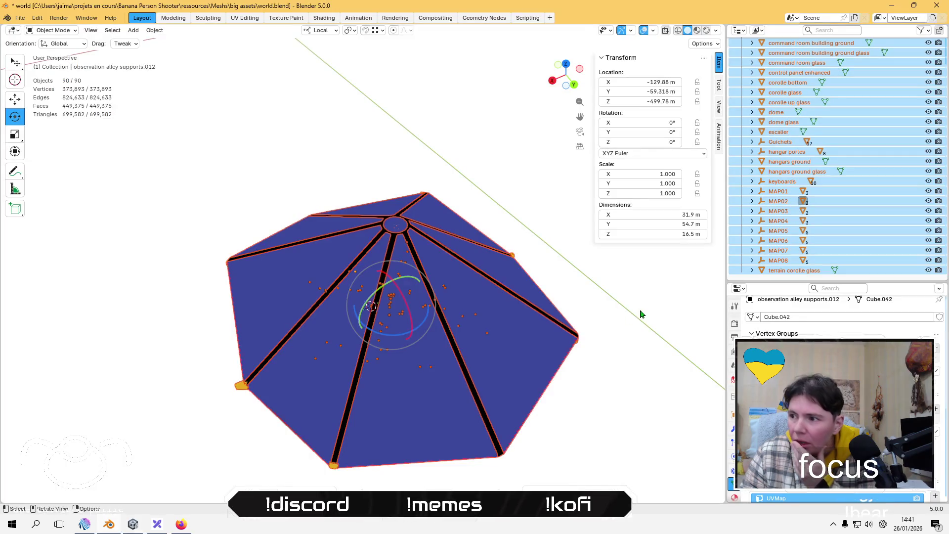
Expand MAP07 and MAP06 in the Outliner and select petale map07, then petale map06.
click(657, 368)
click(752, 250)
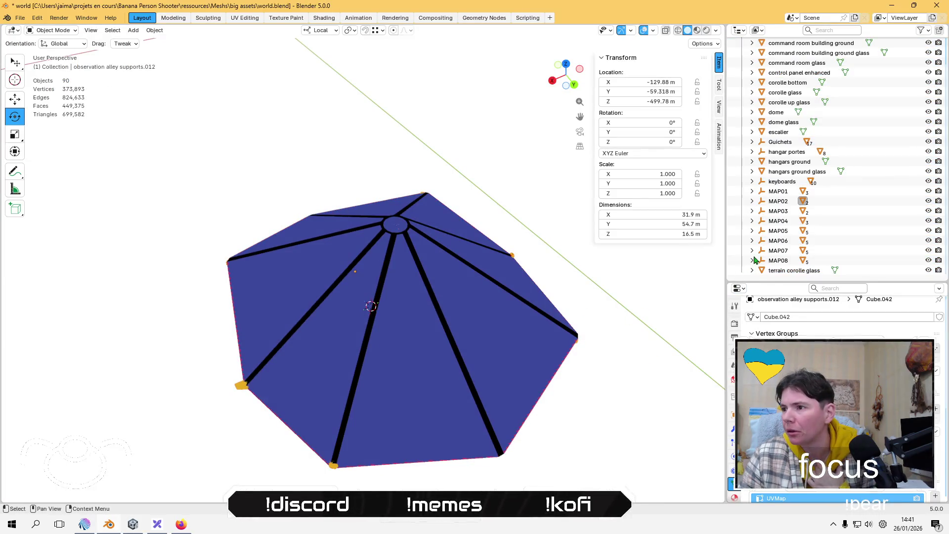
click(805, 252)
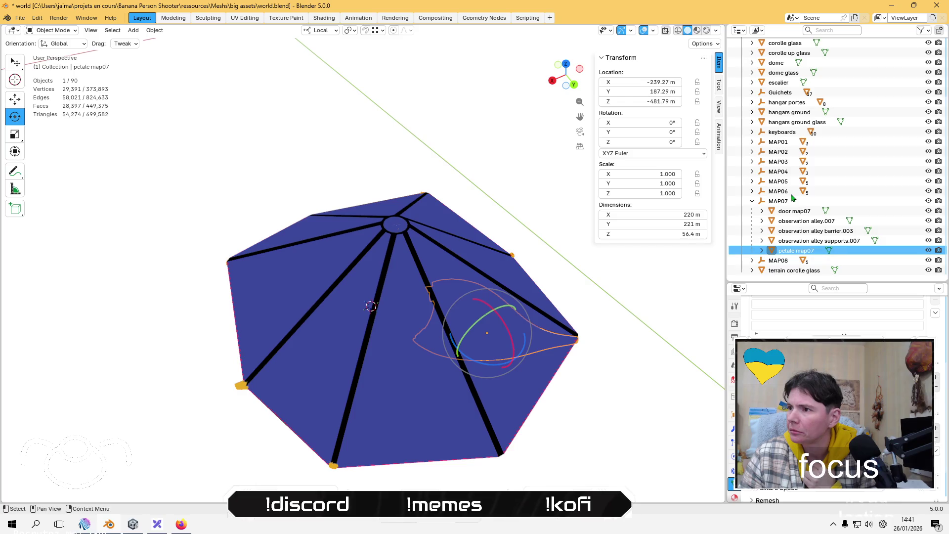
click(753, 192)
click(813, 242)
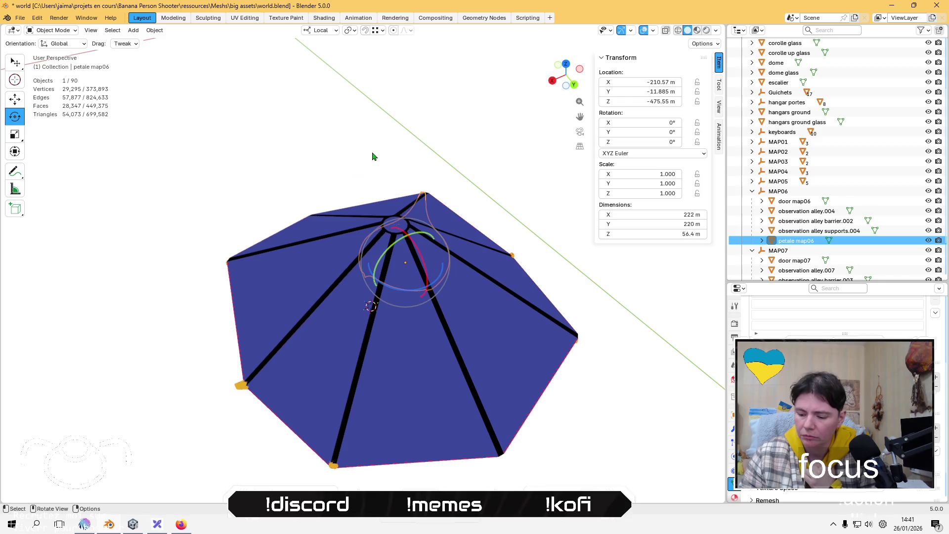
View petale map06 alone in Local view, return to the full scene, and switch to Unity.
key(KP_Divide)
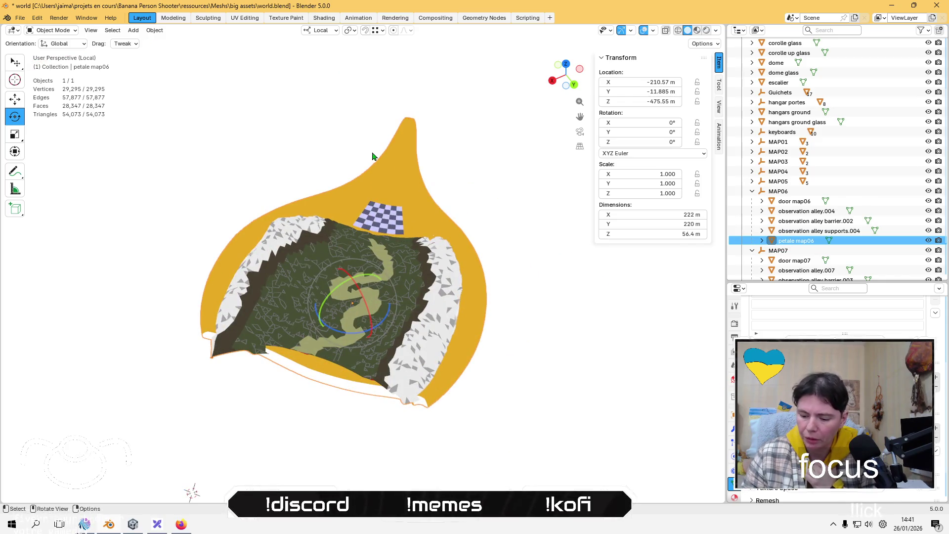
key(KP_Divide)
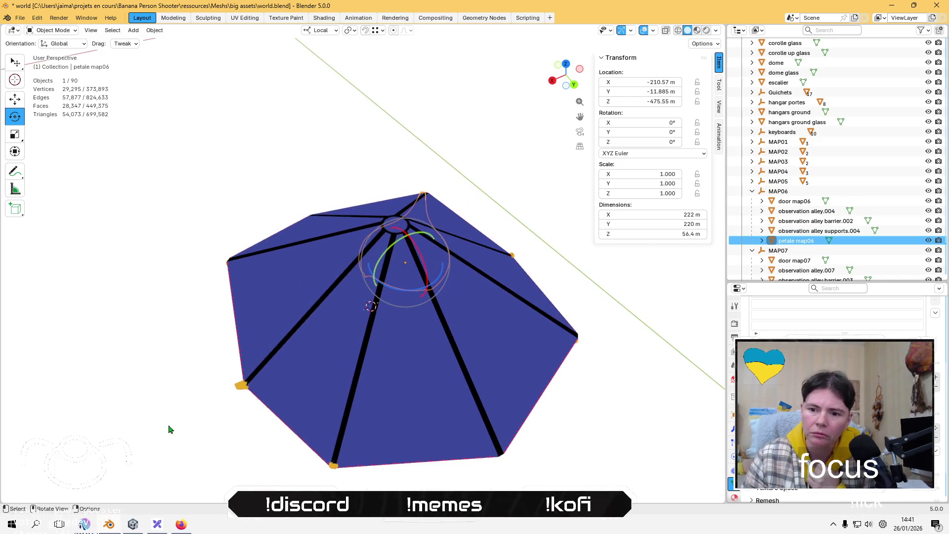
click(132, 524)
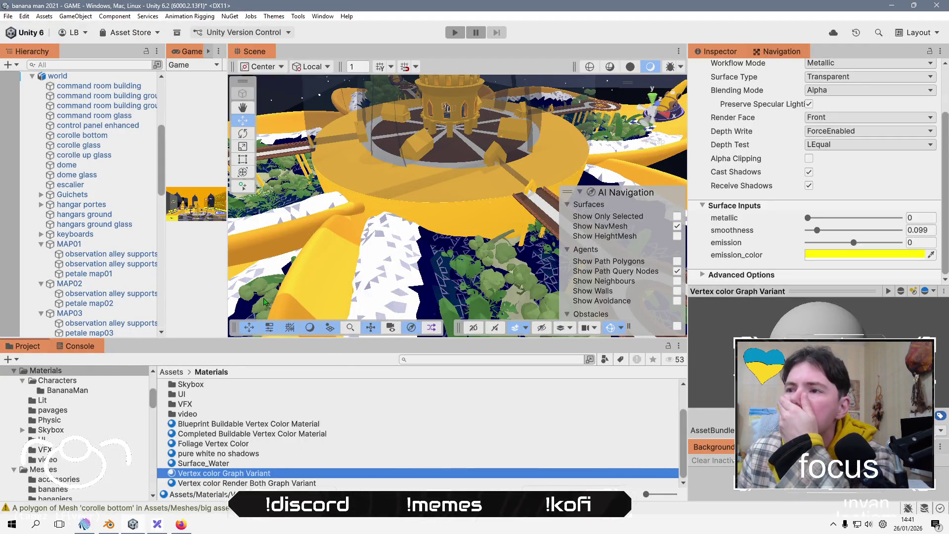
Toggle Preserve Specular Lighting, frame petale map01 in the scene, and open its context menu.
scroll(810, 210, up, 3)
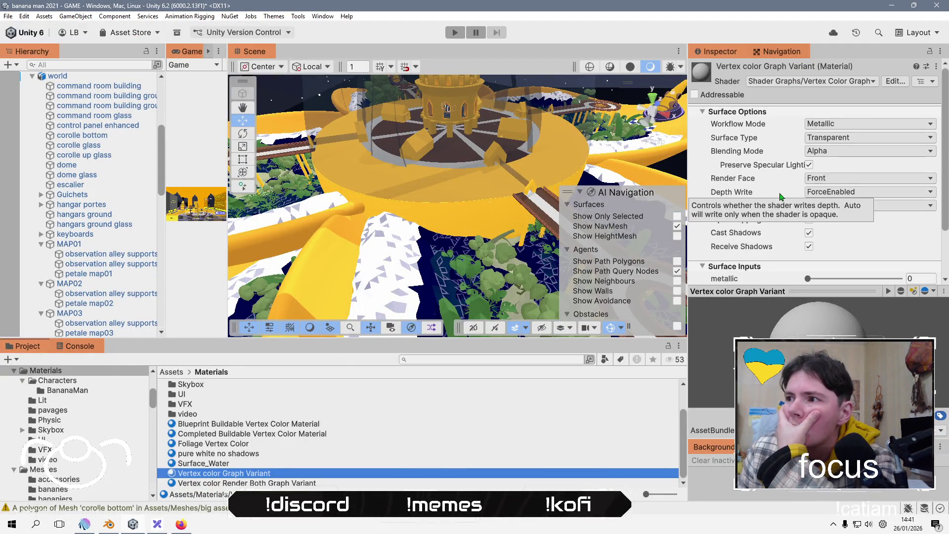
click(809, 164)
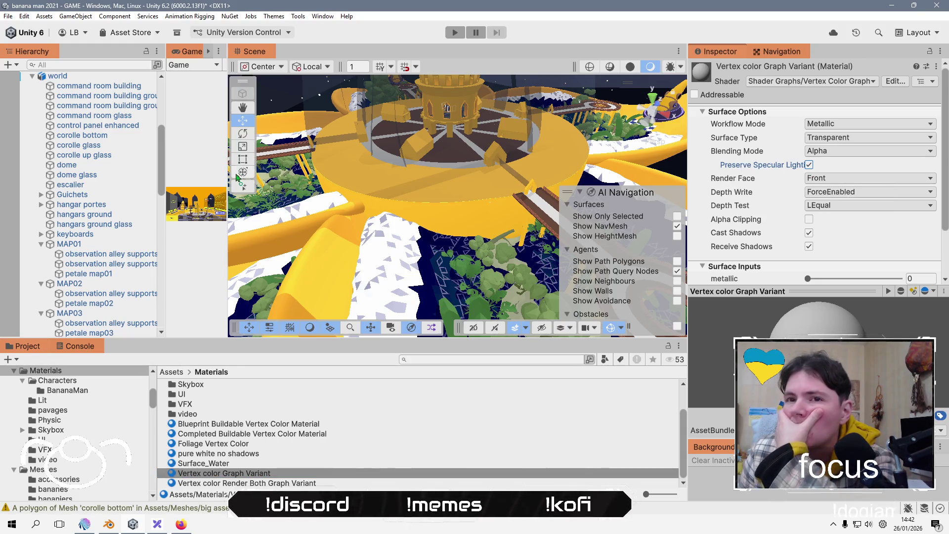
double_click(88, 275)
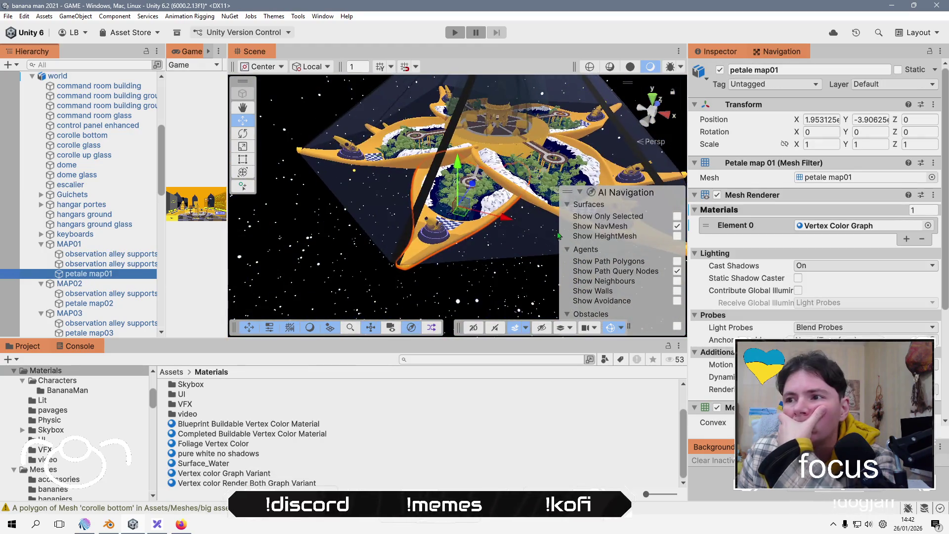
scroll(423, 239, down, 6)
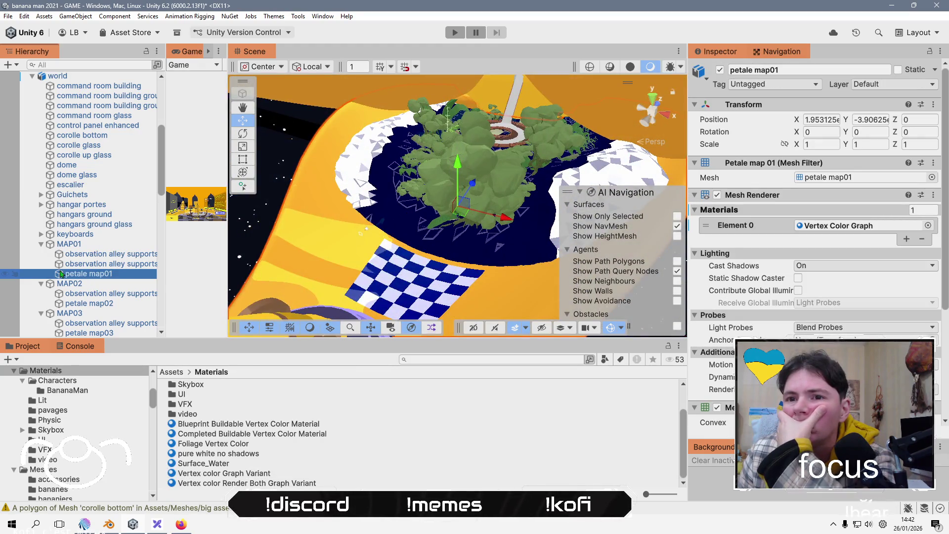
right_click(82, 277)
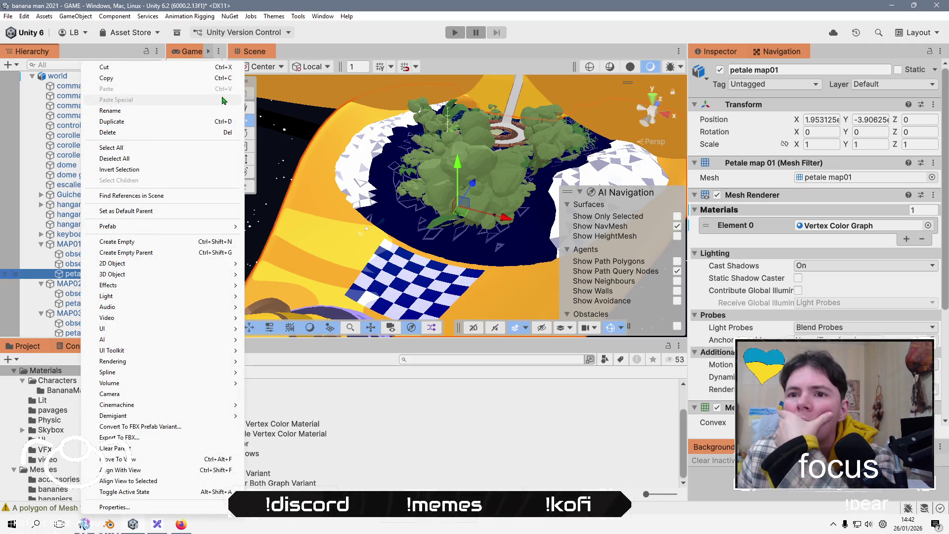
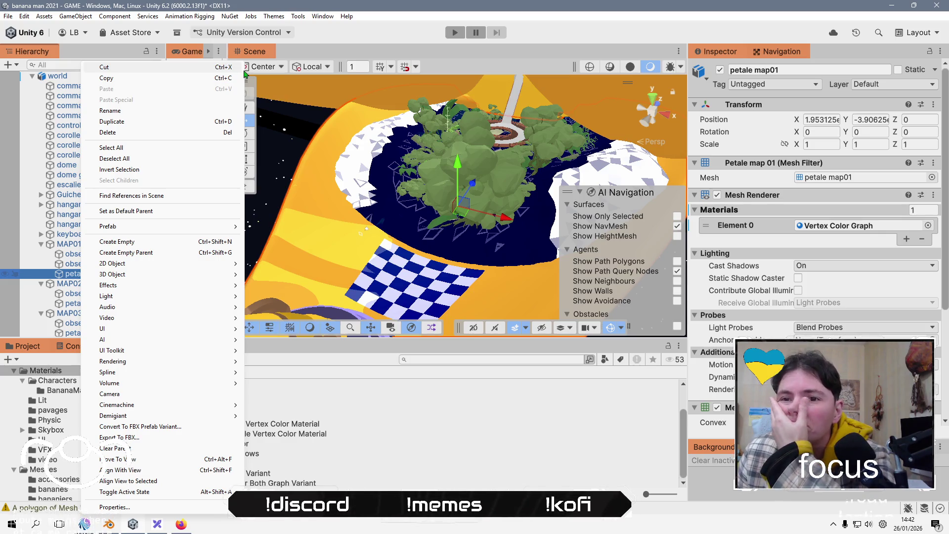
Select MAP01, its observation alley supports and then petale map01 to check its NavMesh Surface.
click(71, 267)
click(99, 250)
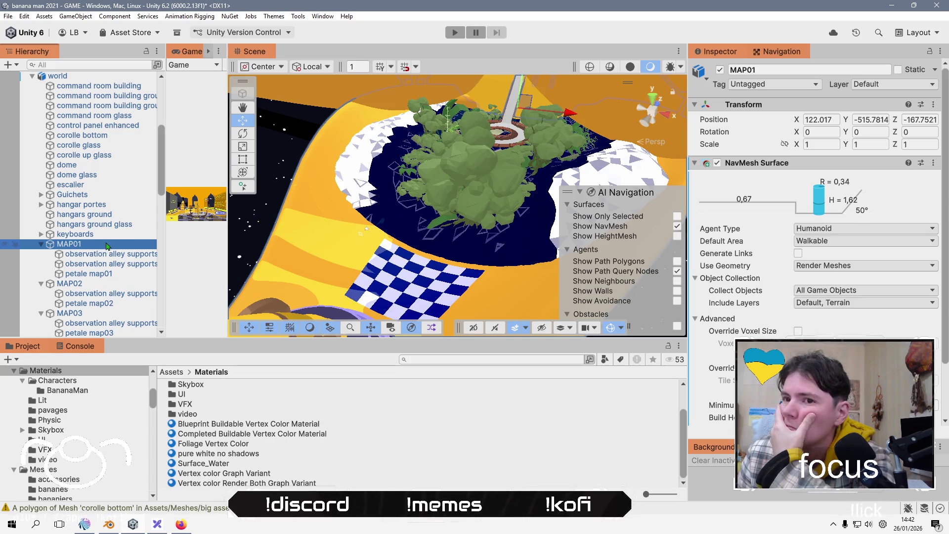
click(109, 255)
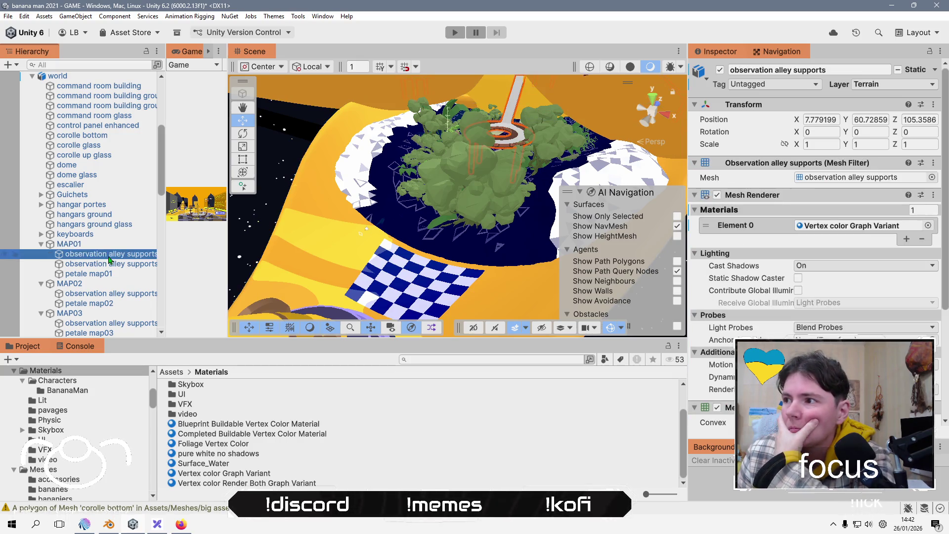
click(376, 203)
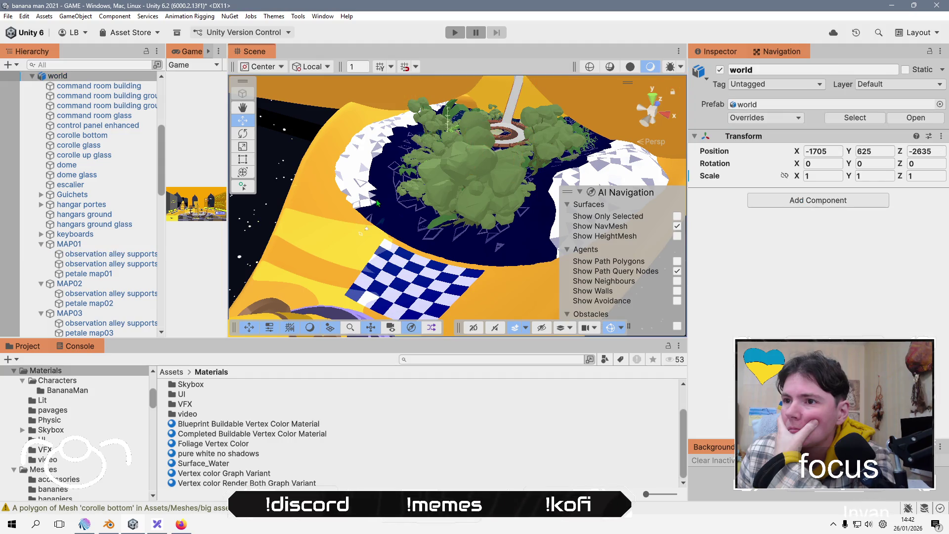
click(397, 207)
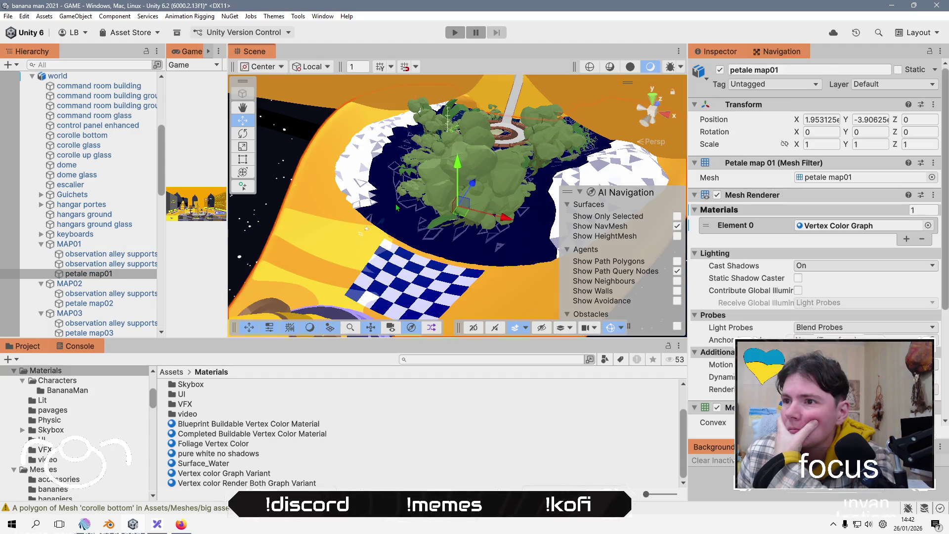
Try a vertical move on petale map01, undo it, and glance at the navigation agent settings.
mouse_move(456, 165)
mouse_down()
mouse_move(457, 207)
mouse_move(462, 99)
mouse_up()
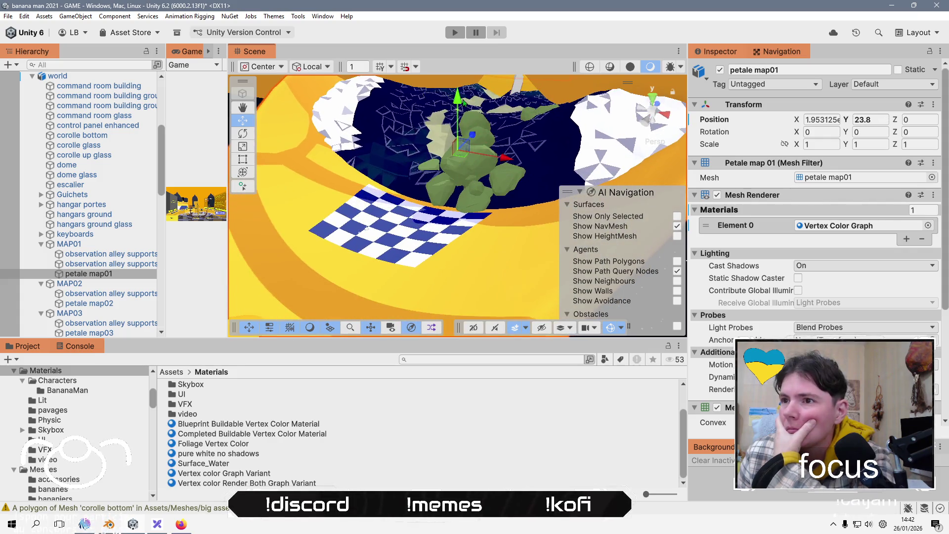
key(ctrl+z)
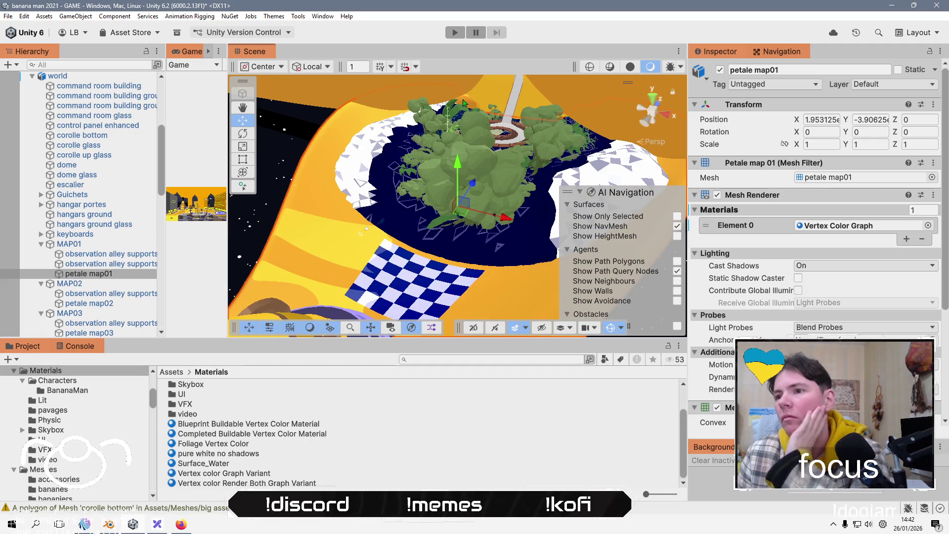
mouse_move(463, 102)
mouse_down()
mouse_move(484, 174)
mouse_move(381, 217)
mouse_move(407, 242)
mouse_move(447, 253)
mouse_up()
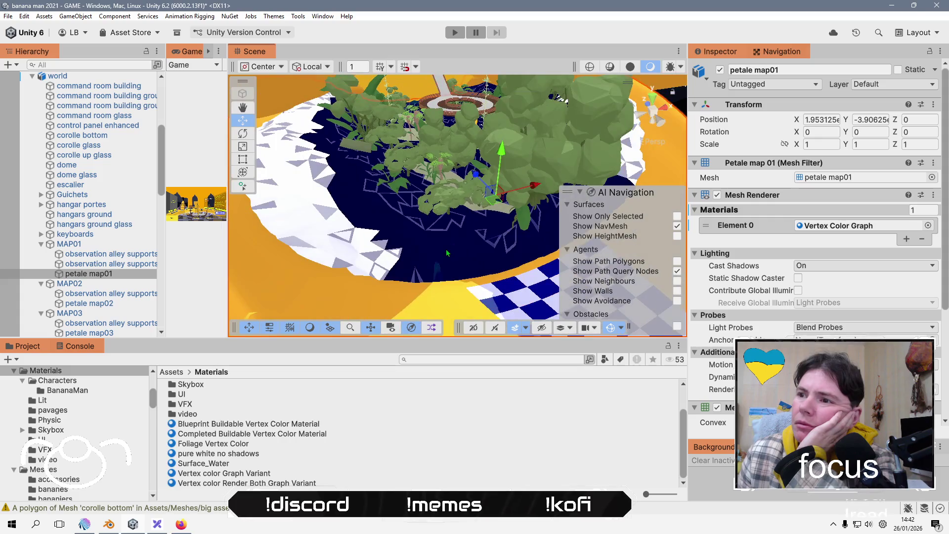
click(778, 51)
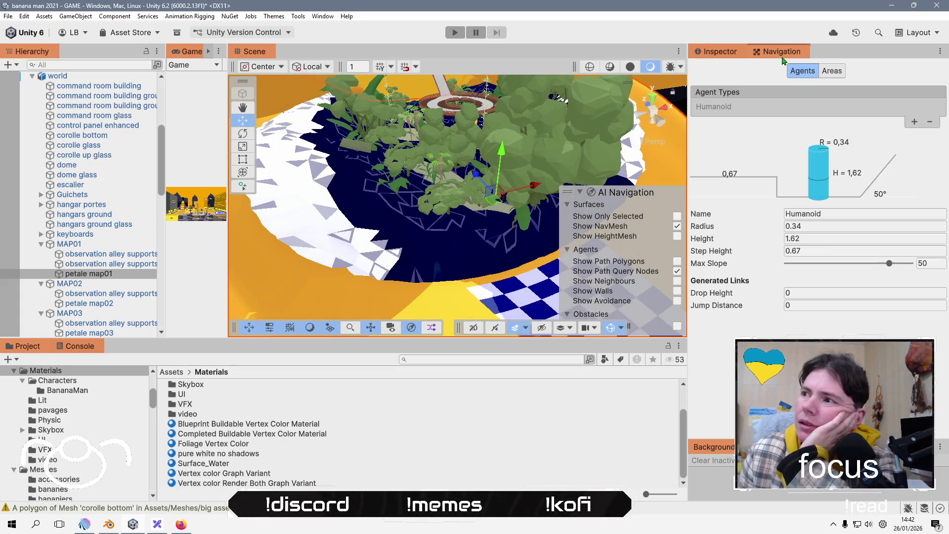
click(738, 54)
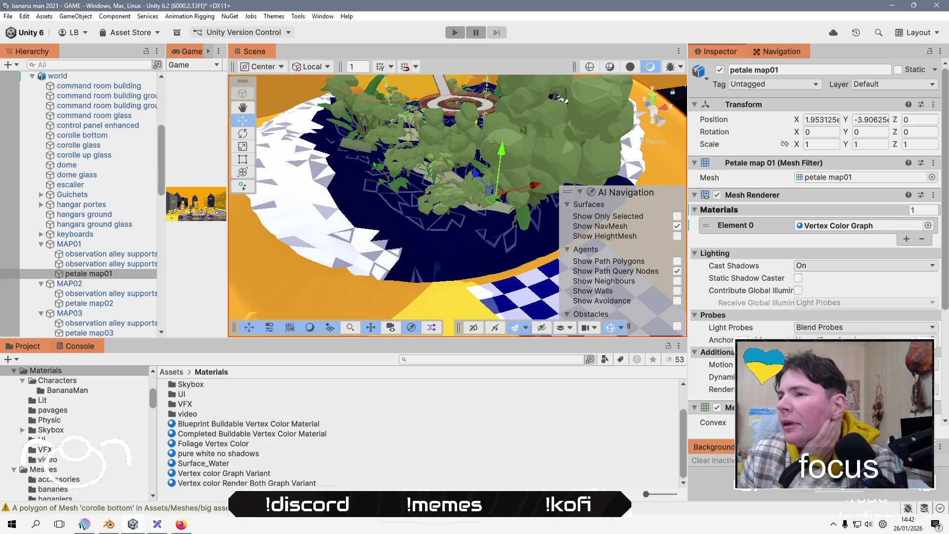
scroll(761, 257, down, 5)
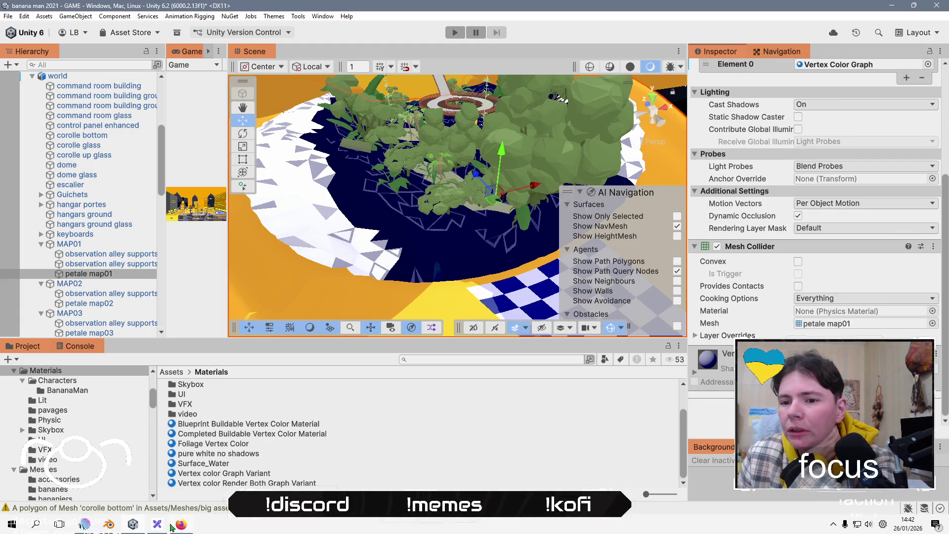
In Blender, review the FBX export dialog's Geometry options, cancel without exporting, and return to Unity.
click(110, 525)
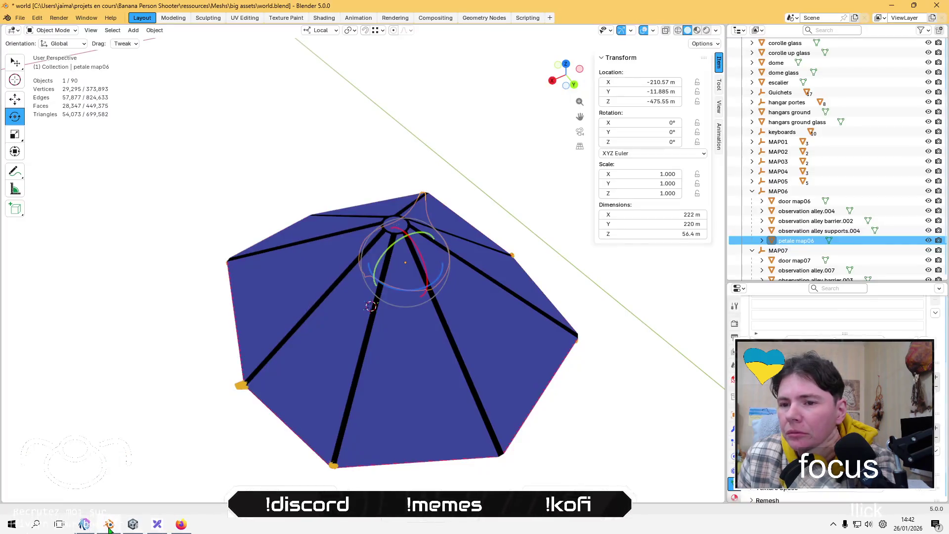
click(20, 18)
mouse_move(77, 170)
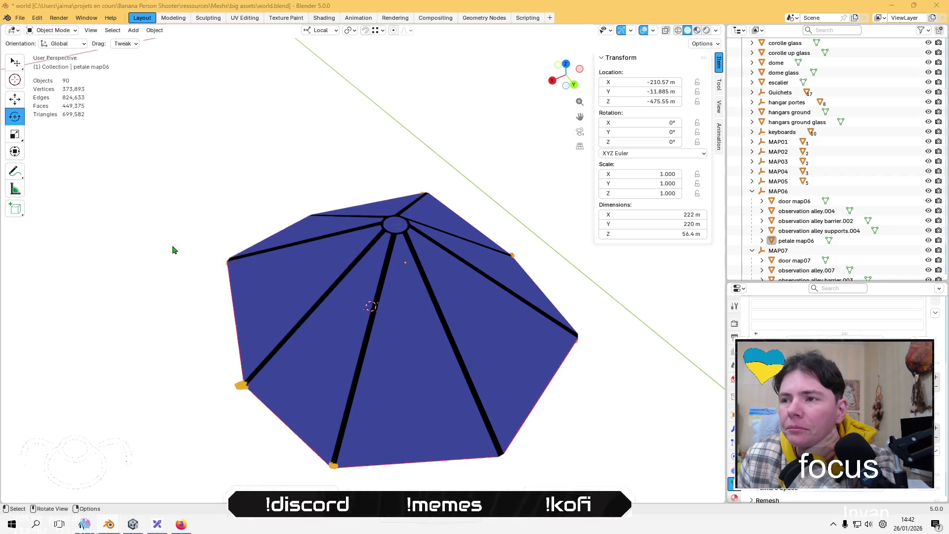
click(148, 247)
scroll(478, 310, down, 1)
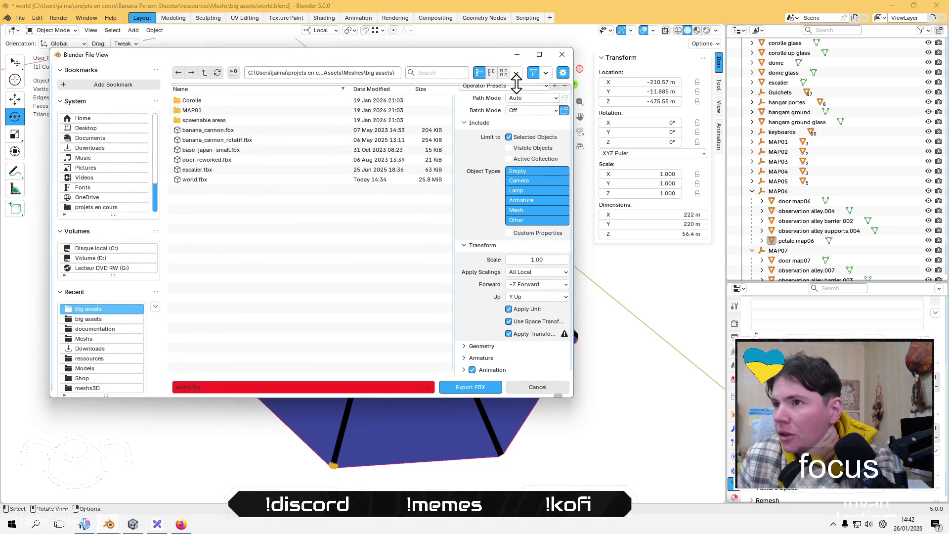
scroll(495, 114, up, 1)
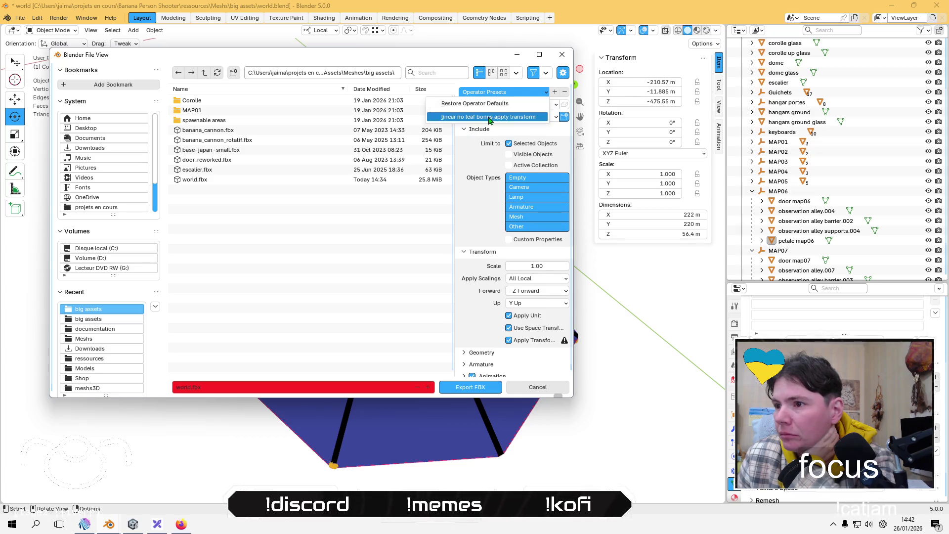
click(464, 352)
scroll(461, 327, down, 4)
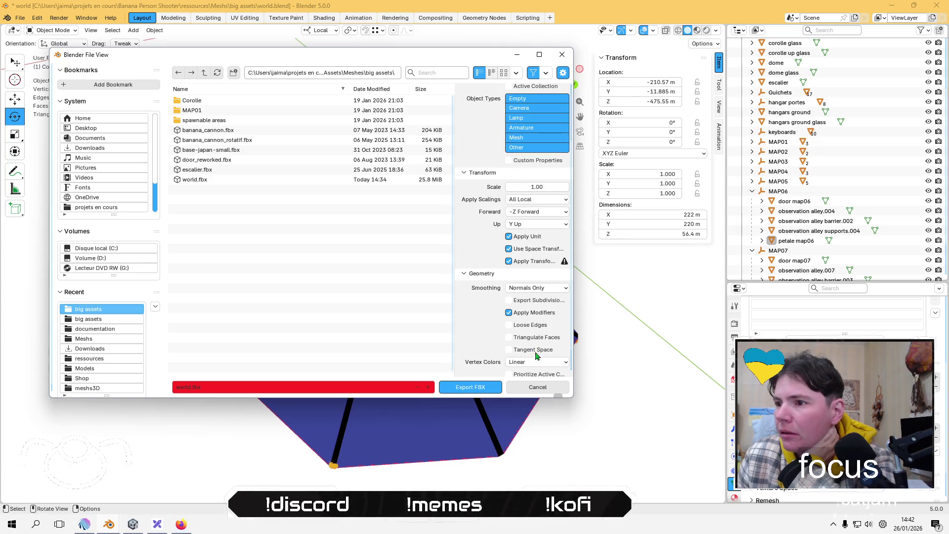
scroll(537, 364, down, 2)
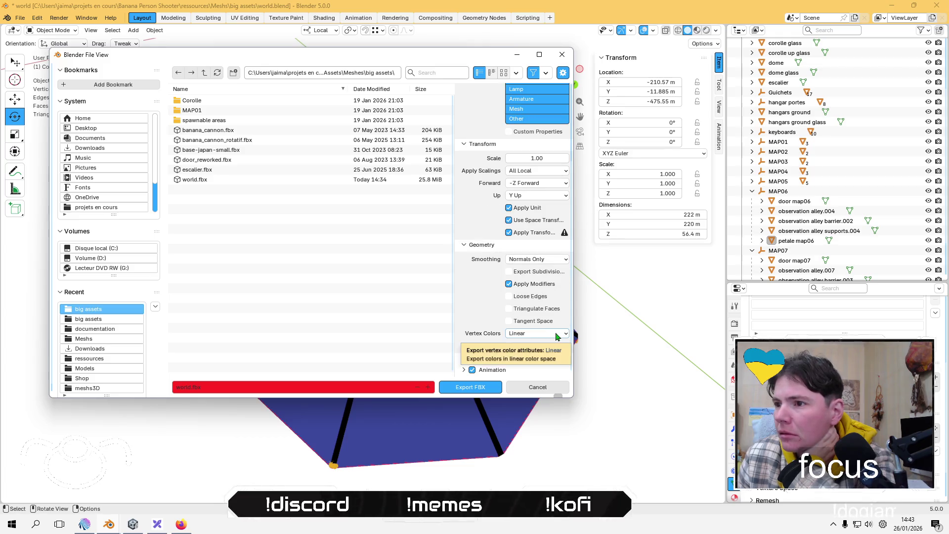
click(543, 389)
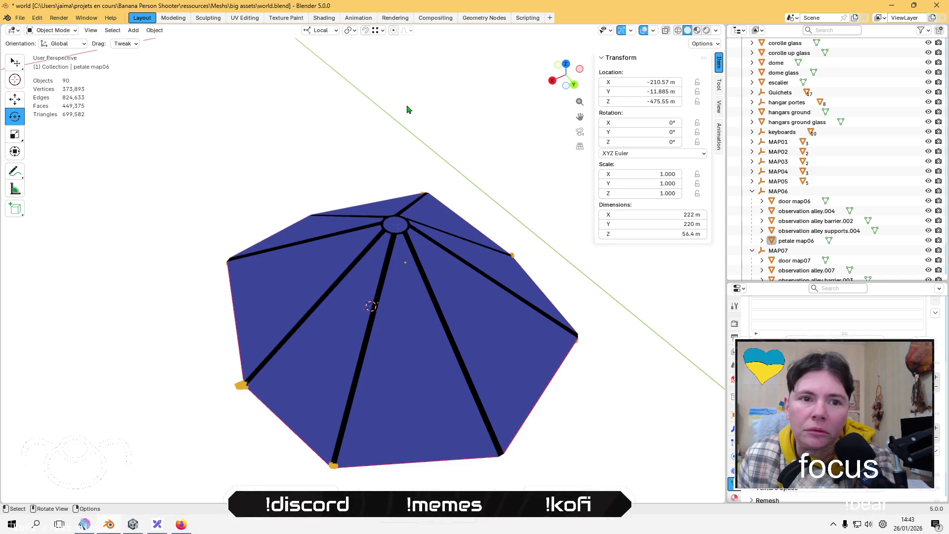
click(891, 8)
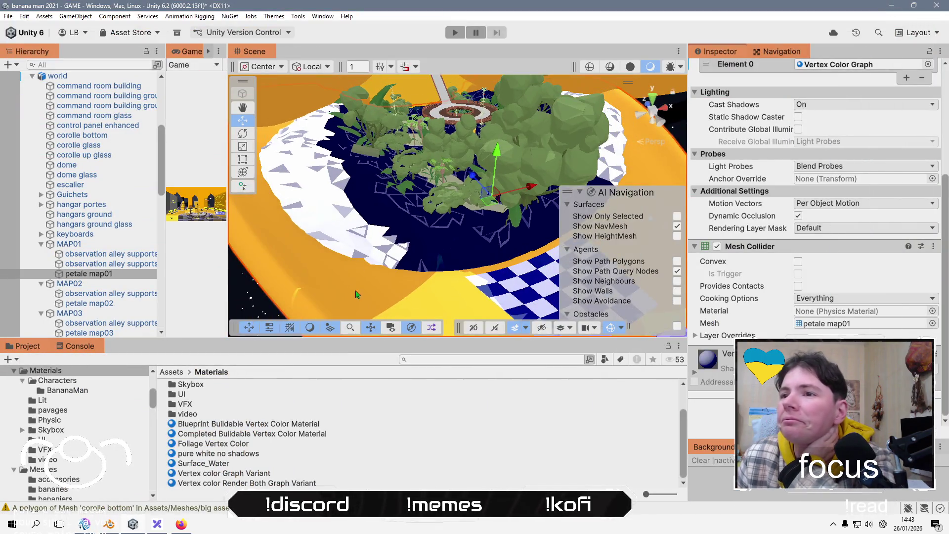
Frame petale map01 in the Scene view and zoom in toward the checkerboard and dome.
click(379, 227)
click(401, 198)
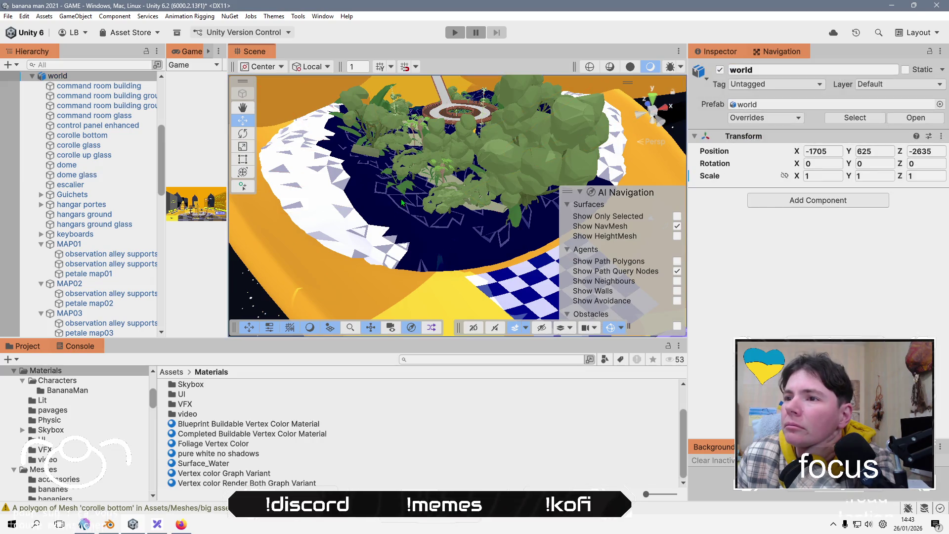
double_click(105, 276)
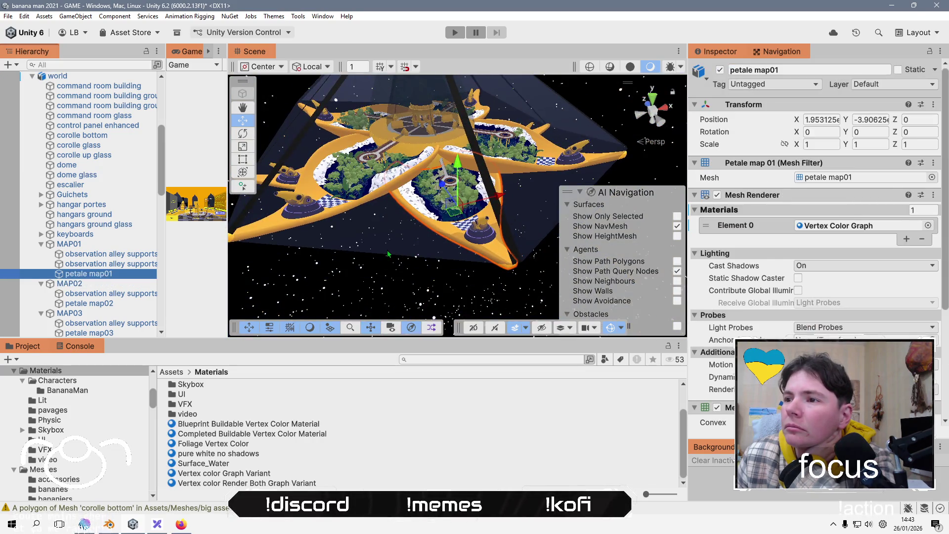
click(386, 262)
scroll(386, 262, up, 5)
scroll(387, 266, up, 5)
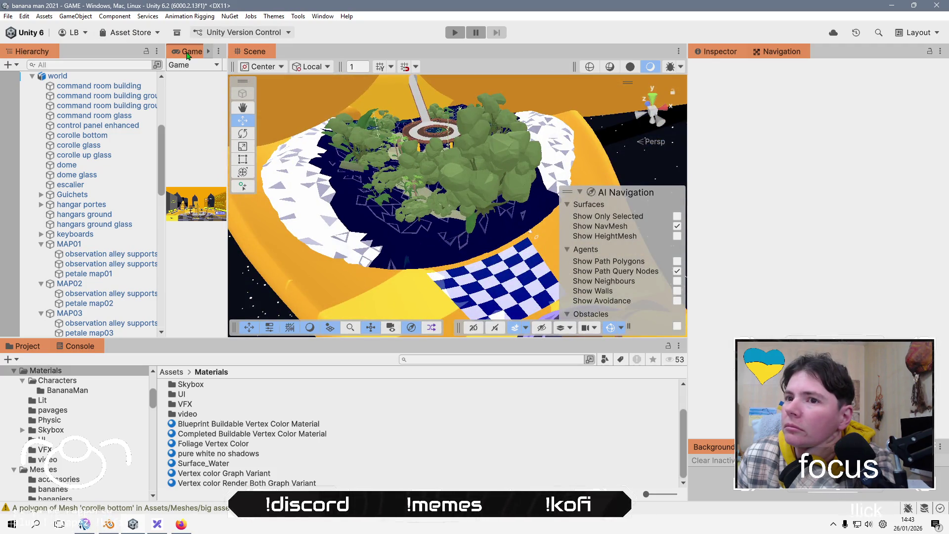
drag(544, 193, 573, 103)
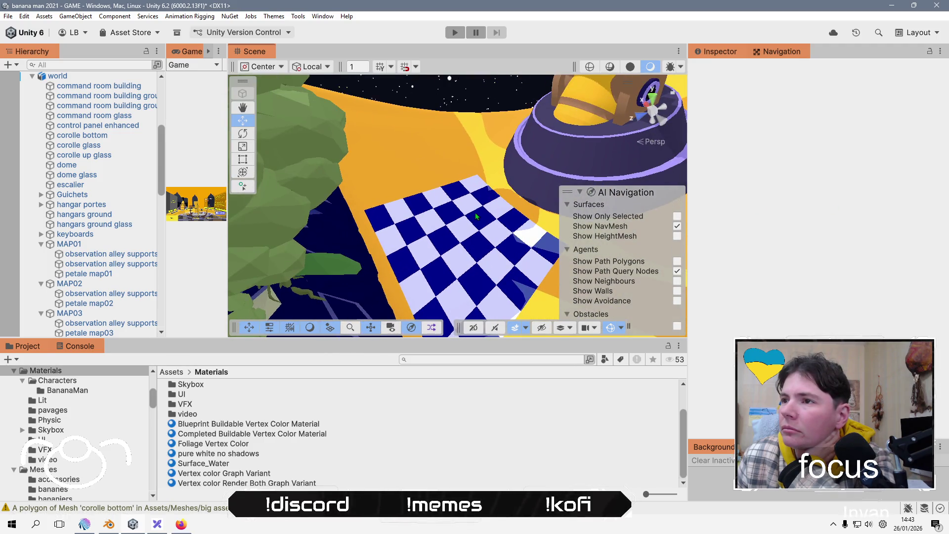
scroll(454, 218, down, 5)
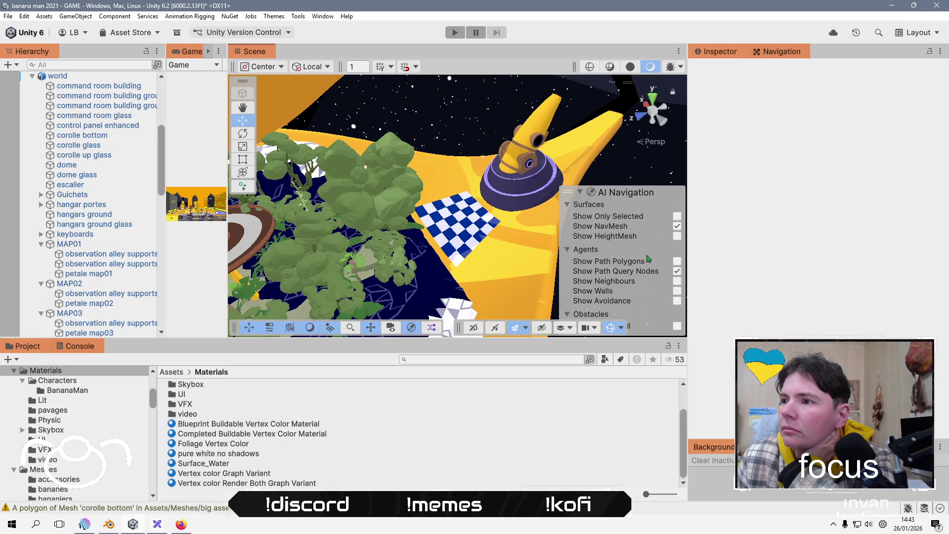
Toggle the NavMesh overlay off and on, fly down among the paths, and select the world root.
click(678, 227)
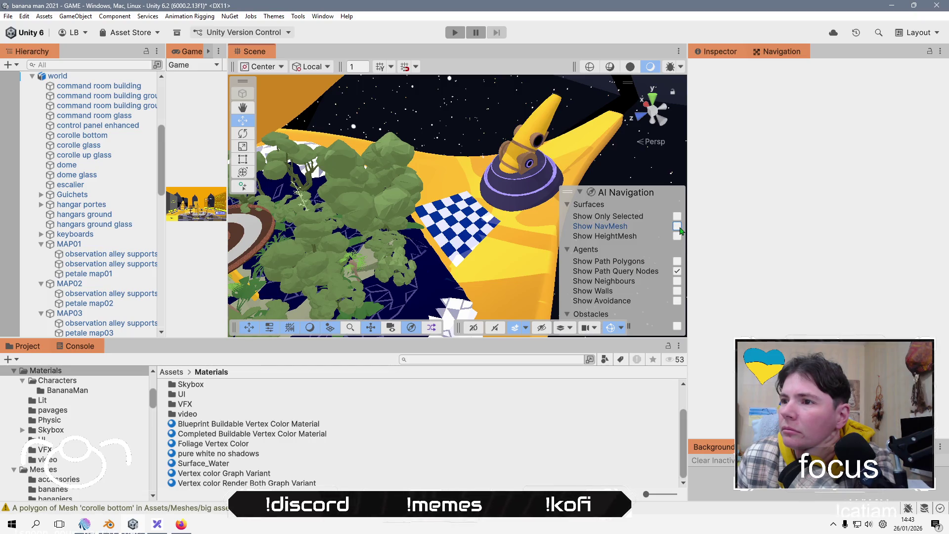
click(678, 271)
click(677, 226)
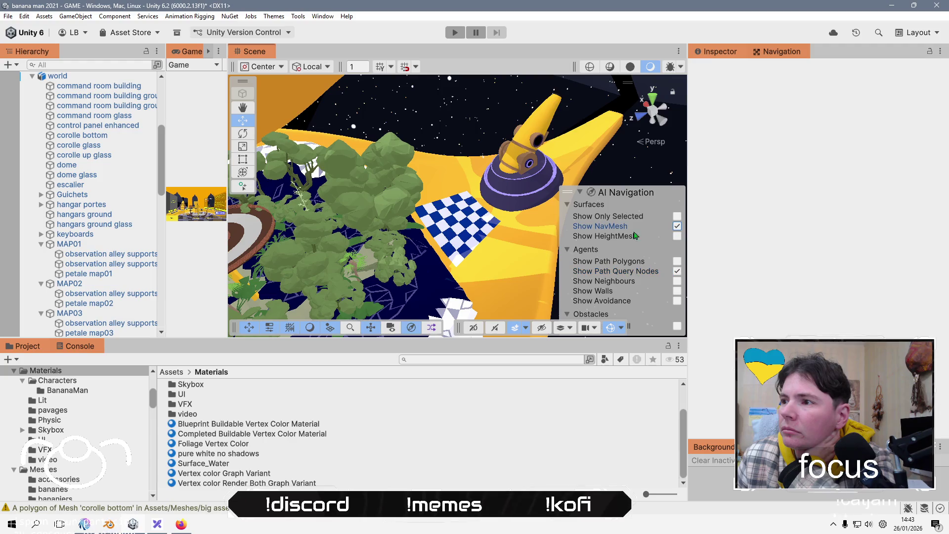
click(641, 98)
mouse_move(320, 201)
mouse_down()
mouse_move(426, 256)
mouse_move(486, 170)
mouse_move(353, 202)
mouse_move(436, 186)
mouse_up()
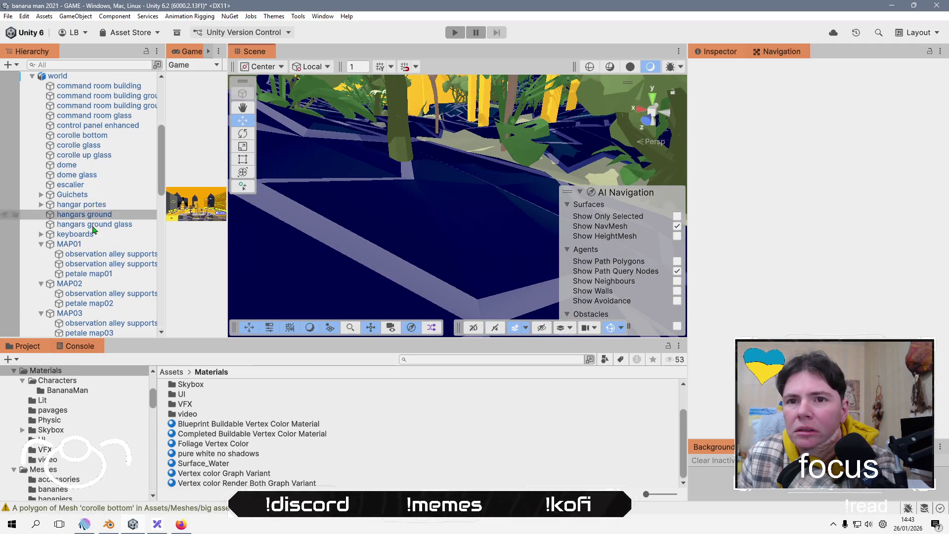
click(115, 77)
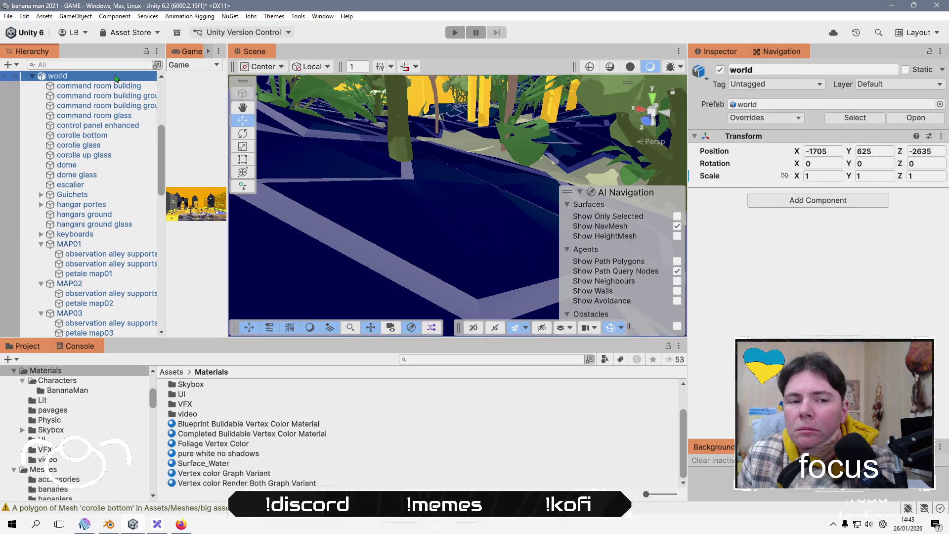
click(91, 87)
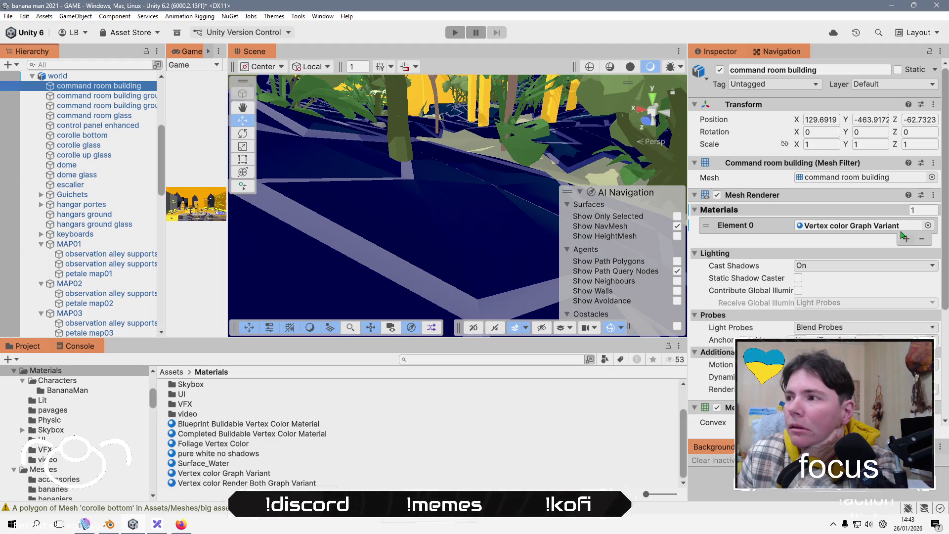
click(898, 229)
click(253, 476)
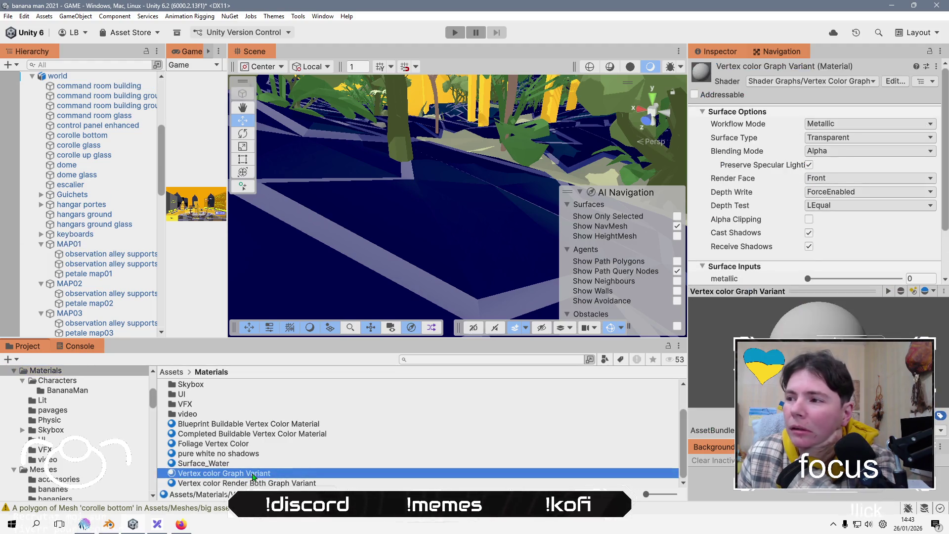
scroll(743, 188, down, 2)
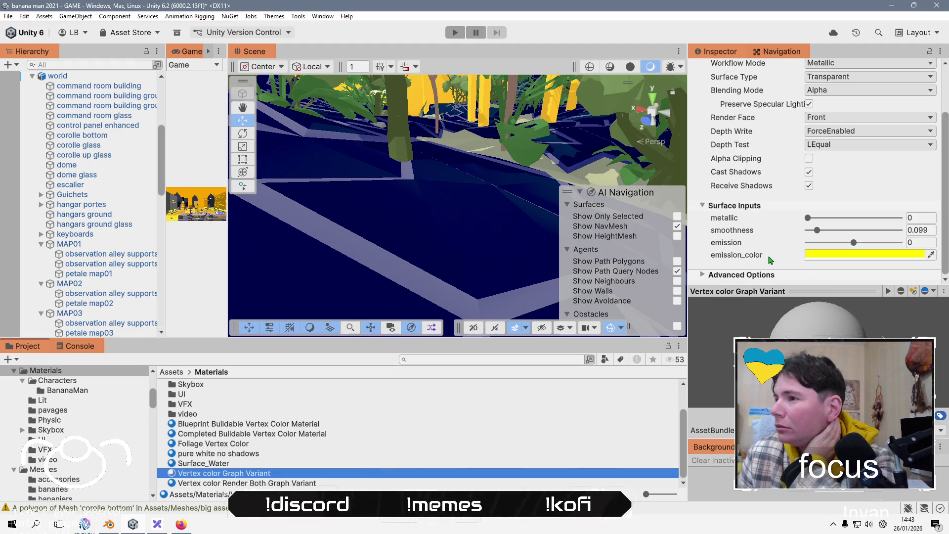
scroll(758, 173, up, 2)
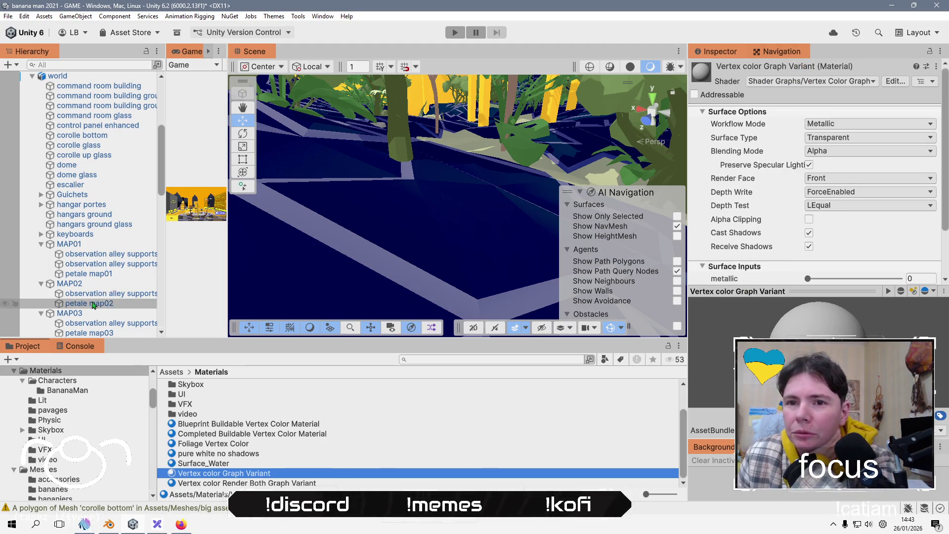
click(860, 152)
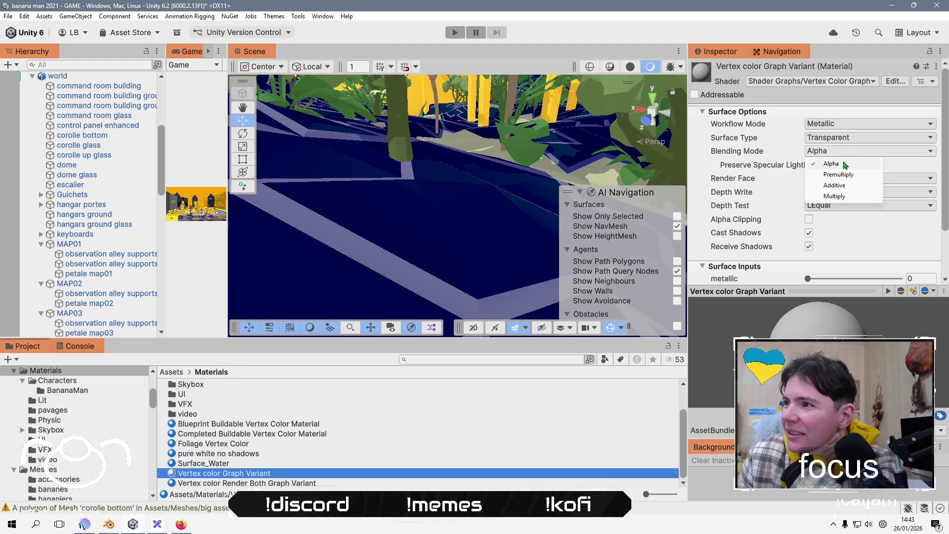
click(845, 164)
click(849, 156)
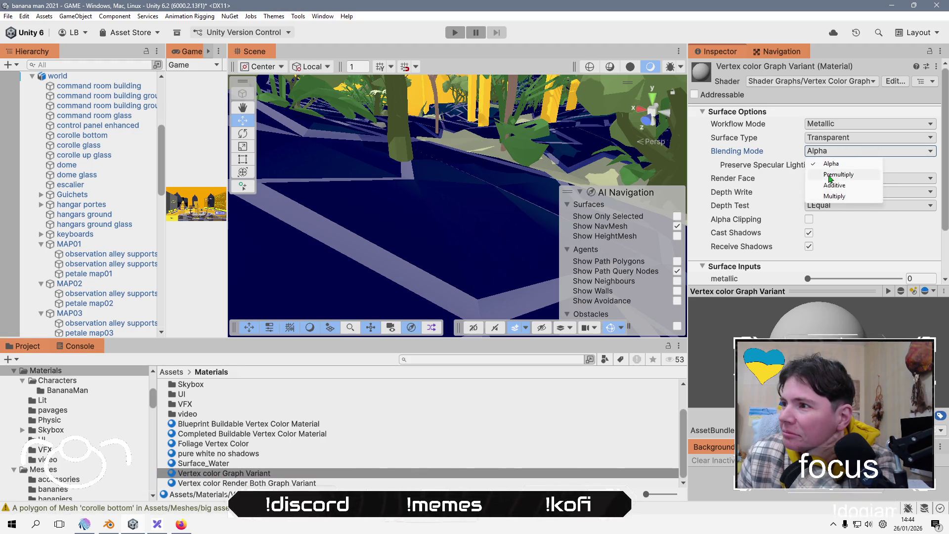
click(839, 174)
click(851, 152)
click(834, 186)
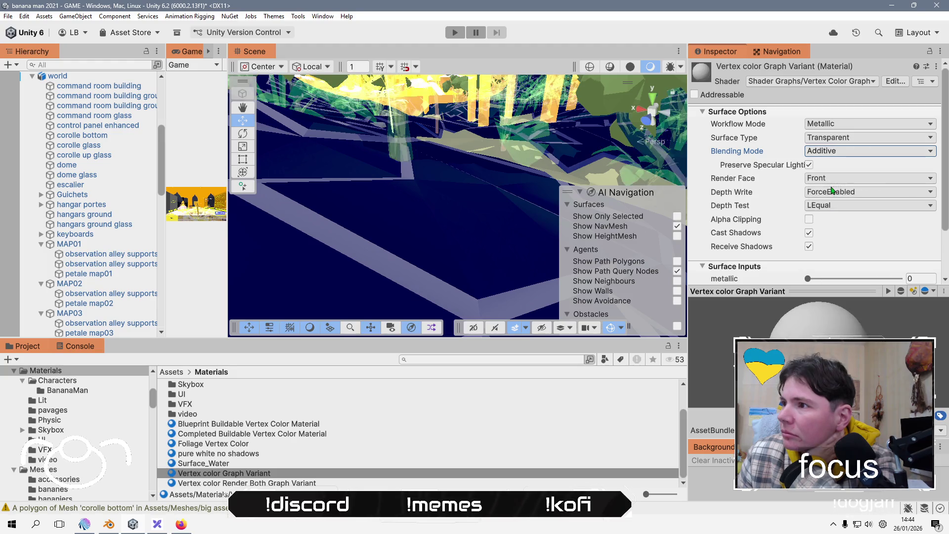
click(845, 155)
click(833, 163)
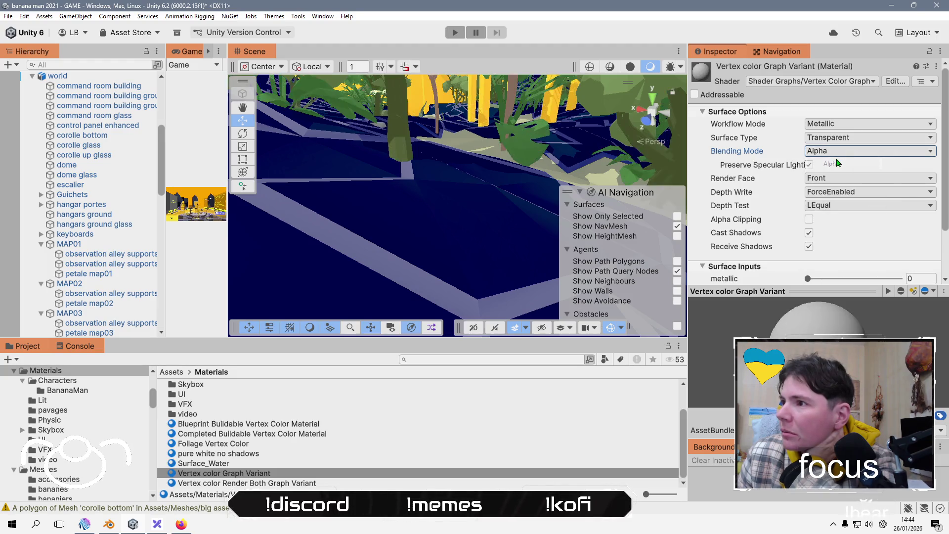
scroll(860, 190, down, 3)
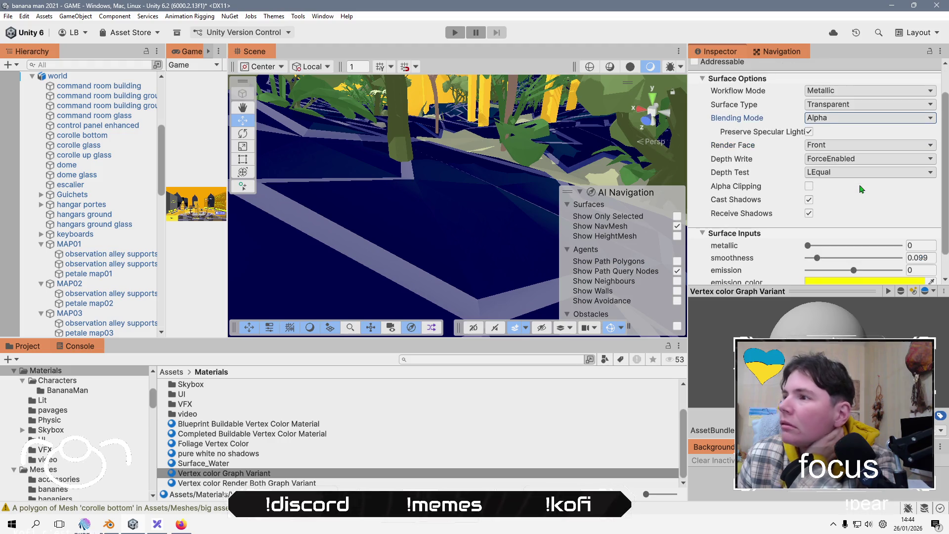
click(850, 259)
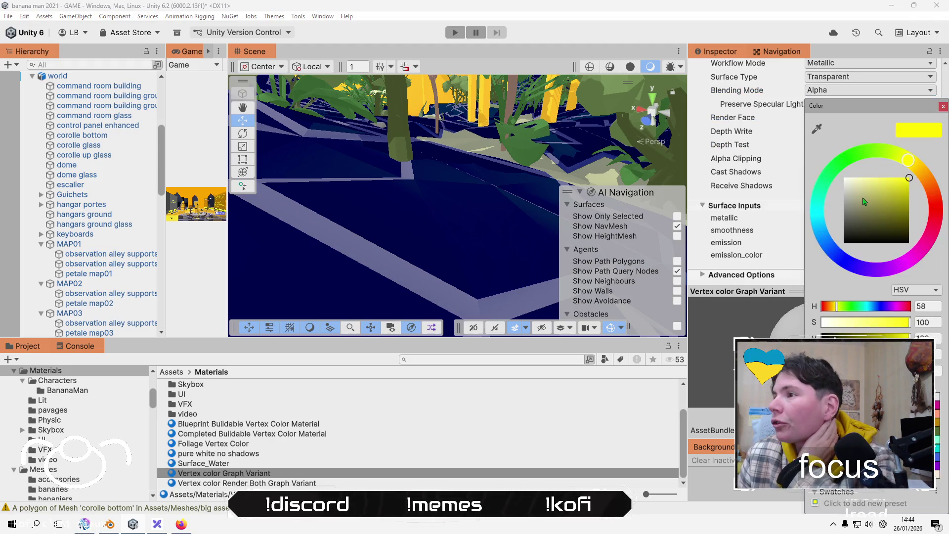
mouse_move(864, 201)
mouse_down()
mouse_move(844, 240)
mouse_move(821, 149)
mouse_up()
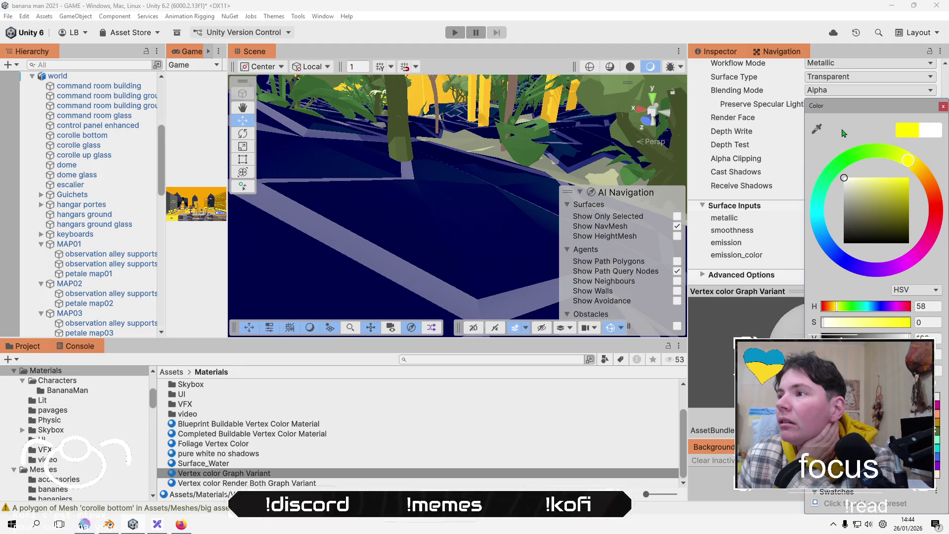
click(907, 129)
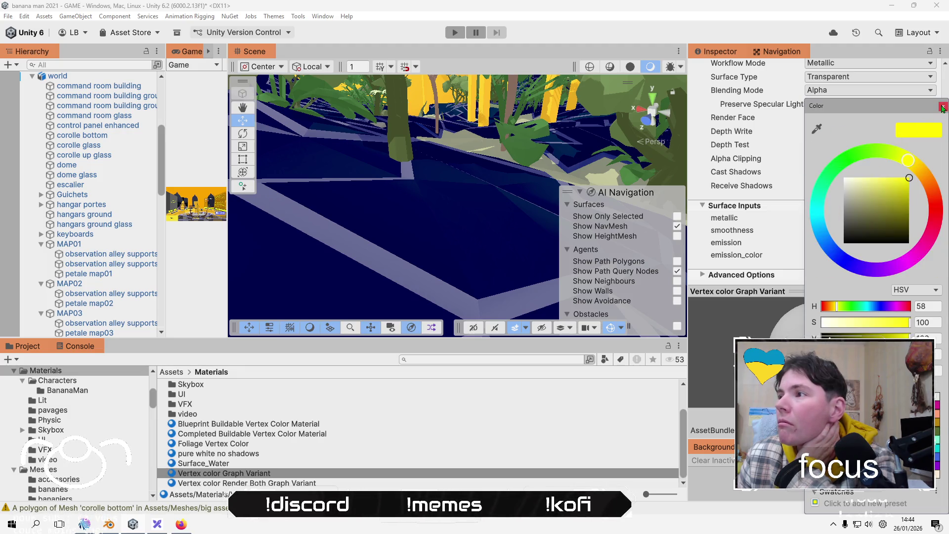
click(943, 107)
drag(854, 245, 784, 252)
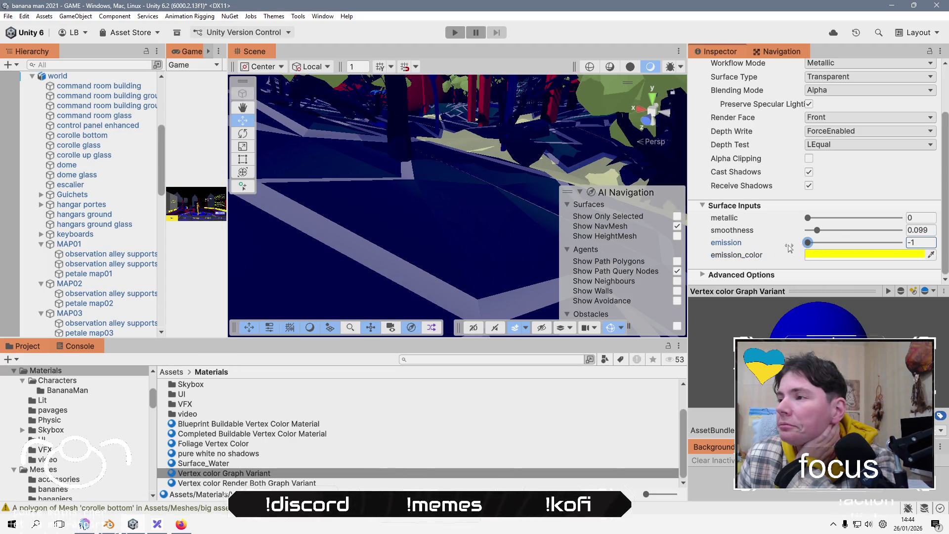
key(ctrl+z)
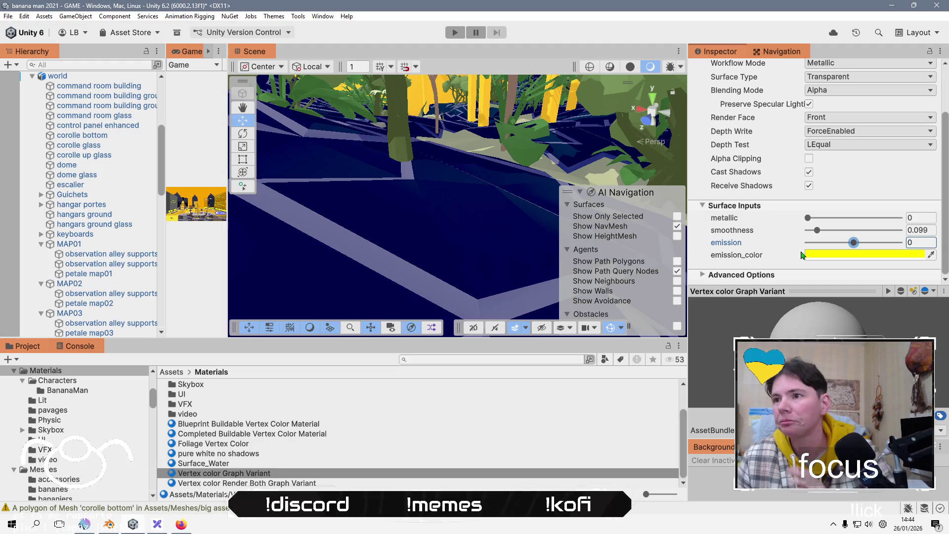
mouse_move(820, 239)
mouse_down()
mouse_move(898, 234)
mouse_move(769, 236)
mouse_move(774, 226)
mouse_move(853, 218)
mouse_up()
key(ctrl+z)
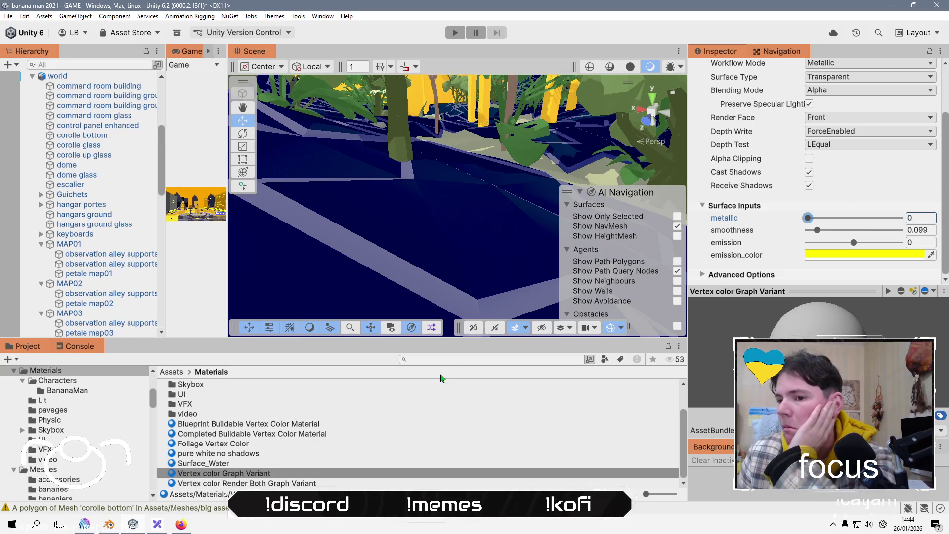
scroll(741, 253, up, 3)
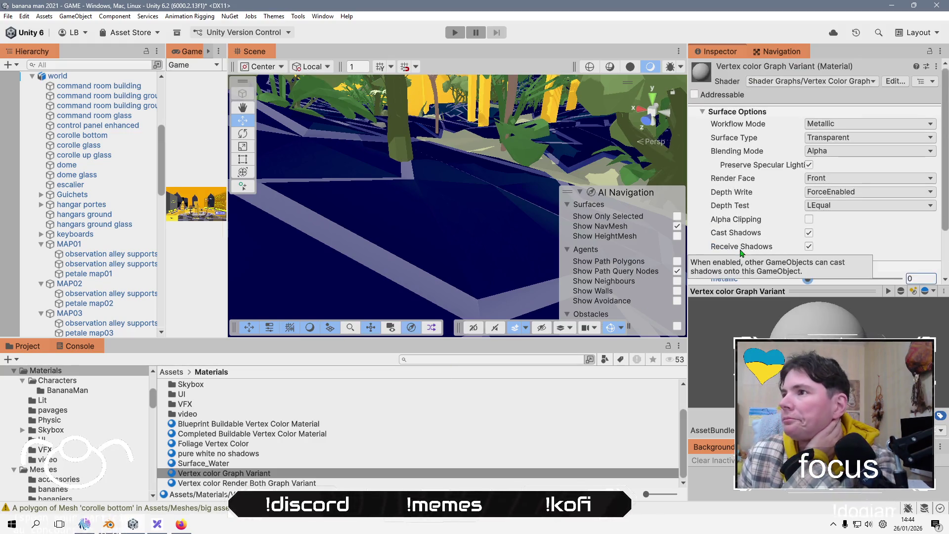
click(901, 82)
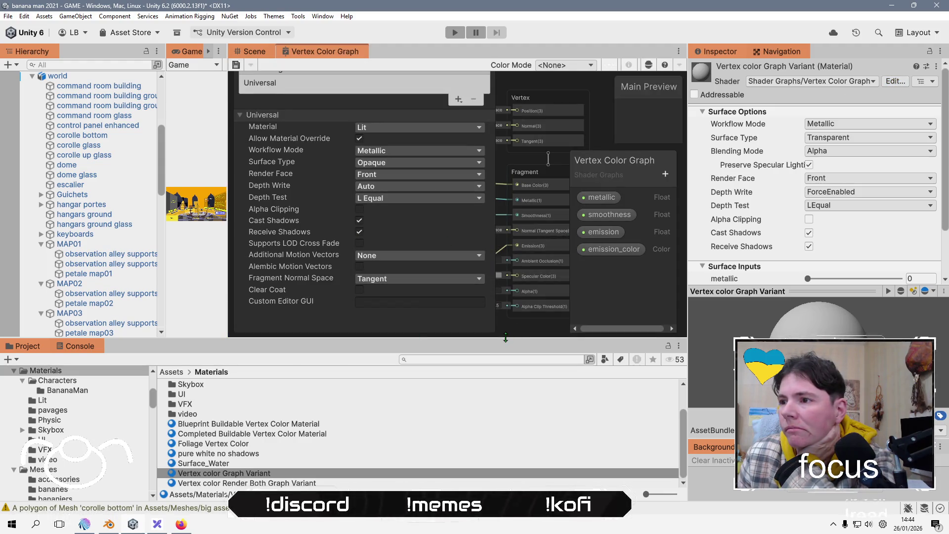
Enlarge the Vertex Color Graph editor, pan to the vertex and fragment nodes, then switch to Blender.
drag(511, 338, 512, 462)
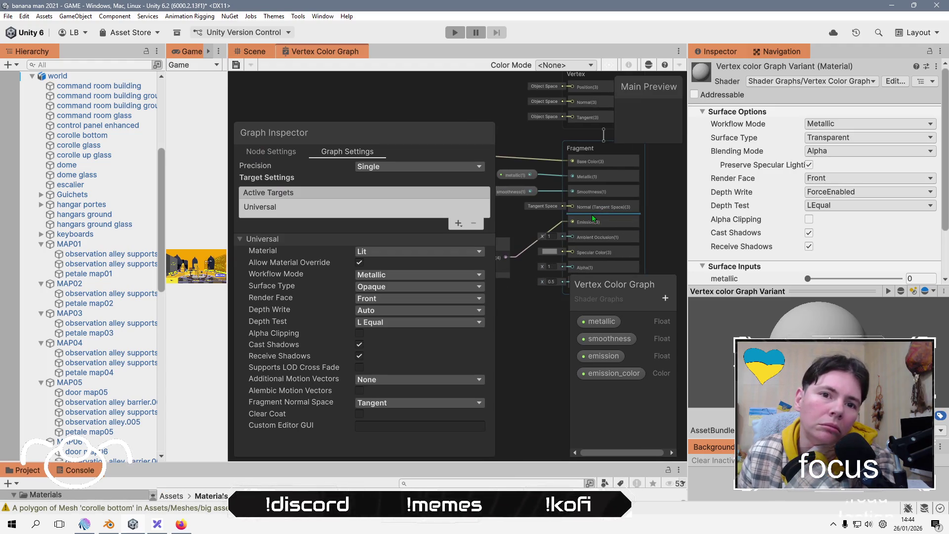
drag(593, 218, 605, 191)
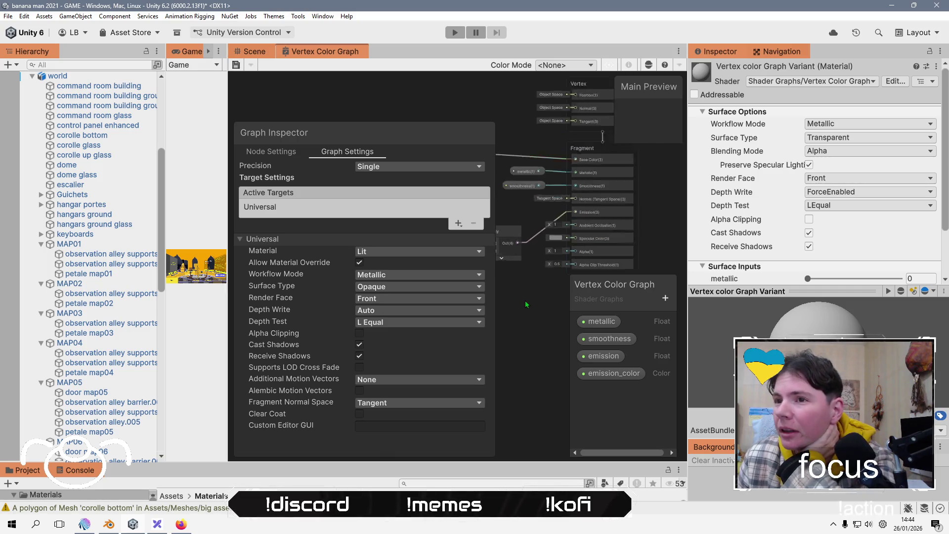
key(alt+Tab)
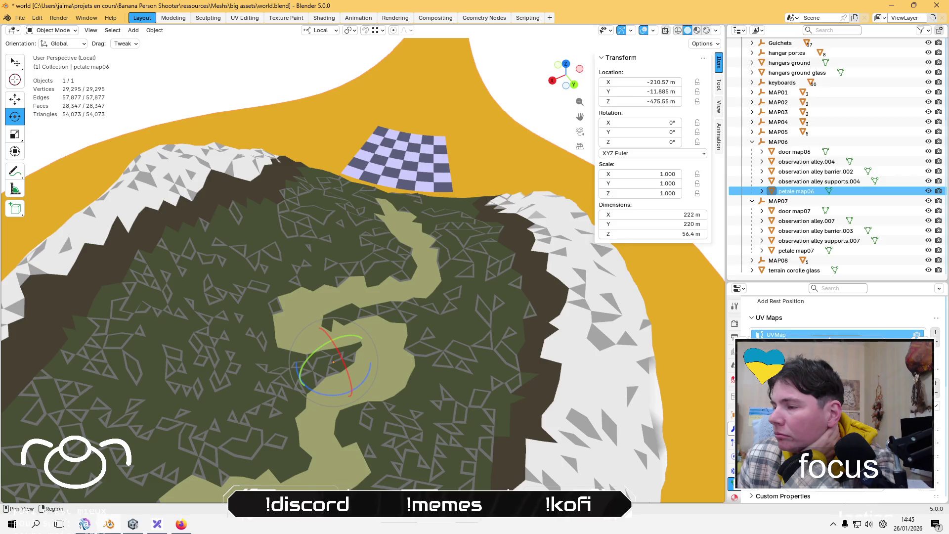
Start an FBX export of the selected petale map06 mesh from Blender.
scroll(346, 154, up, 3)
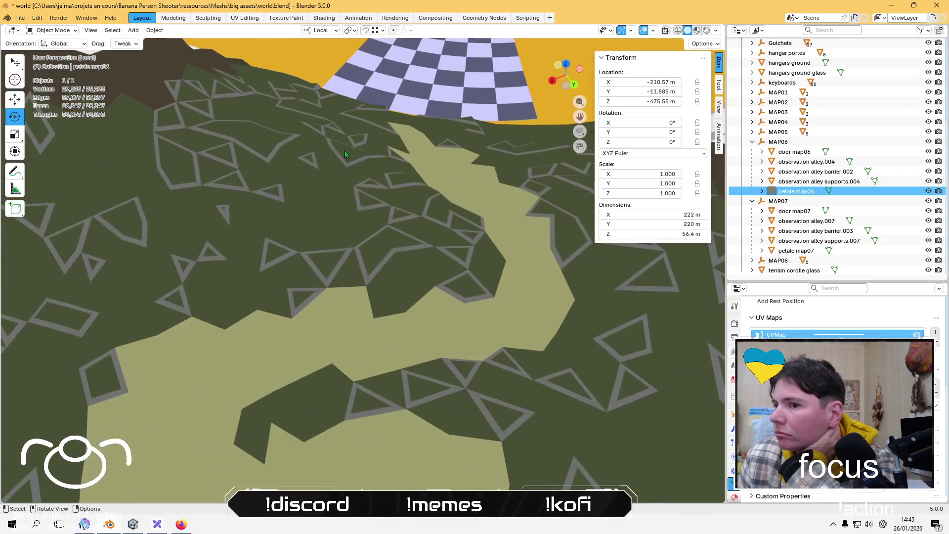
scroll(345, 154, down, 8)
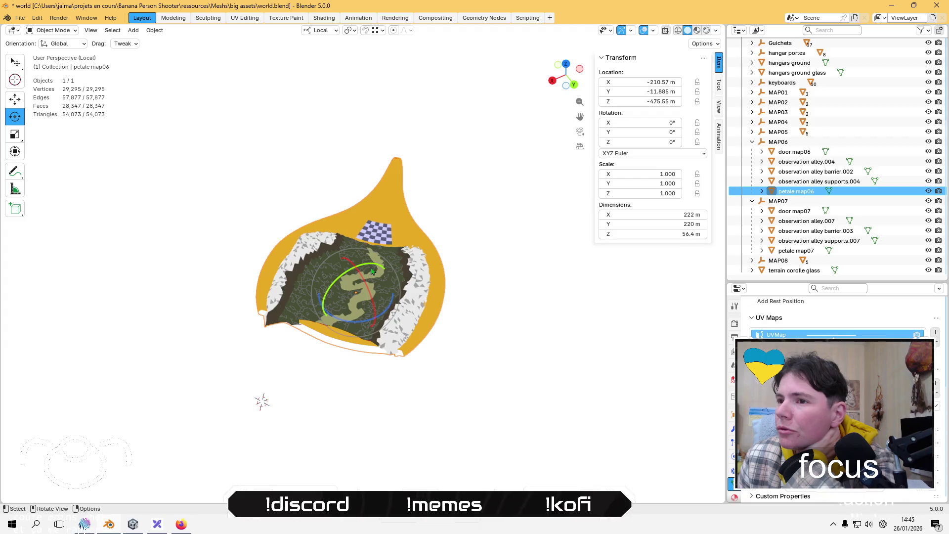
click(20, 17)
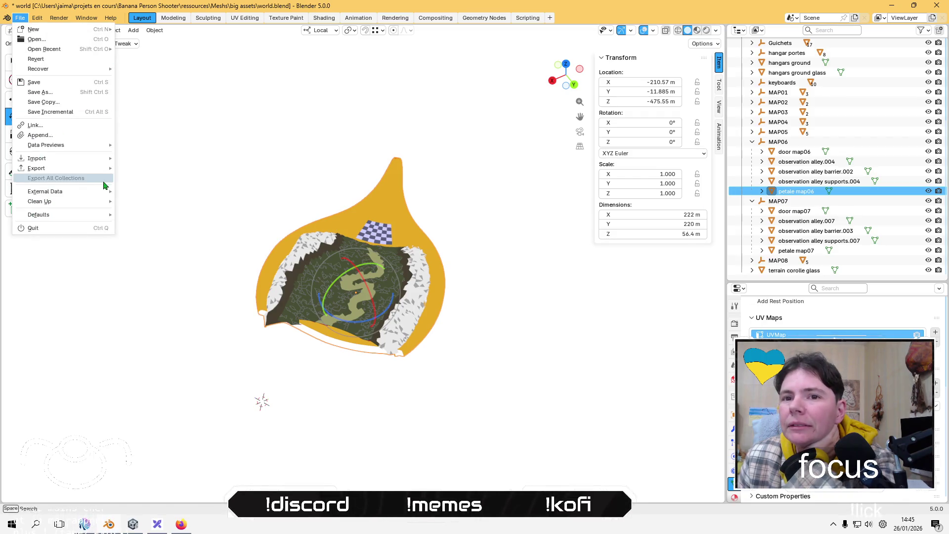
mouse_move(92, 172)
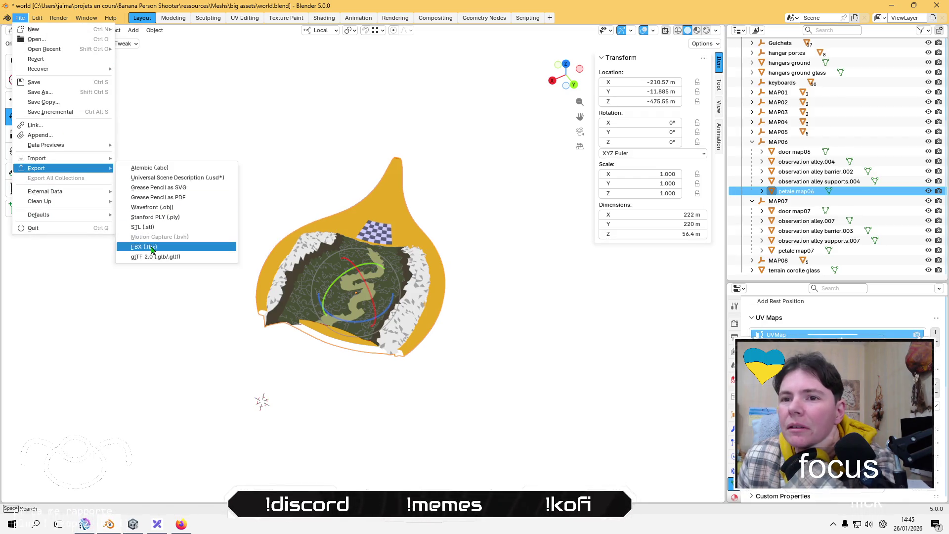
click(153, 242)
Name the export test.fbx, target the Desktop, apply the saved preset, and export.
click(246, 387)
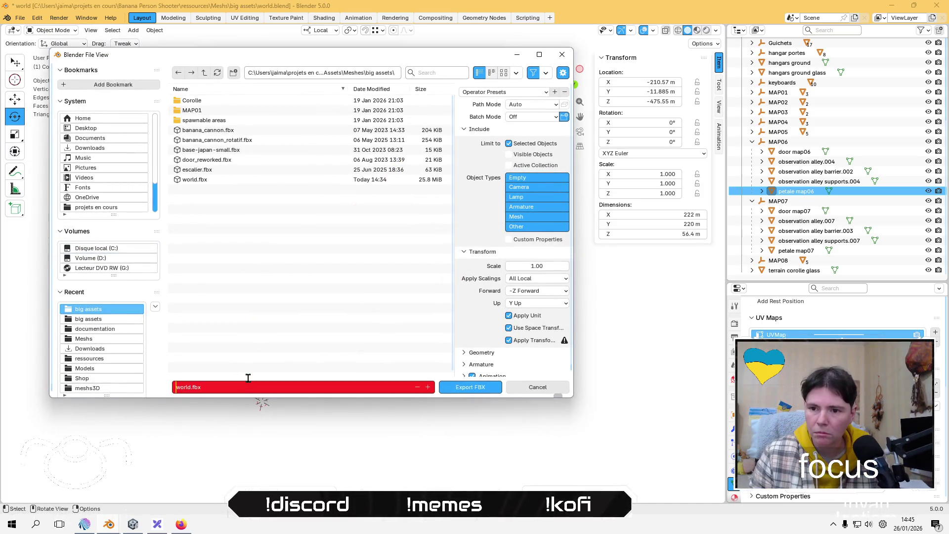
key(Delete)
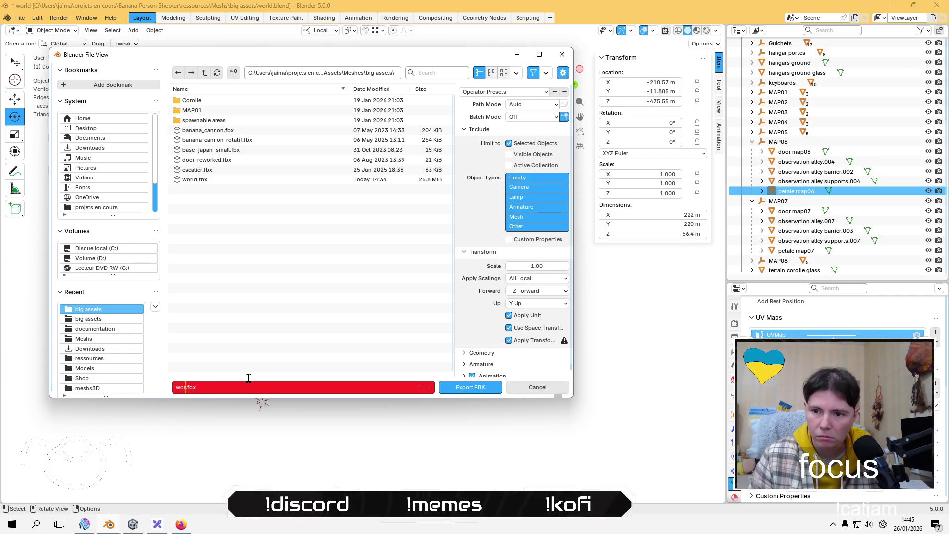
text(test)
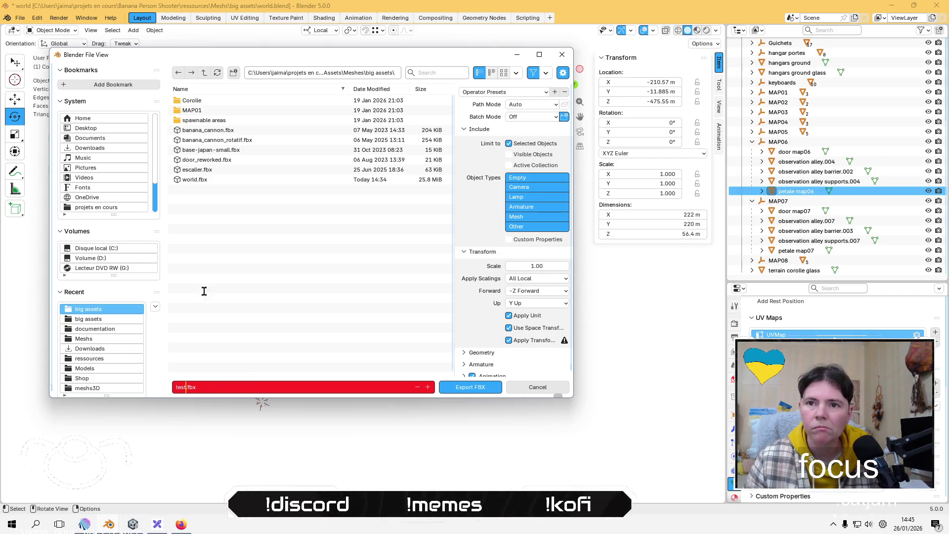
click(110, 127)
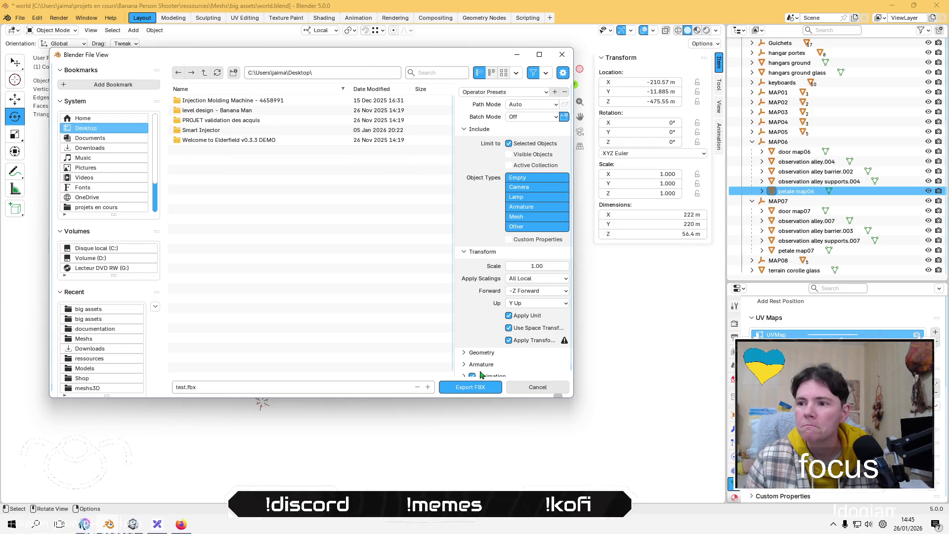
click(487, 92)
click(475, 118)
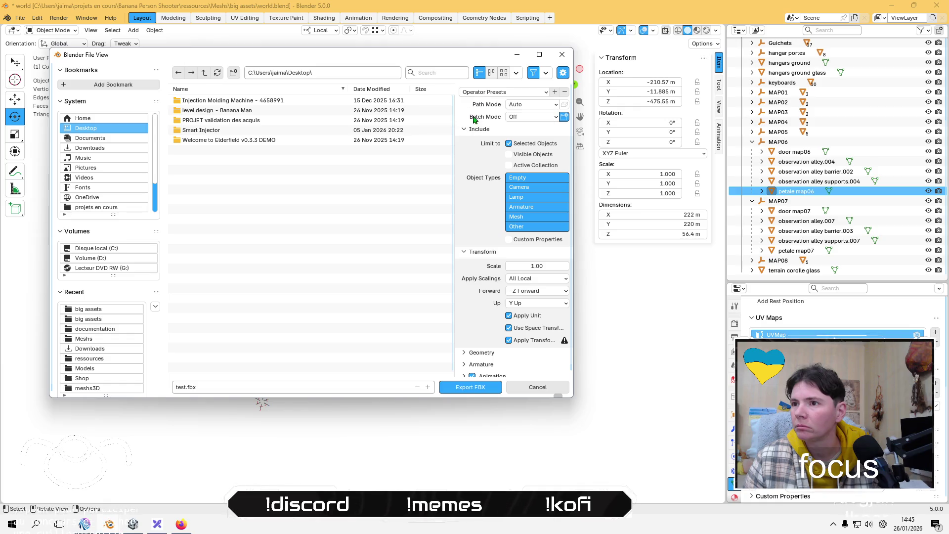
click(473, 390)
key(alt+Tab)
key(alt+Tab)
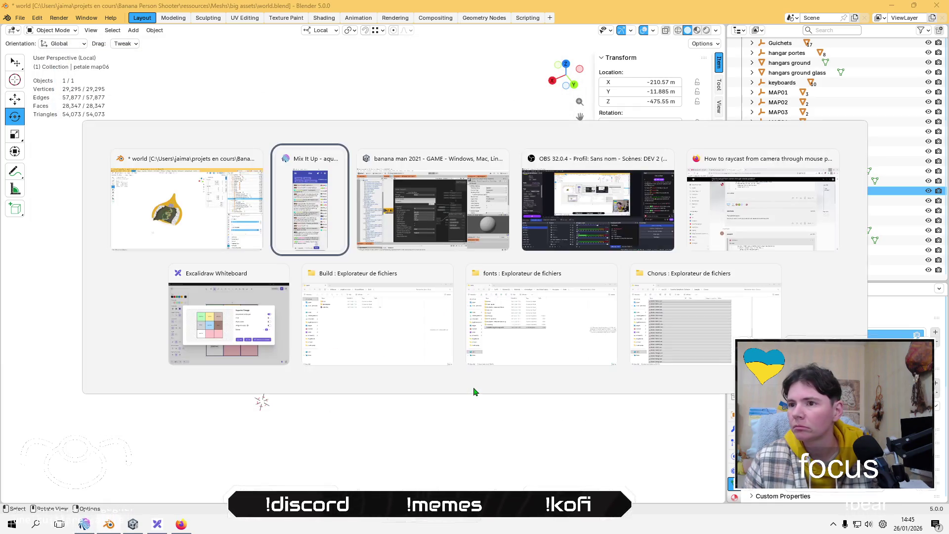
Back in Unity, enlarge the Project panel and orbit the Scene view close to the garden island.
key(alt+Tab)
key(alt+shift+Tab)
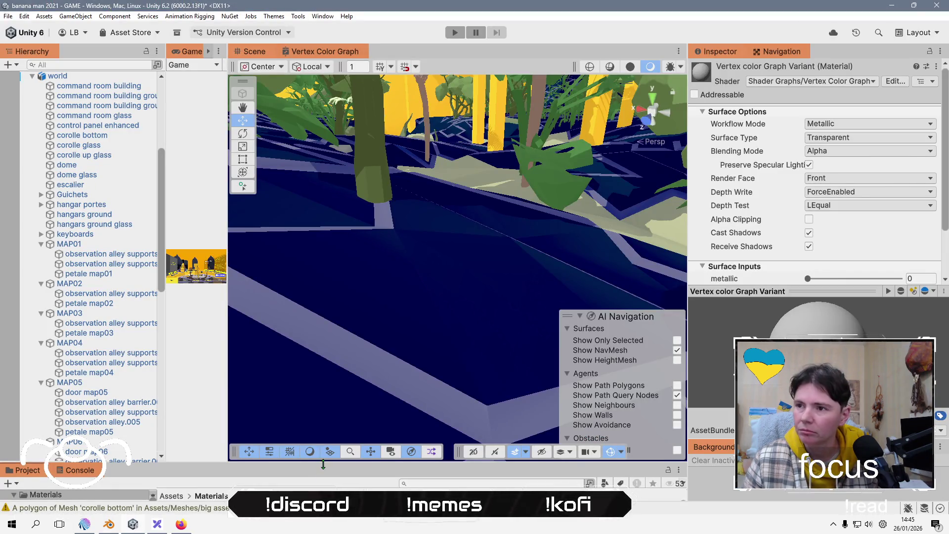
drag(322, 463, 326, 251)
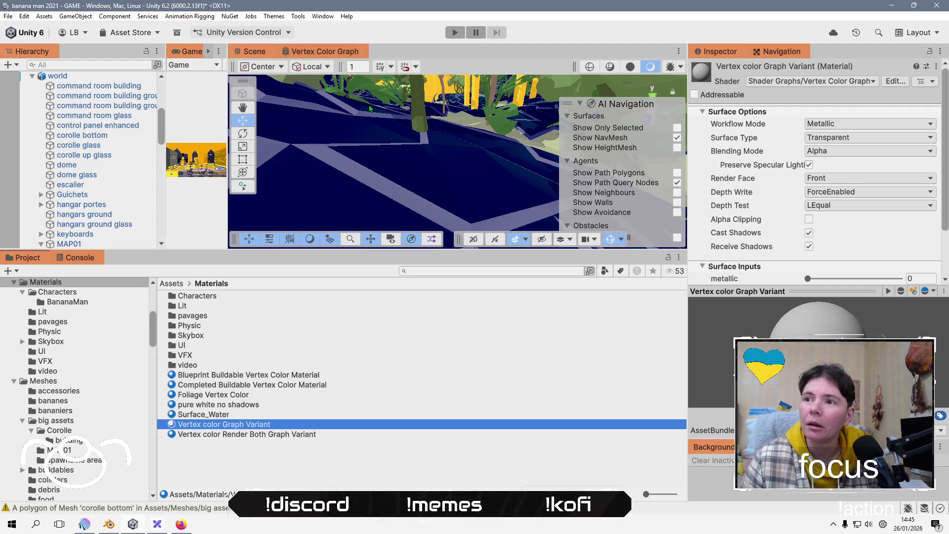
scroll(369, 108, down, 10)
drag(445, 134, 495, 157)
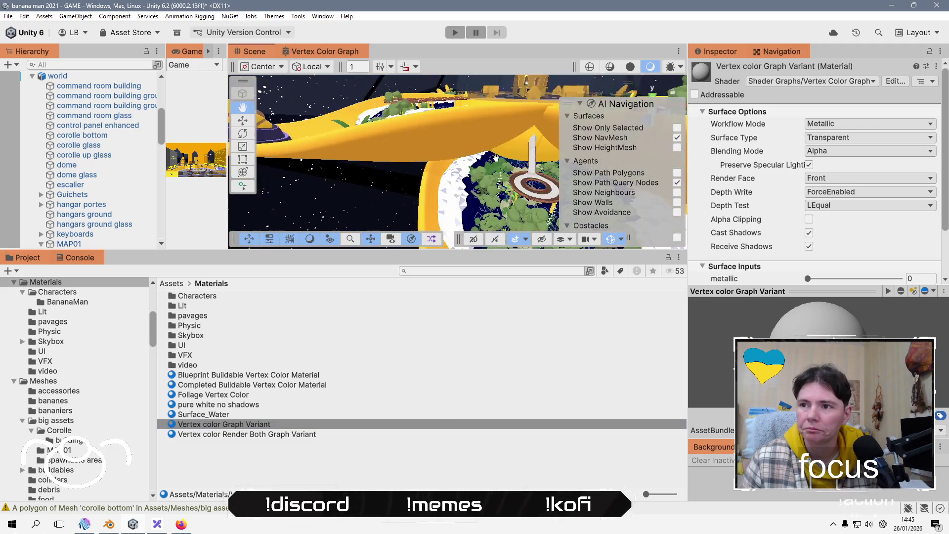
scroll(482, 144, up, 5)
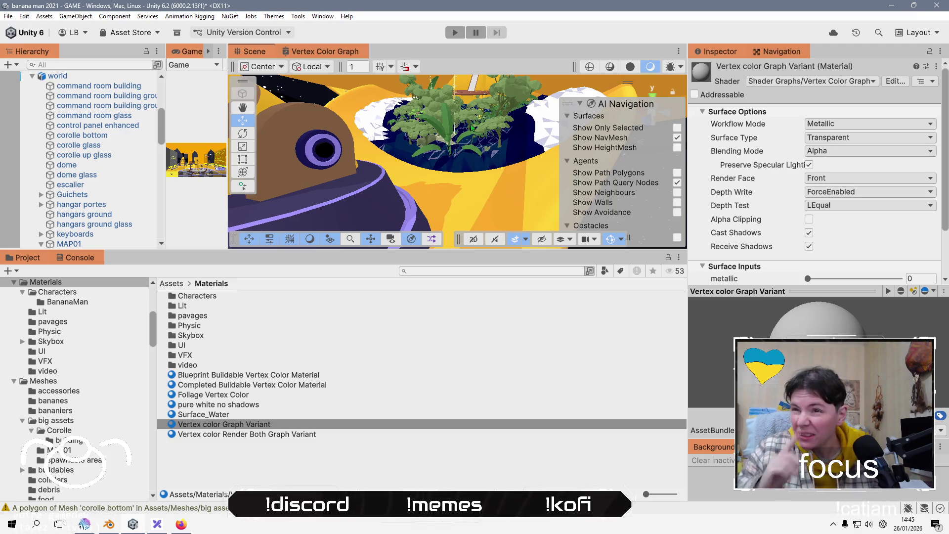
mouse_move(396, 166)
mouse_down()
mouse_move(395, 198)
mouse_move(432, 195)
mouse_up()
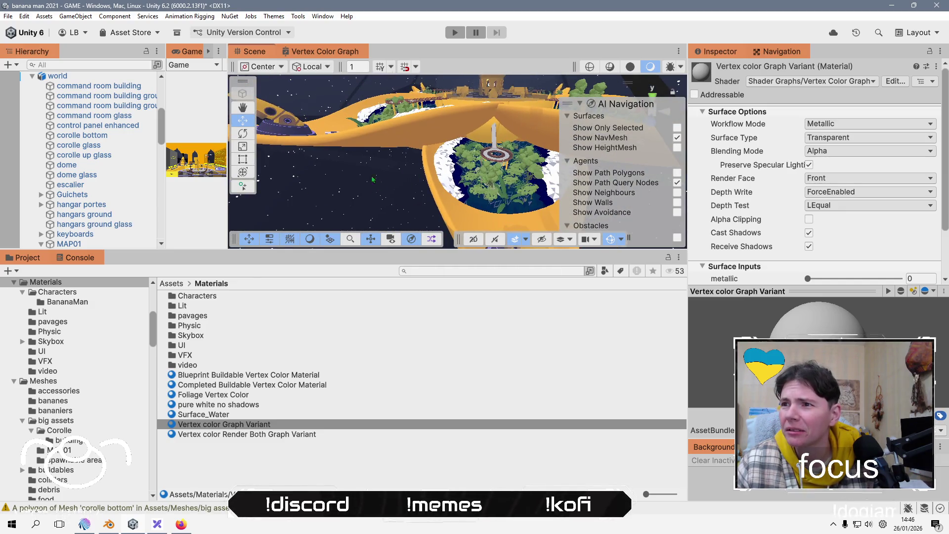
drag(372, 179, 437, 226)
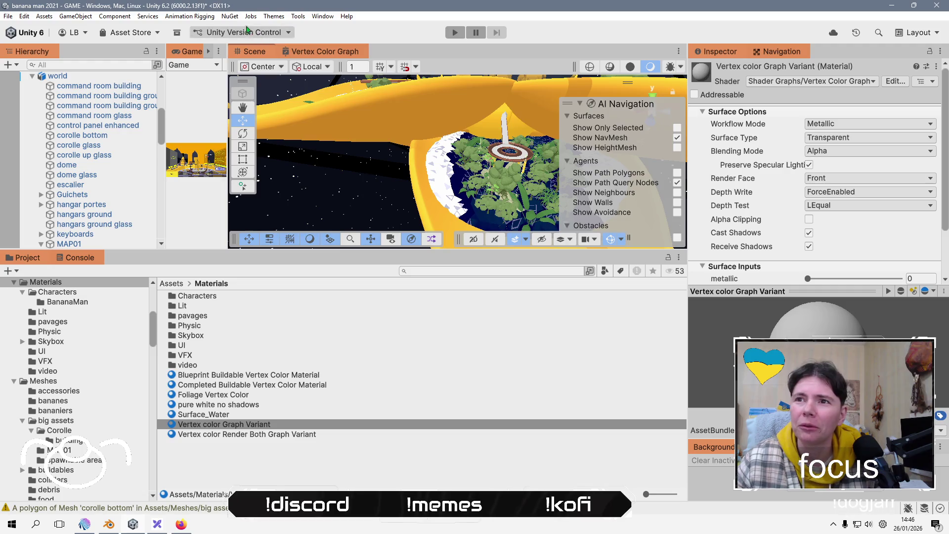
click(323, 16)
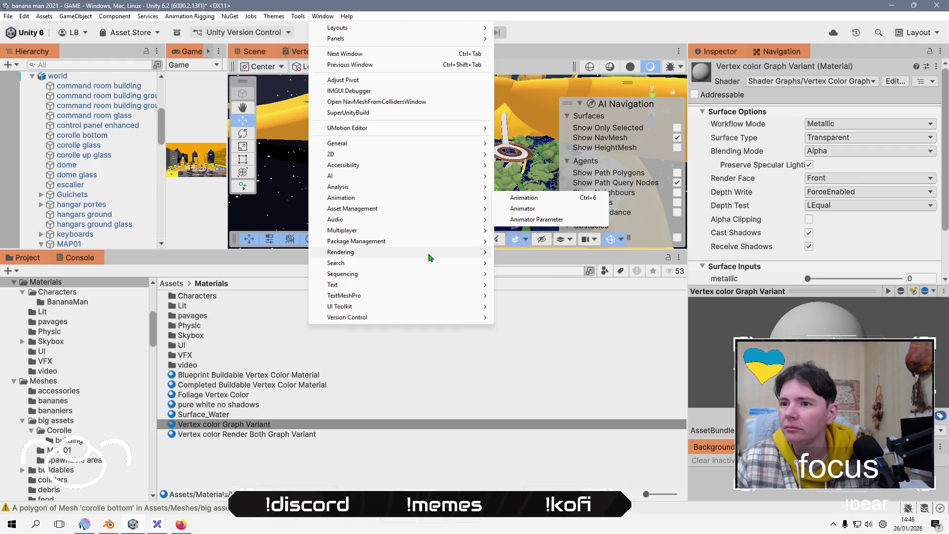
mouse_move(430, 252)
click(575, 257)
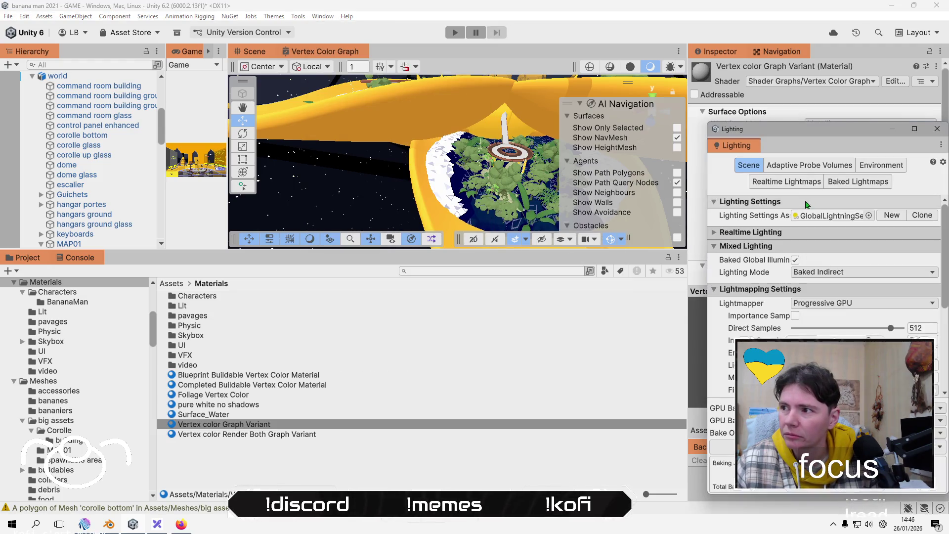
click(811, 165)
click(881, 169)
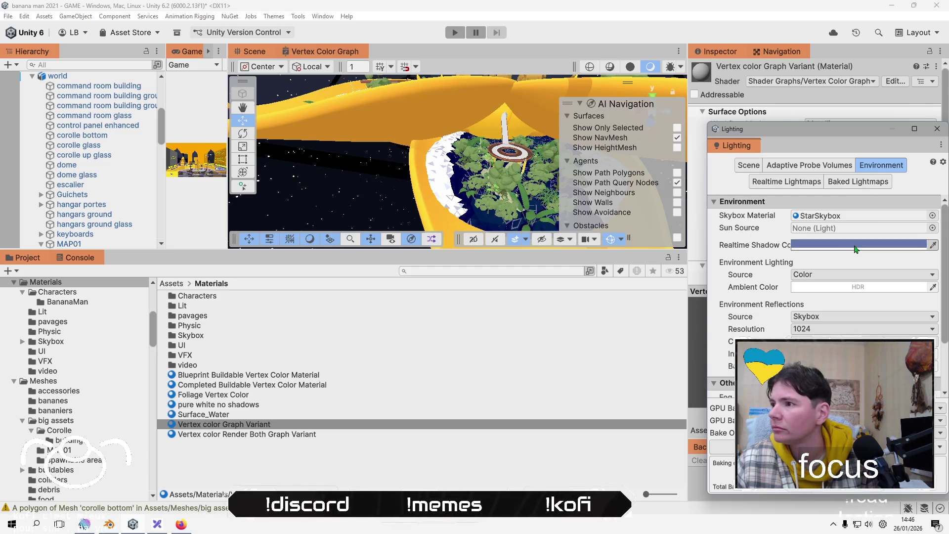
click(889, 250)
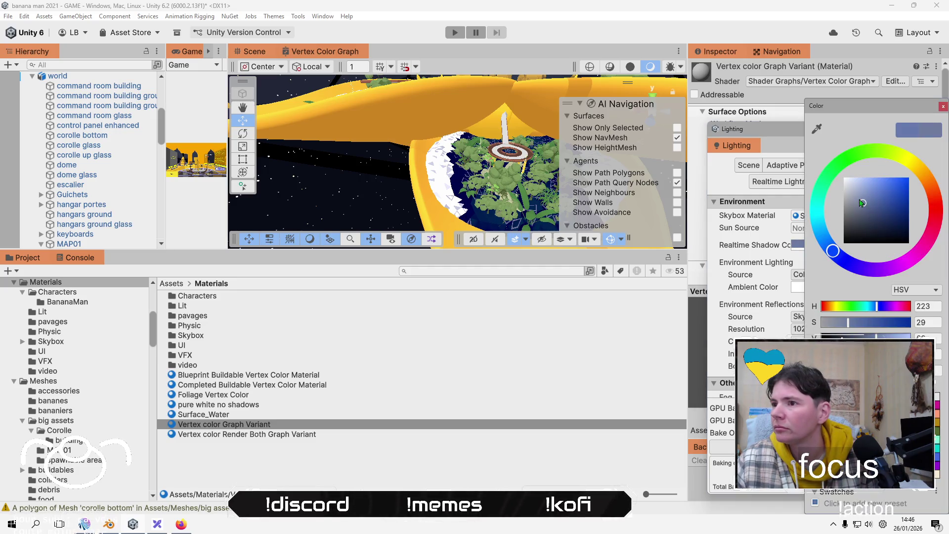
drag(864, 203, 854, 161)
click(818, 131)
key(Escape)
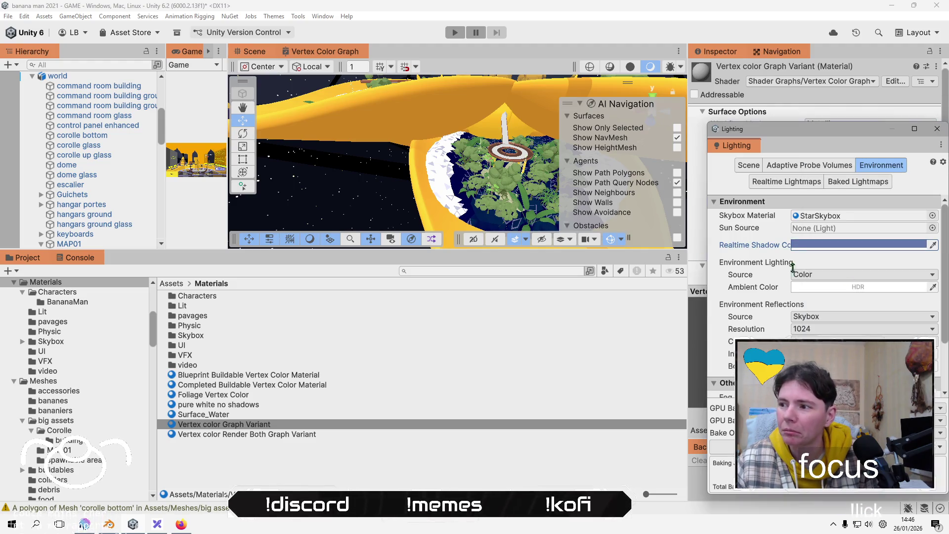
scroll(793, 284, down, 3)
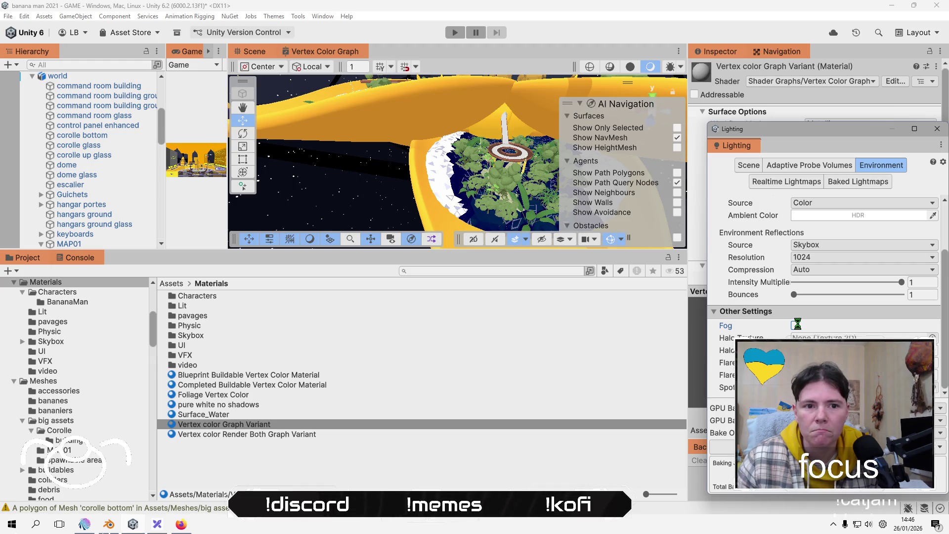
click(796, 324)
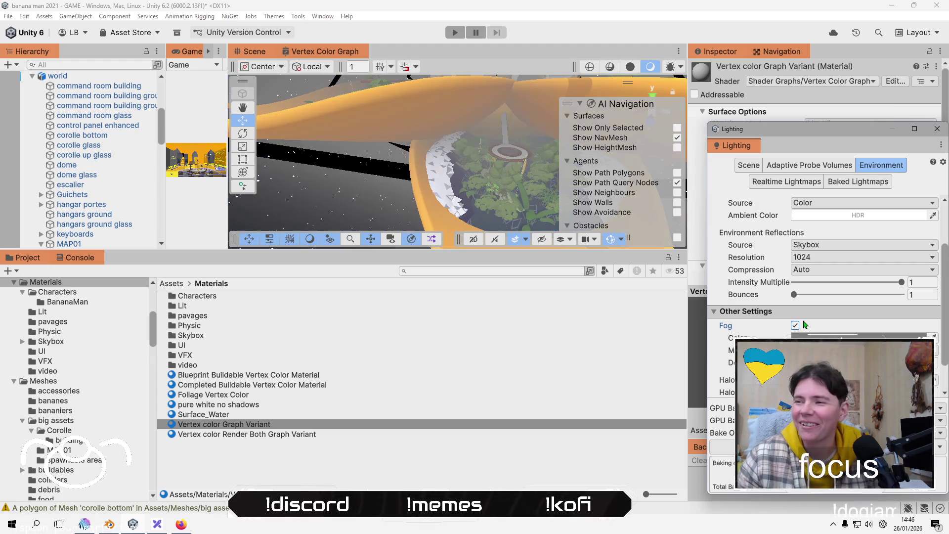
click(794, 326)
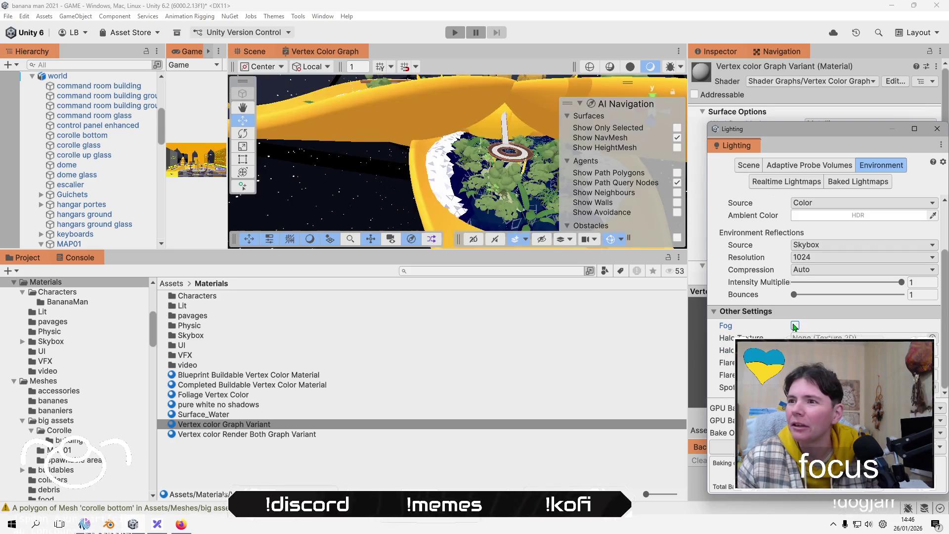
click(937, 129)
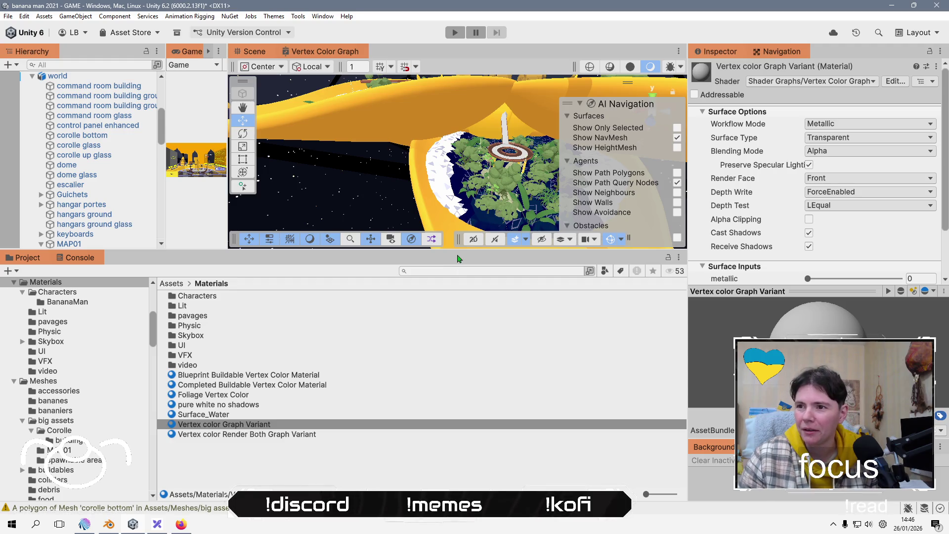
Enlarge the Scene view, orbit beneath the yellow petal, and expand the material's Advanced Options.
drag(458, 258, 450, 428)
drag(398, 304, 457, 261)
scroll(774, 168, down, 3)
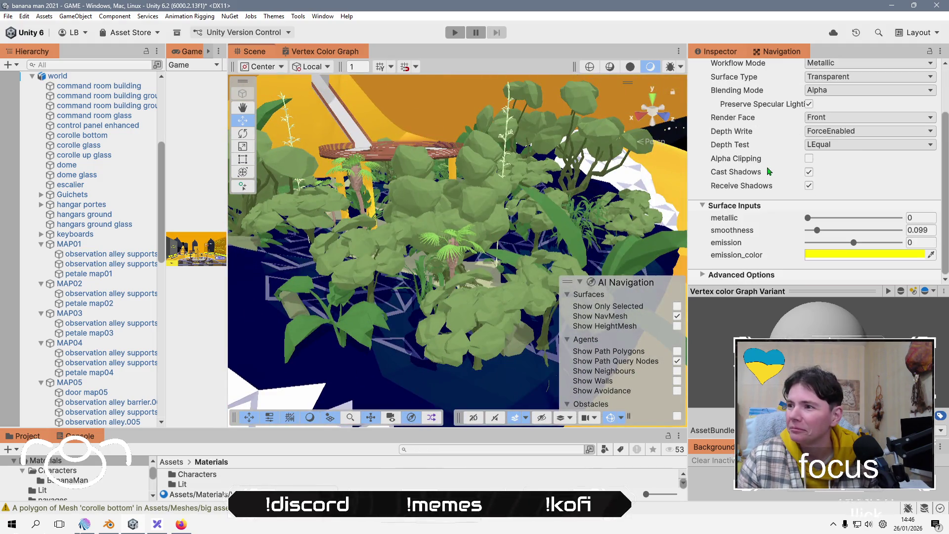
click(750, 274)
scroll(752, 267, down, 3)
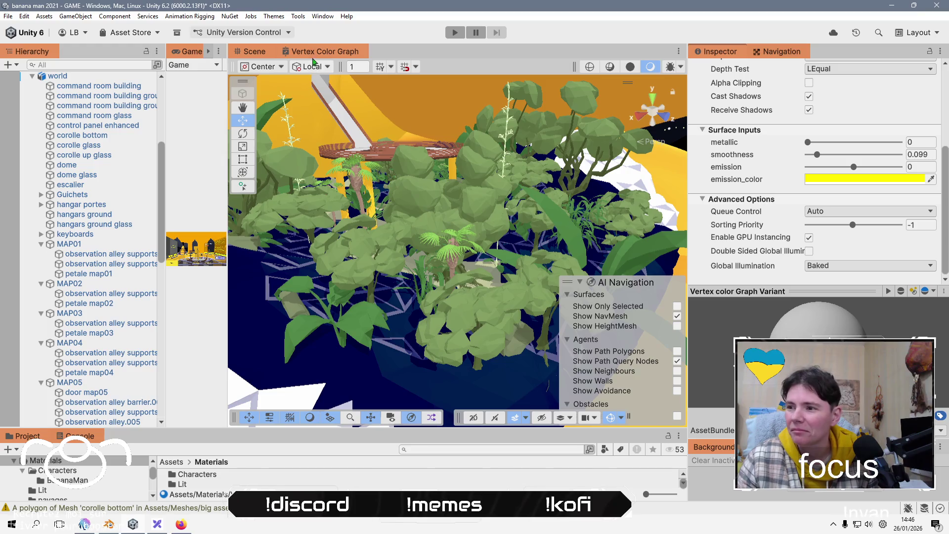
Dock the Lighting window beside the Inspector and show its Environment page with the StarSkybox material.
click(322, 16)
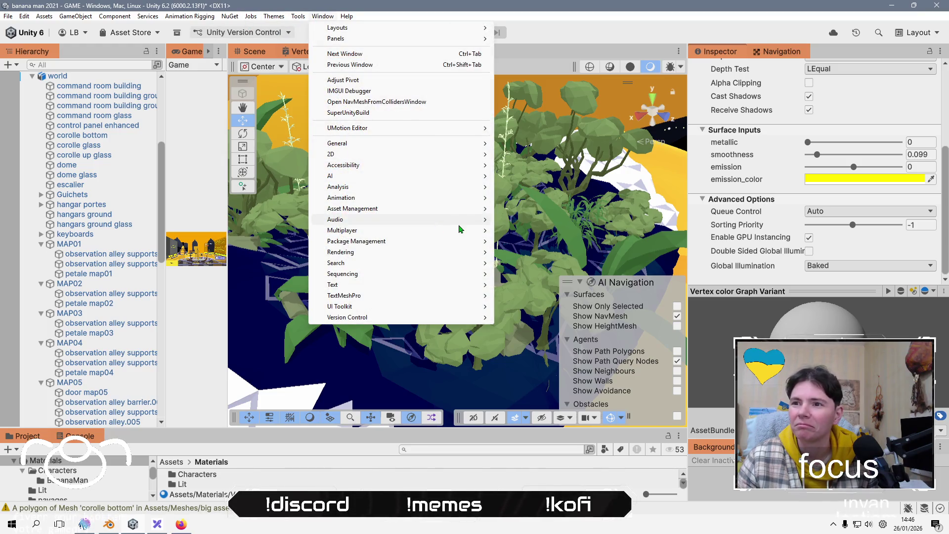
mouse_move(451, 253)
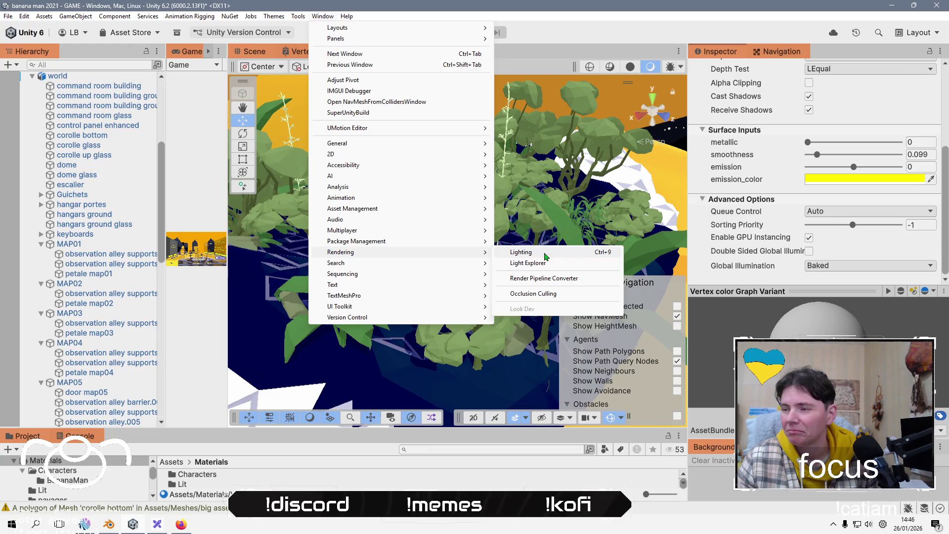
click(546, 256)
drag(732, 147, 828, 52)
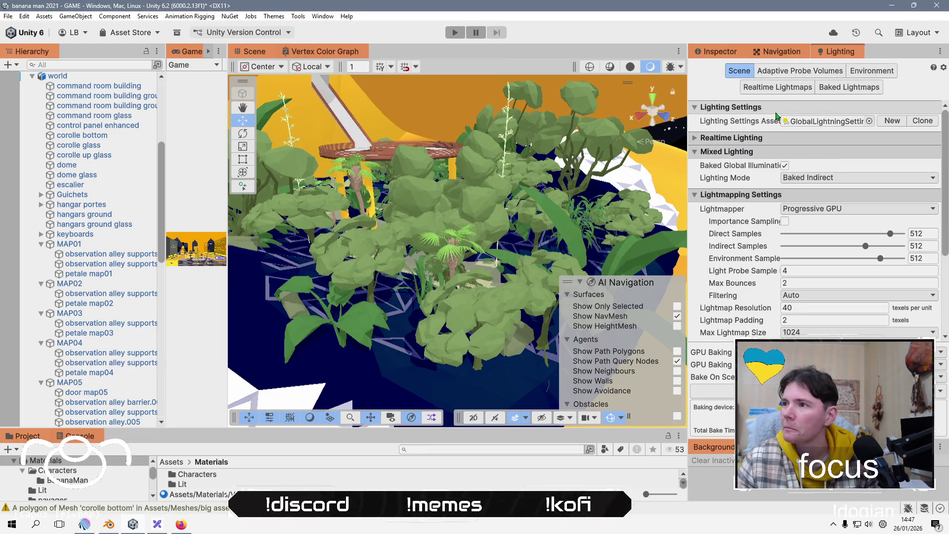
click(811, 88)
click(830, 88)
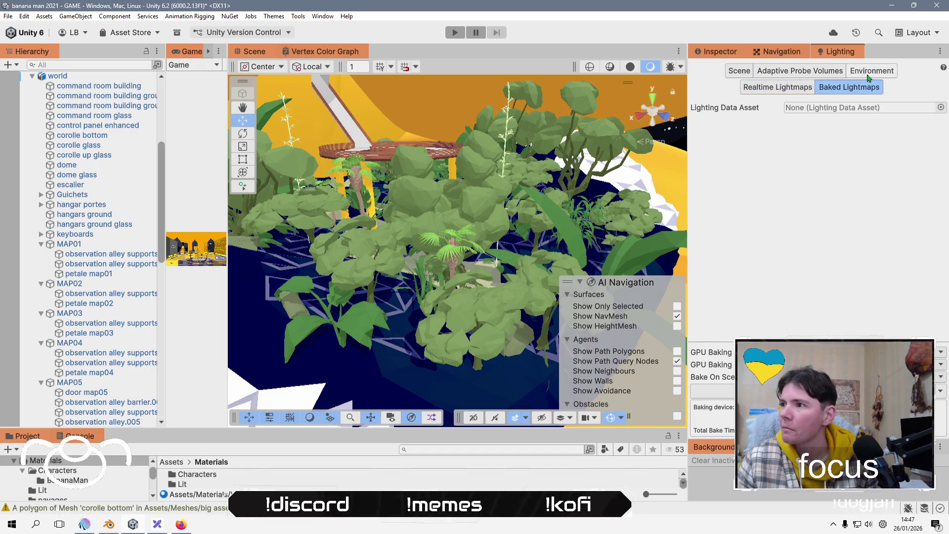
click(872, 70)
click(900, 122)
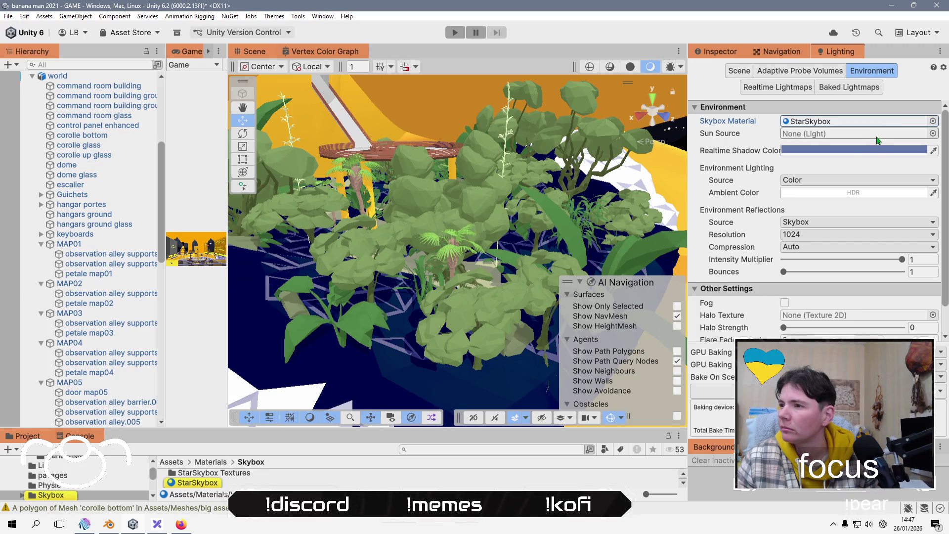
scroll(767, 195, down, 2)
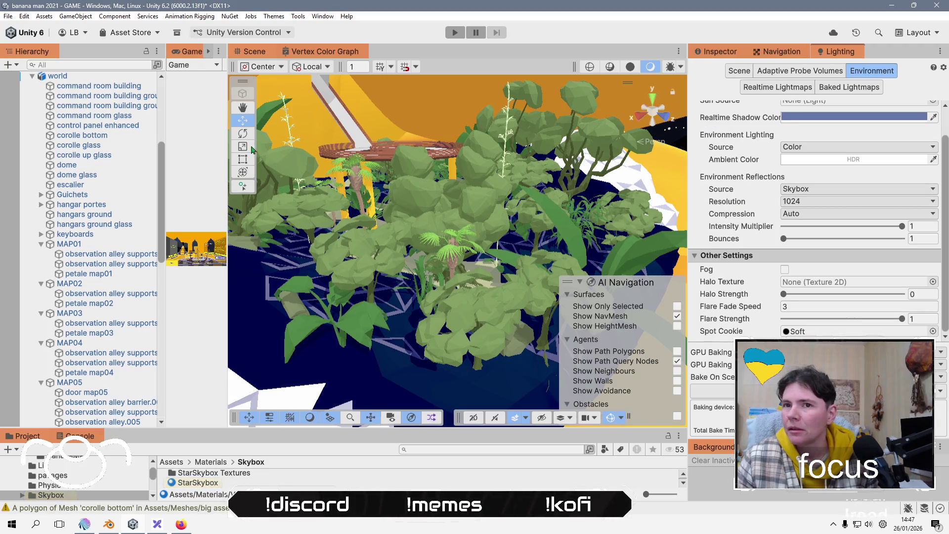
scroll(89, 139, up, 10)
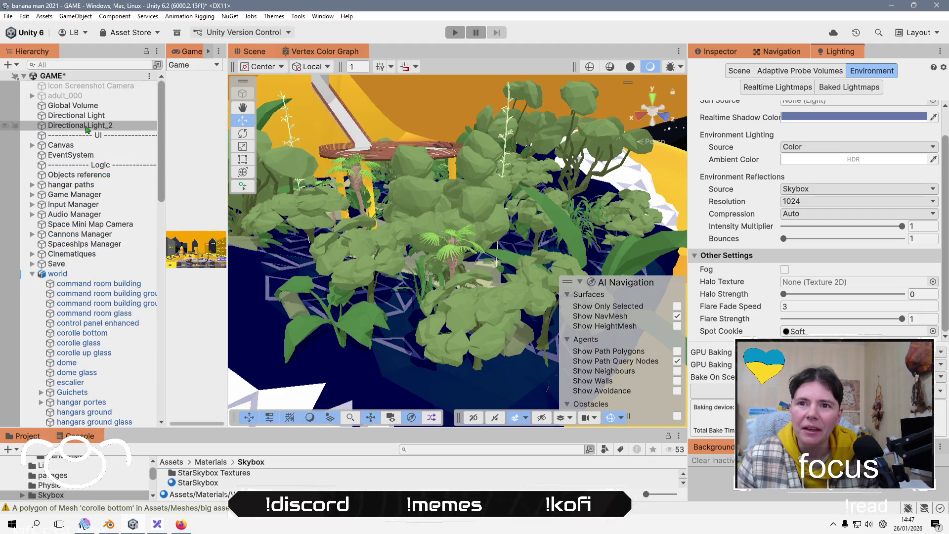
Disable and re-enable Directional Light_2's light, and toggle the main Directional Light off and on.
click(87, 127)
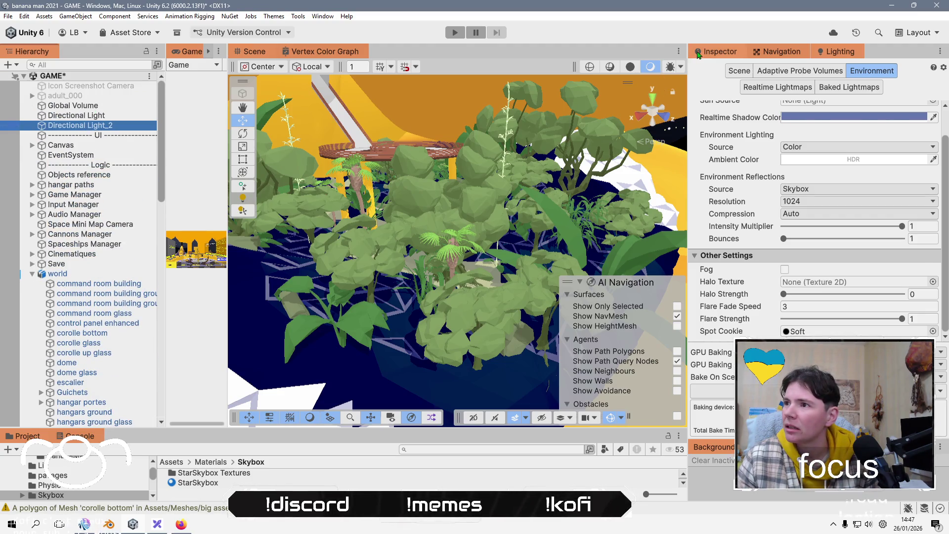
click(716, 51)
click(717, 163)
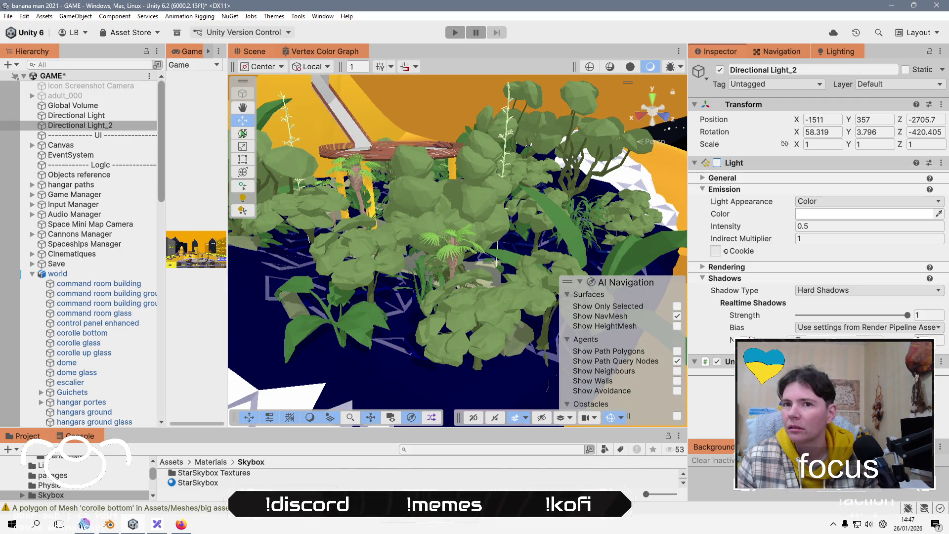
click(117, 117)
click(720, 72)
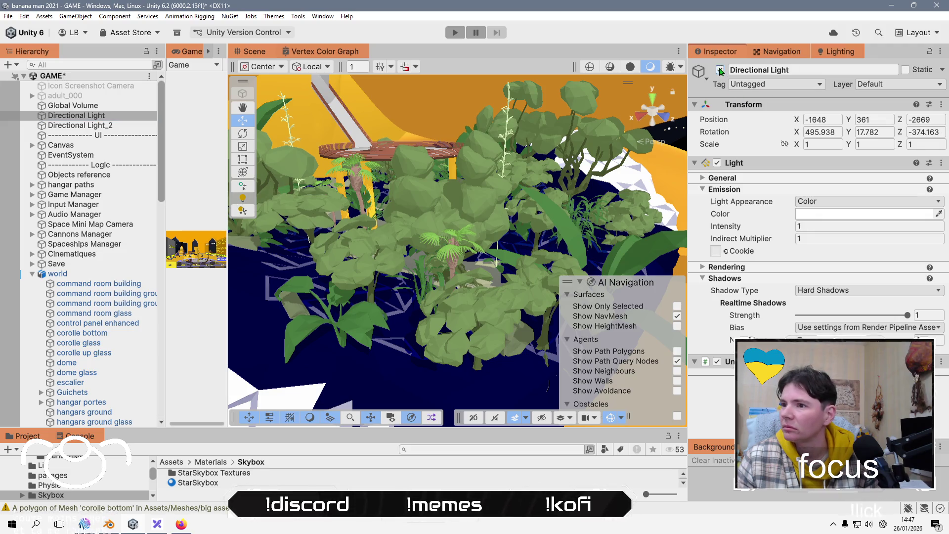
click(720, 70)
click(720, 70)
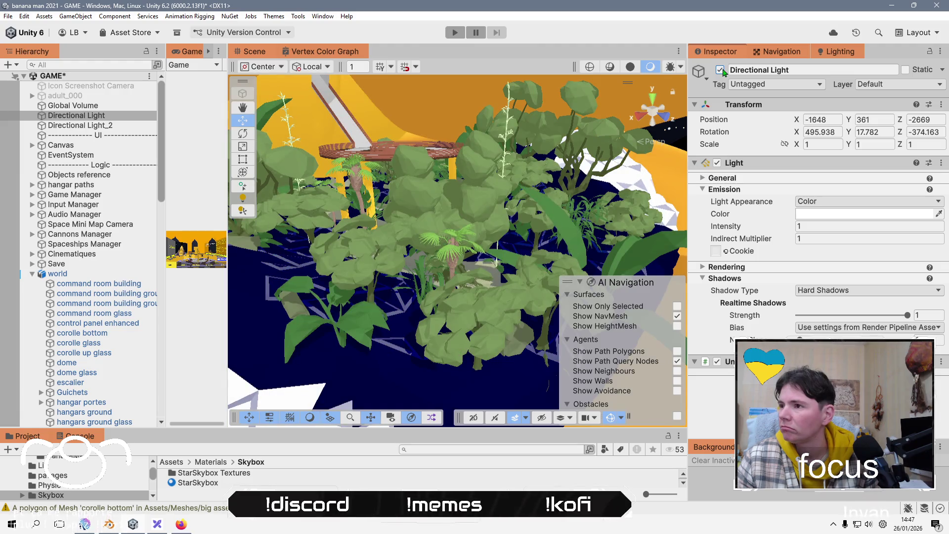
click(128, 127)
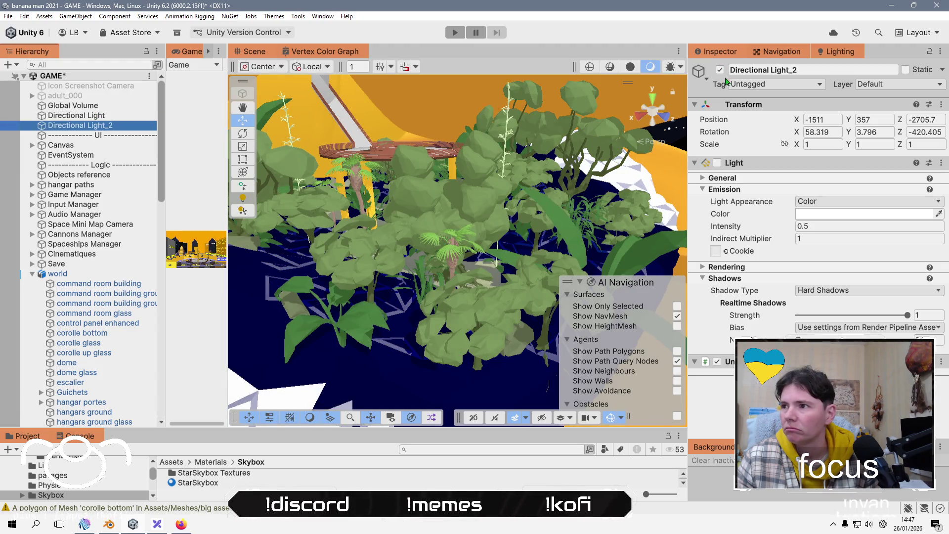
click(718, 163)
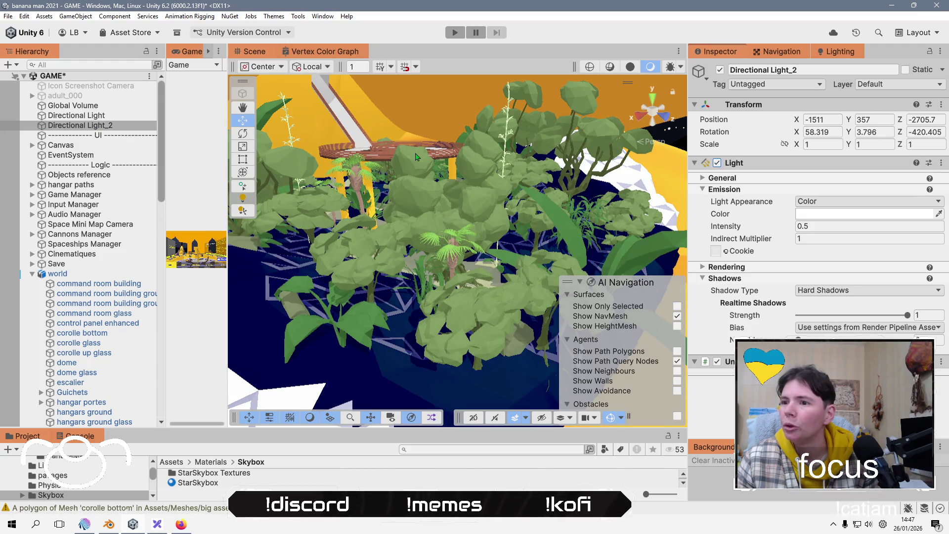
Put the world object and all its children on the Terrain layer, then recheck the Layer list.
click(266, 280)
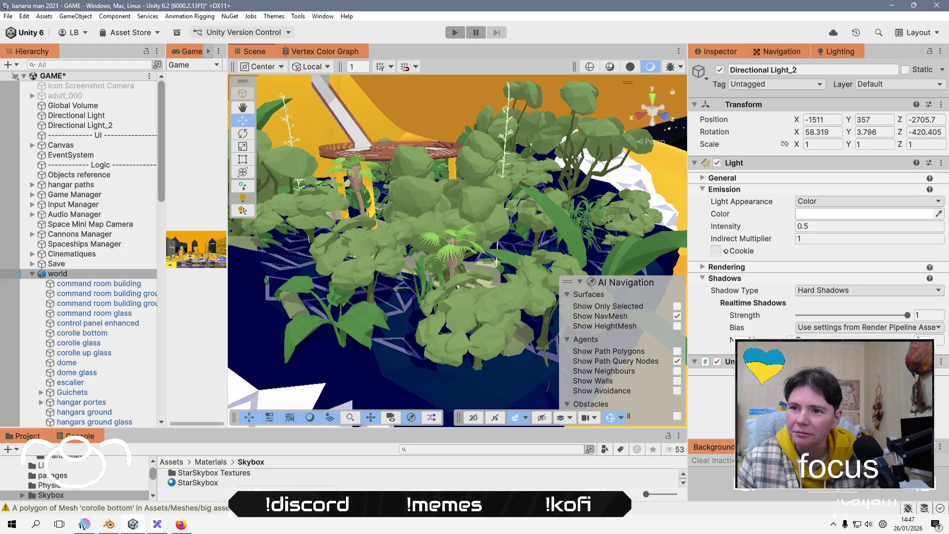
click(892, 85)
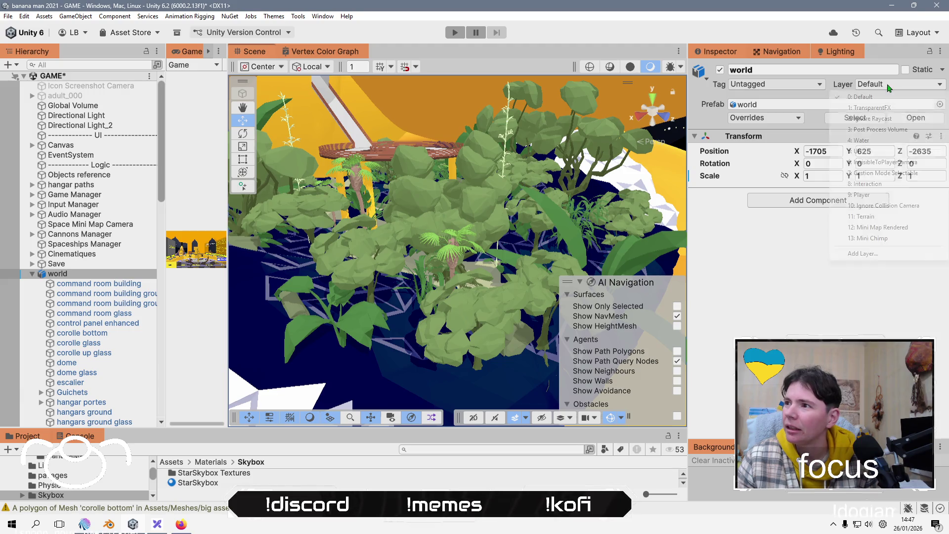
click(862, 216)
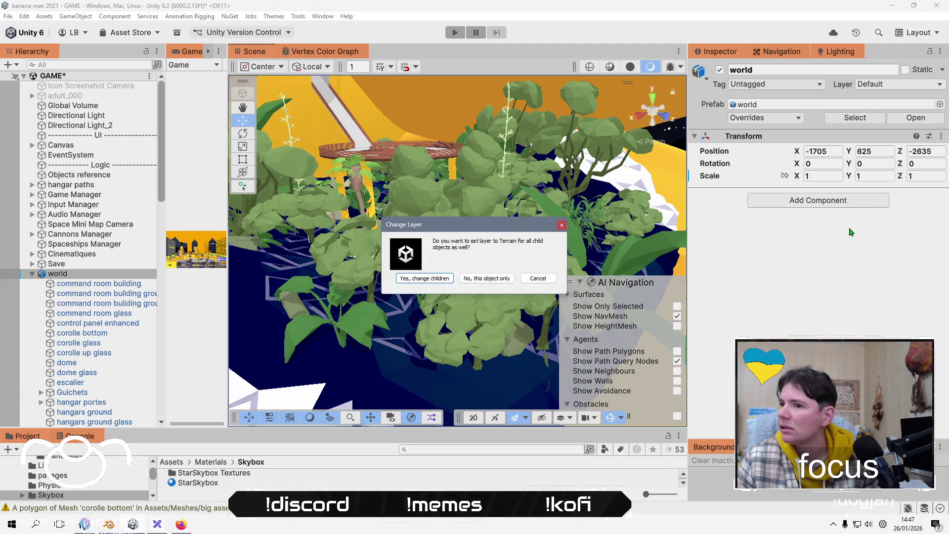
click(436, 280)
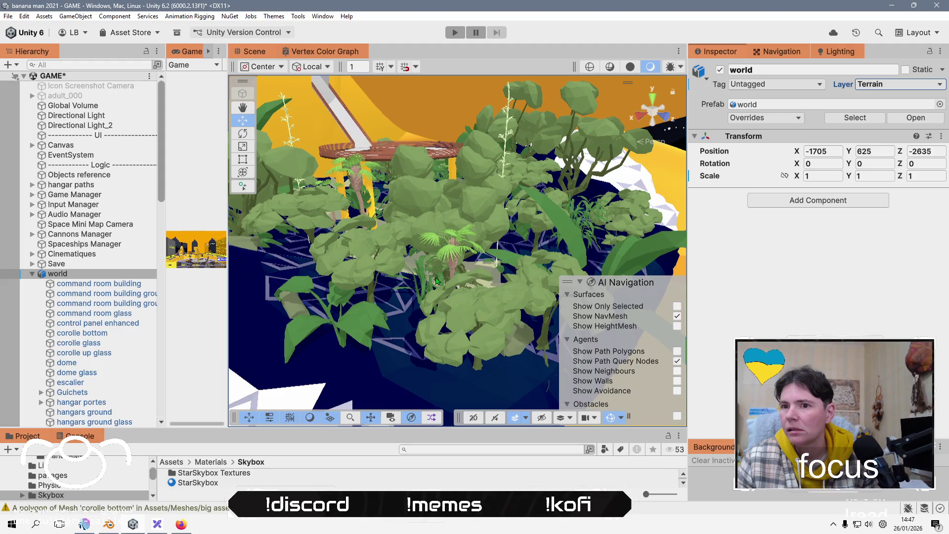
click(917, 85)
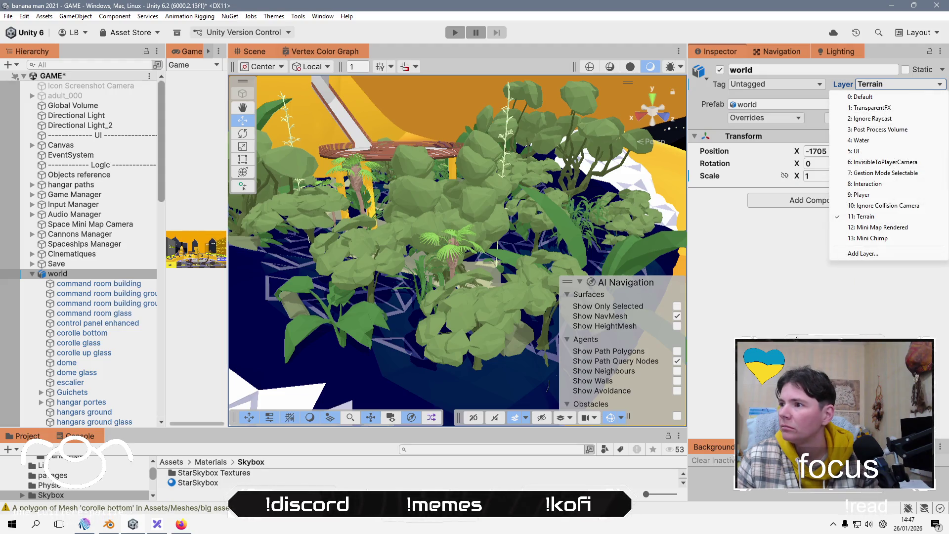
click(809, 283)
click(843, 53)
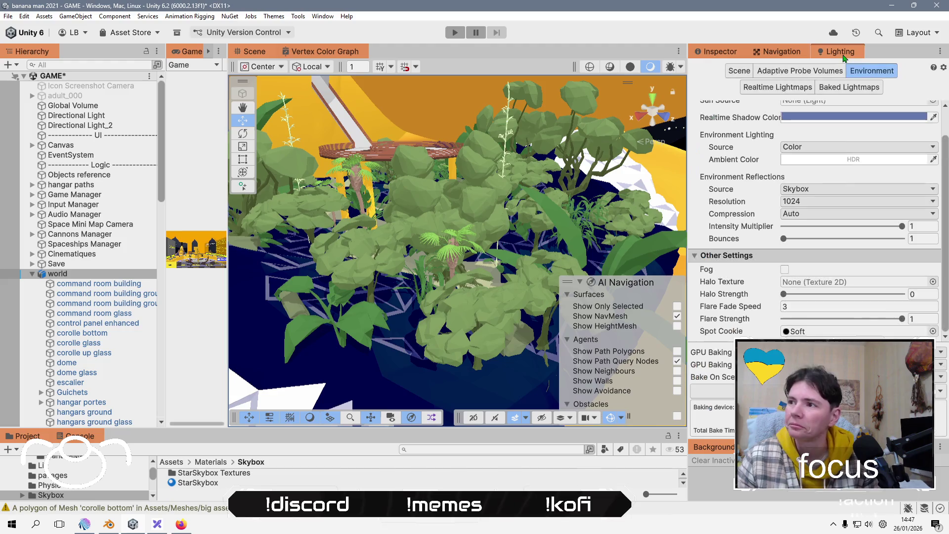
Review Lighting's Environment, lightmap and Adaptive Probe Volume pages, end on Scene, and show the Assets root.
click(698, 256)
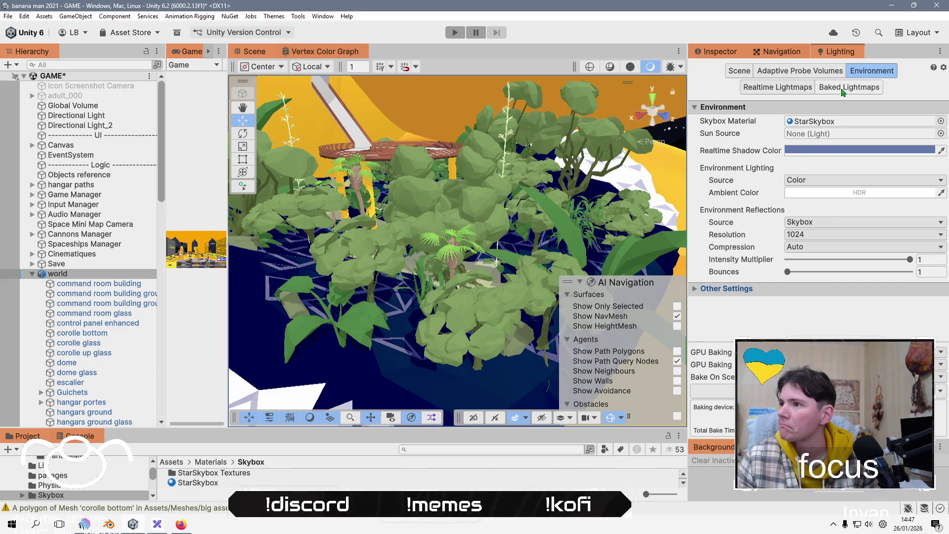
click(739, 71)
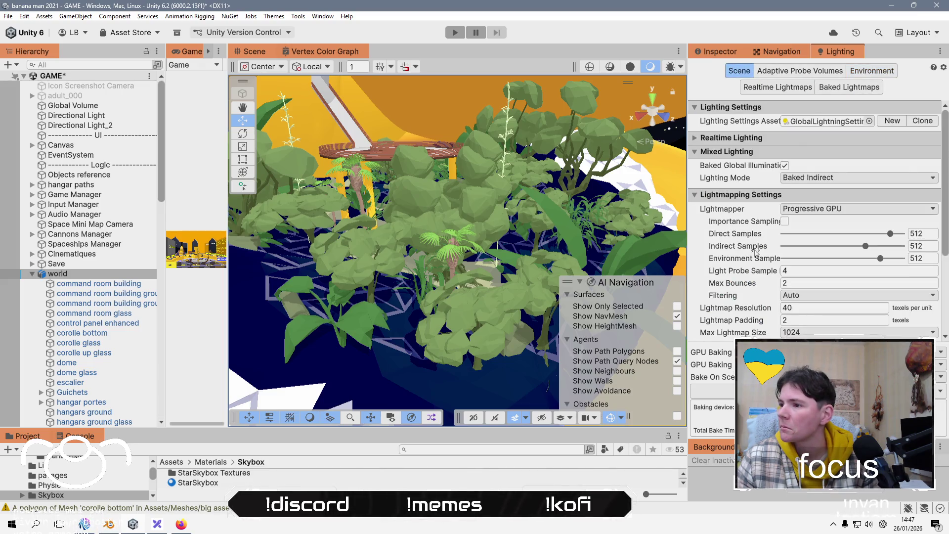
scroll(756, 250, down, 3)
scroll(755, 250, up, 4)
click(777, 87)
click(870, 90)
click(834, 73)
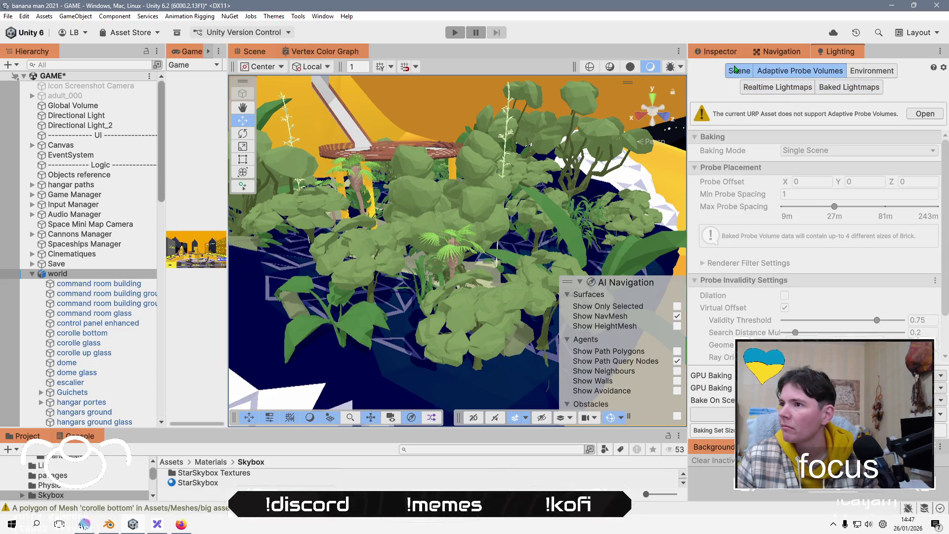
click(740, 71)
click(171, 461)
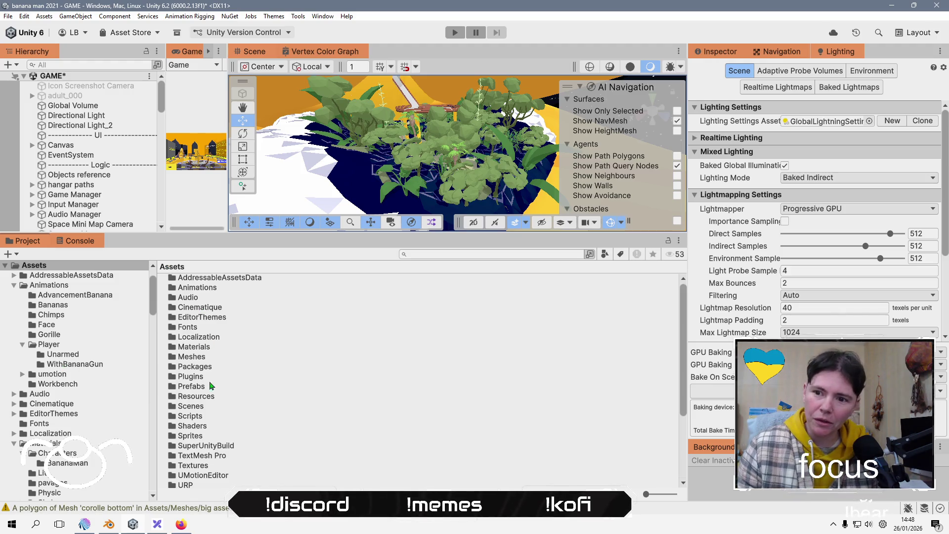
Open the Assets/Scenes folder and bring up its Create options.
double_click(193, 406)
right_click(221, 371)
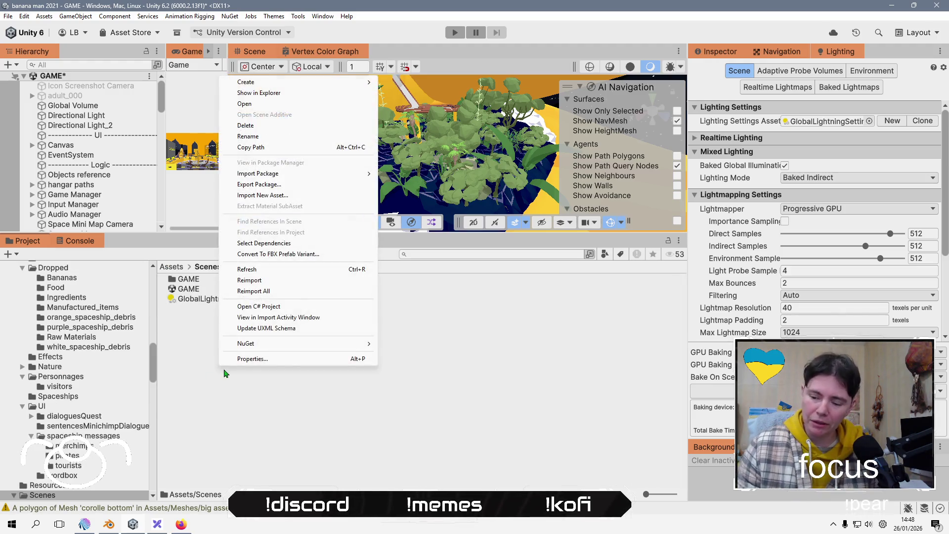
key(Down)
key(Right)
key(Down)
key(Down)
key(Down)
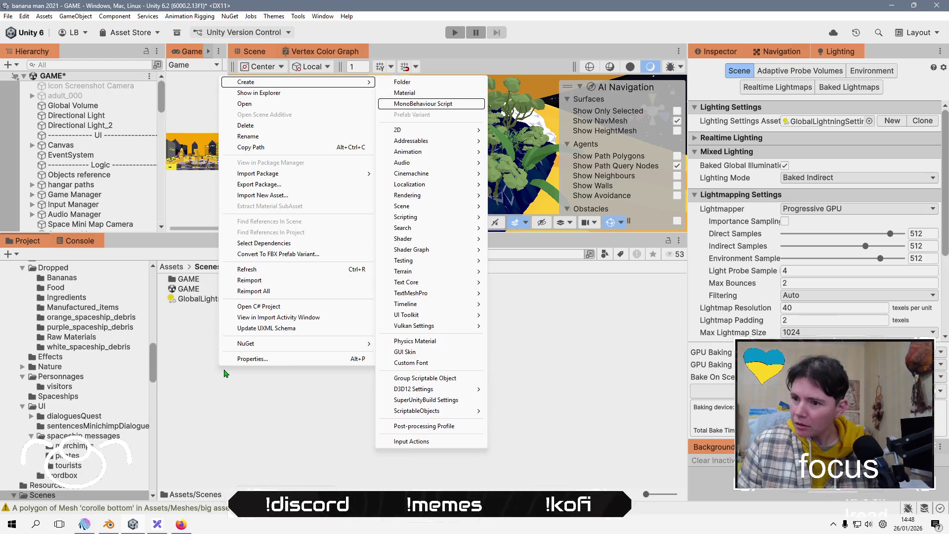
click(262, 439)
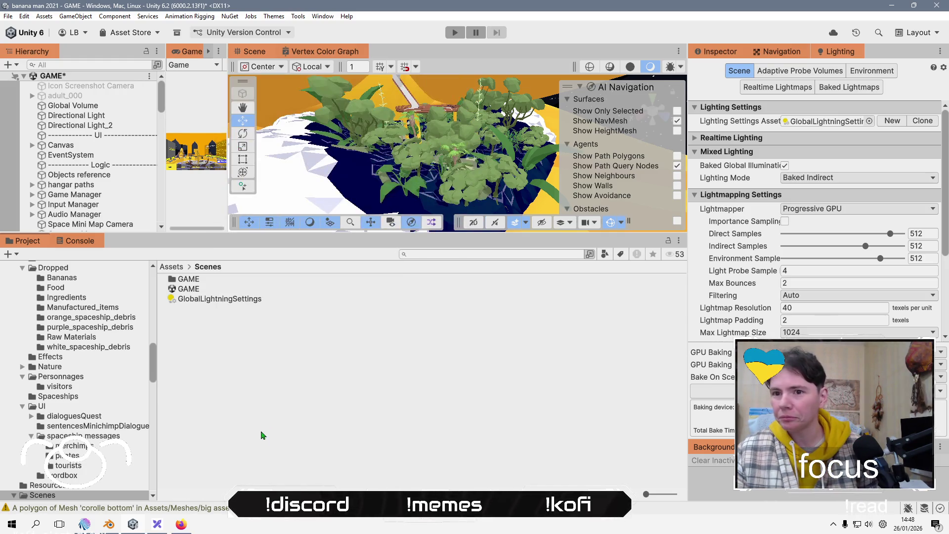
Create a scene asset named New Scene and open it, saving GAME's changes when prompted.
right_click(270, 419)
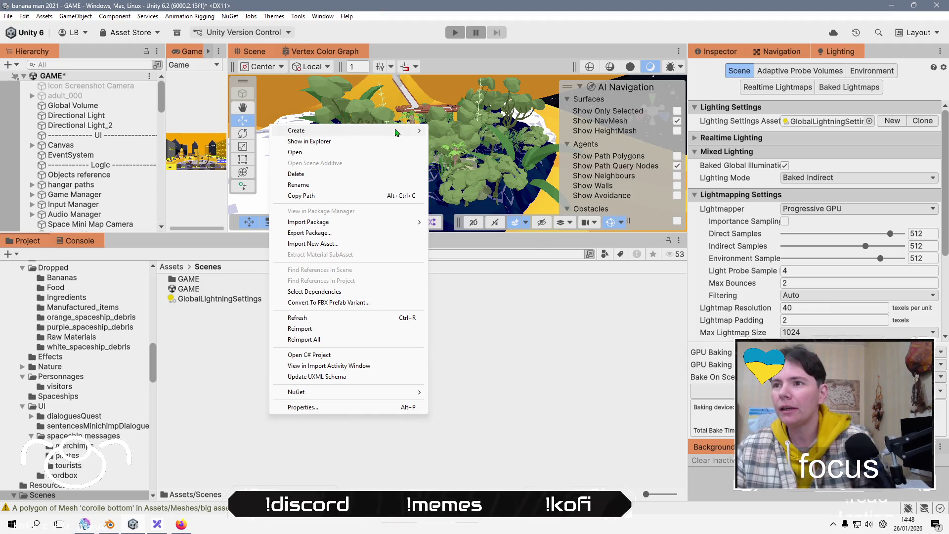
mouse_move(418, 130)
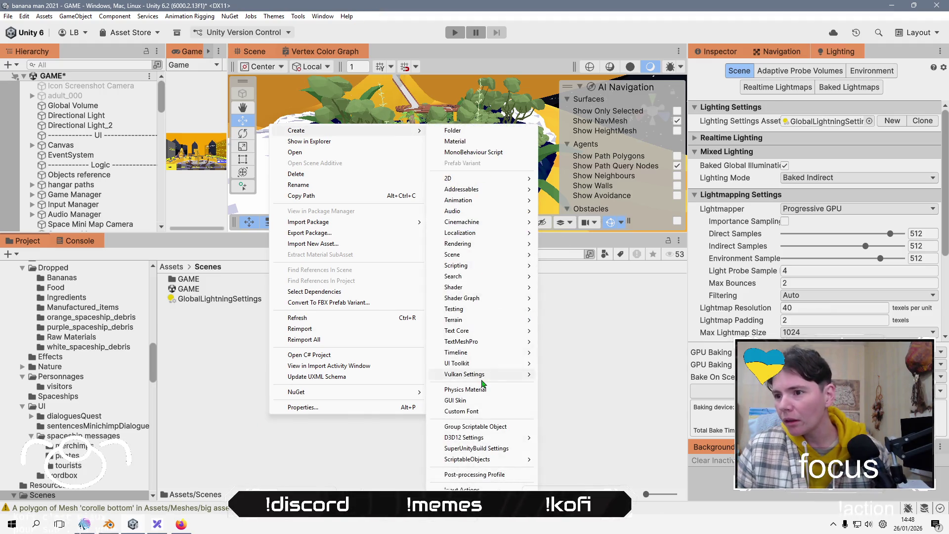
mouse_move(478, 254)
click(574, 258)
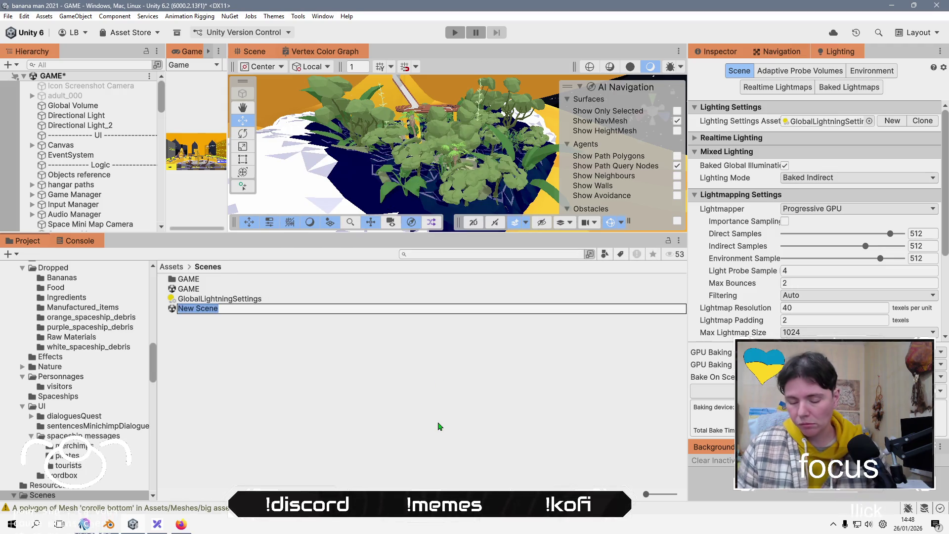
key(Return)
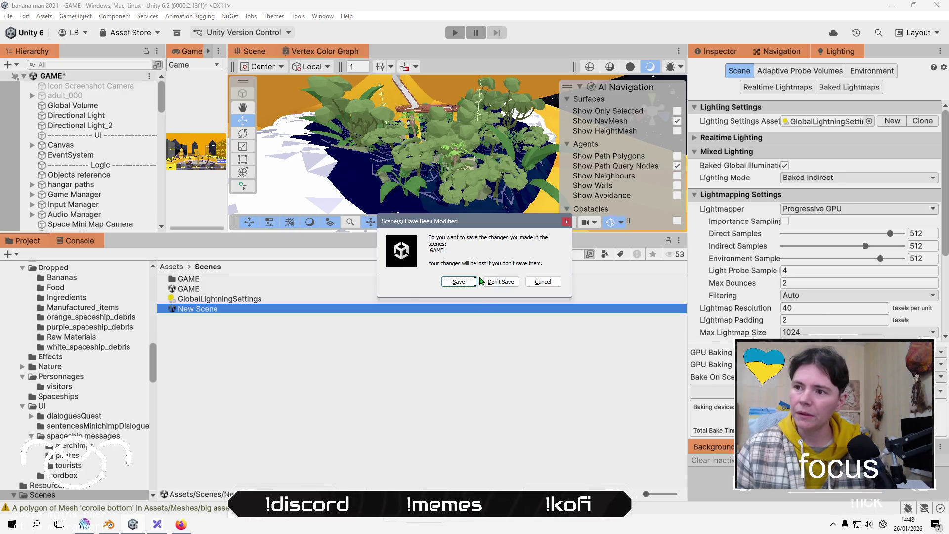
click(470, 281)
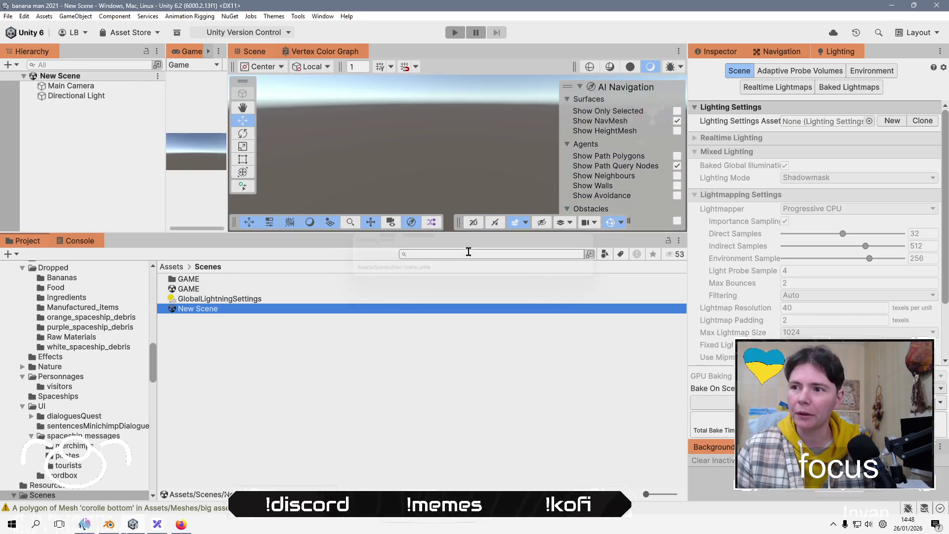
click(247, 347)
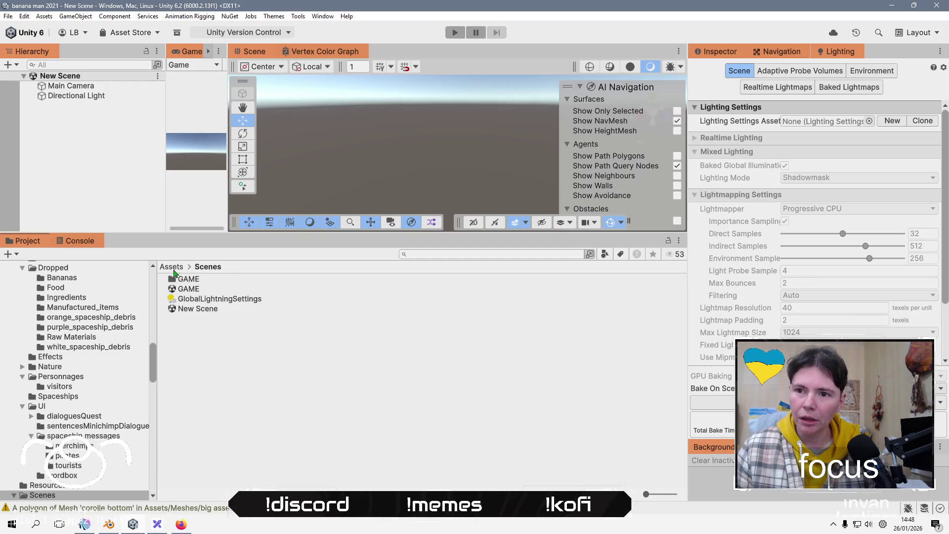
Open Assets/Meshes/big assets in the Project window and start Import New Asset there.
click(177, 269)
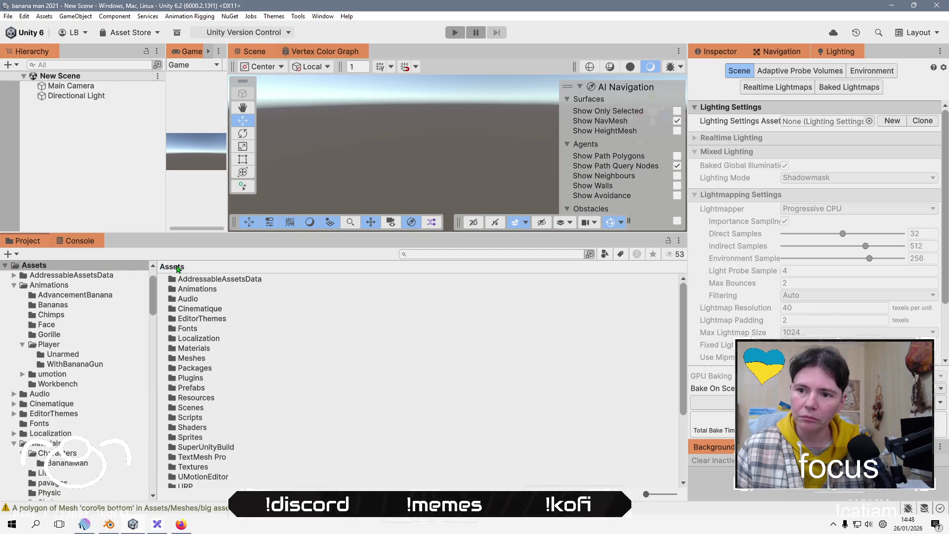
double_click(186, 359)
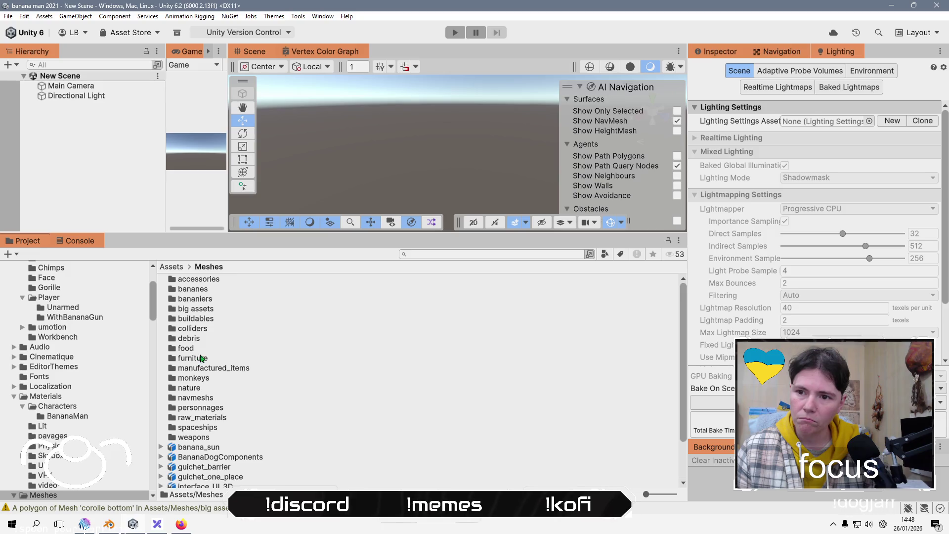
double_click(213, 310)
right_click(239, 378)
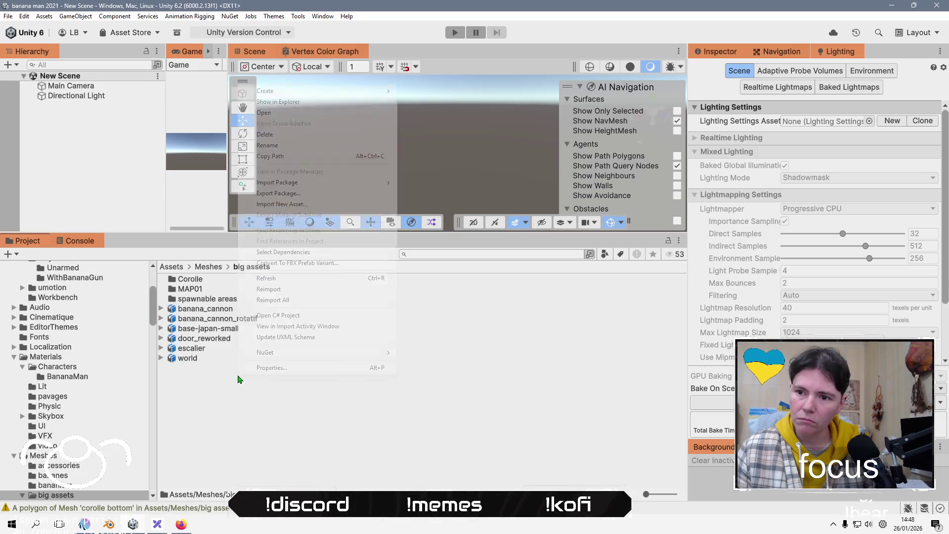
click(305, 205)
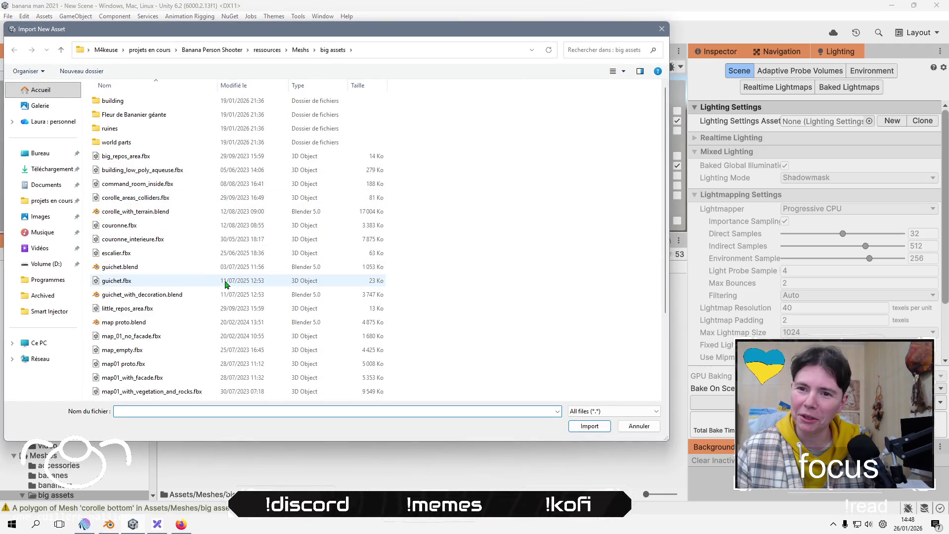
scroll(120, 352, down, 3)
scroll(180, 184, up, 3)
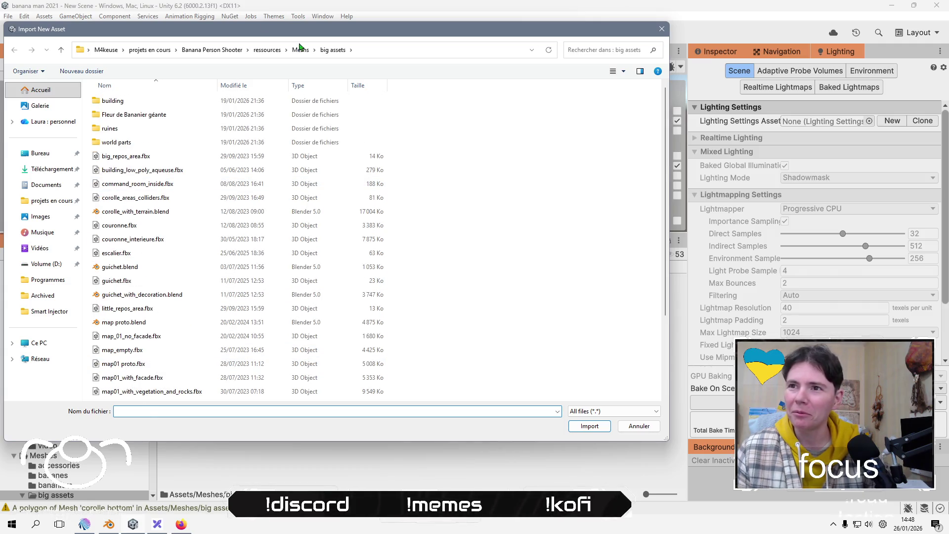
Browse the banana man 2021 project's Assets/Meshes folder on disk, then return to Banana Person Shooter.
click(226, 51)
double_click(119, 101)
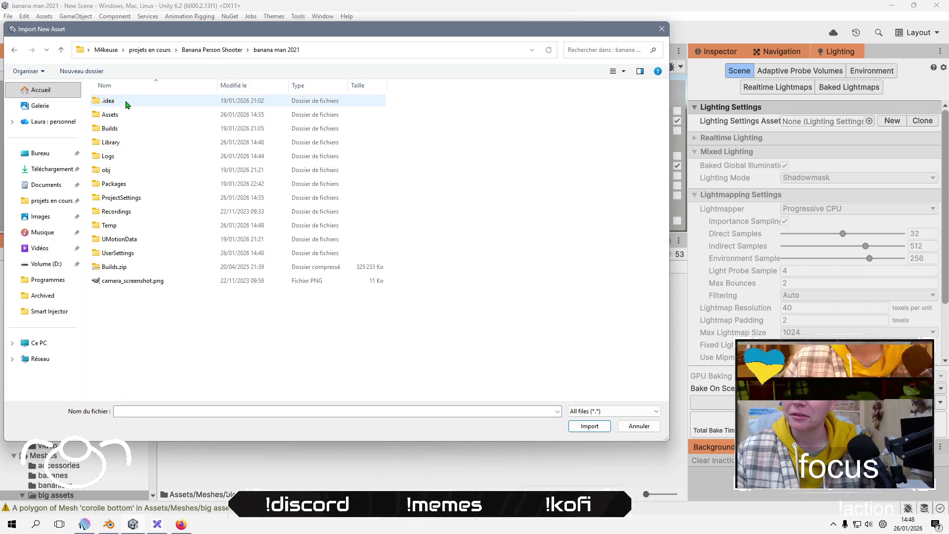
double_click(123, 115)
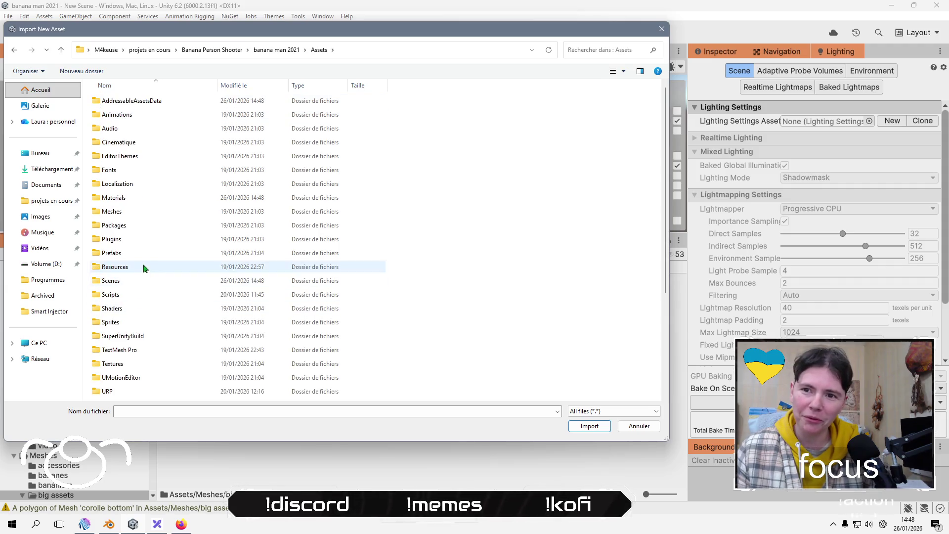
double_click(147, 216)
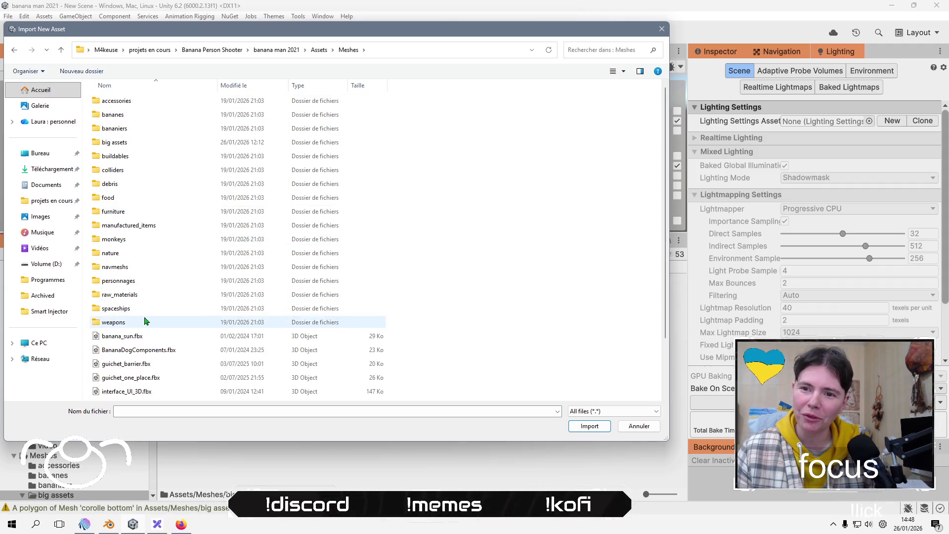
scroll(150, 318, down, 1)
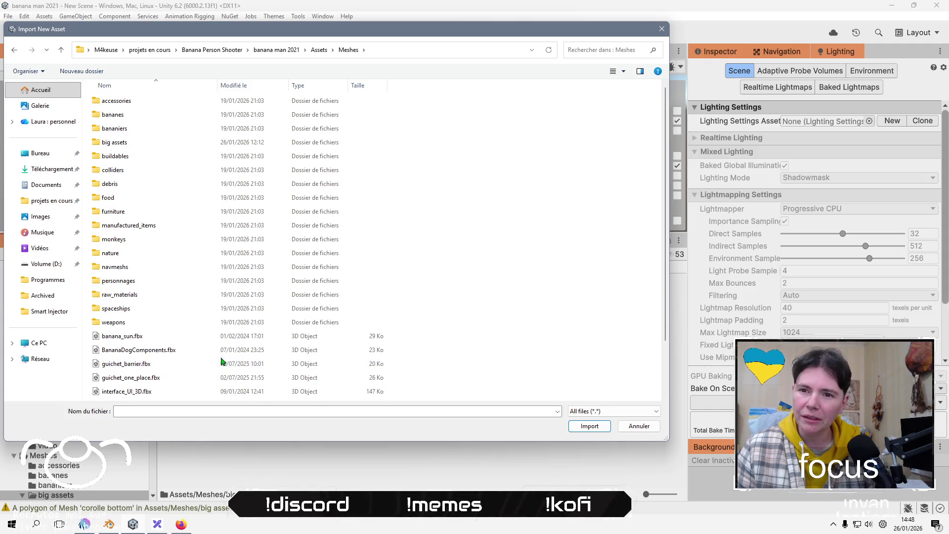
click(292, 55)
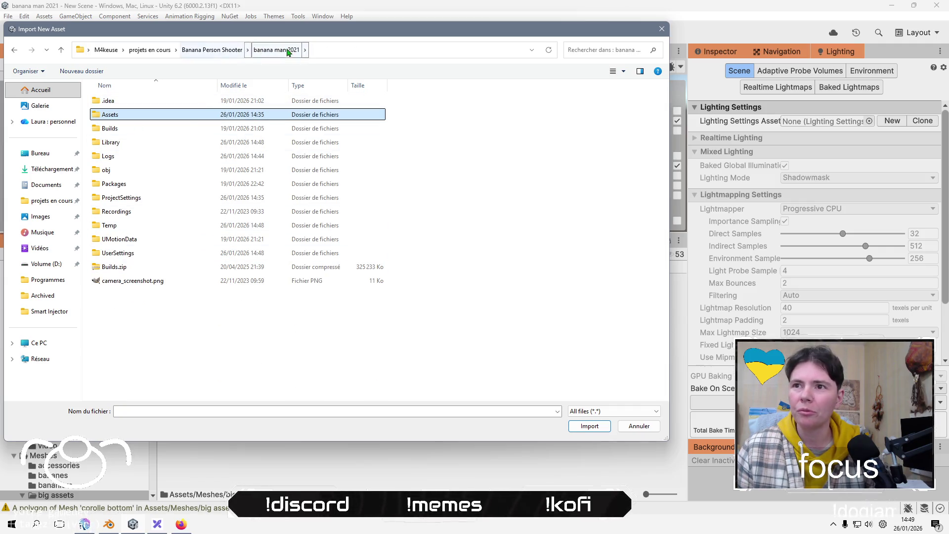
click(213, 50)
Open ressources/Meshs/big assets in the file browser and scroll through its files.
double_click(119, 145)
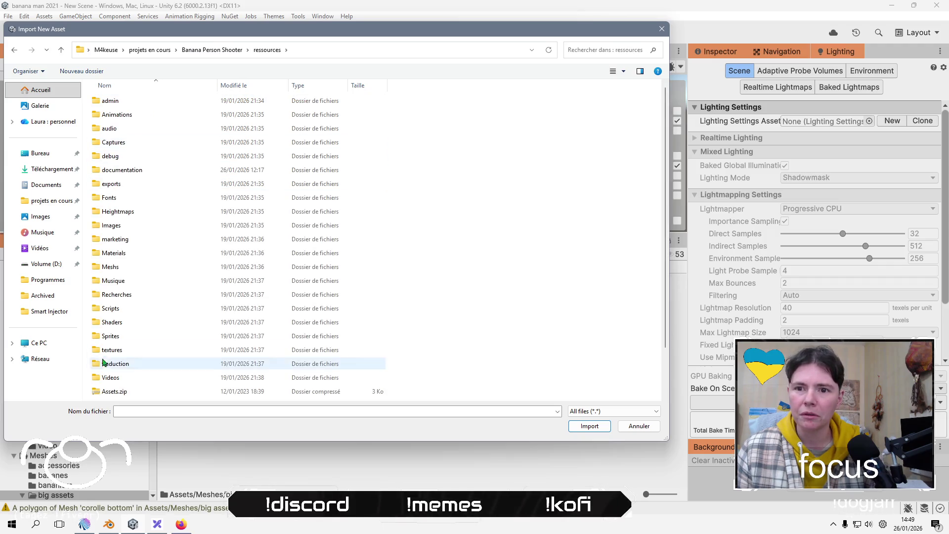
double_click(118, 267)
scroll(117, 268, down, 12)
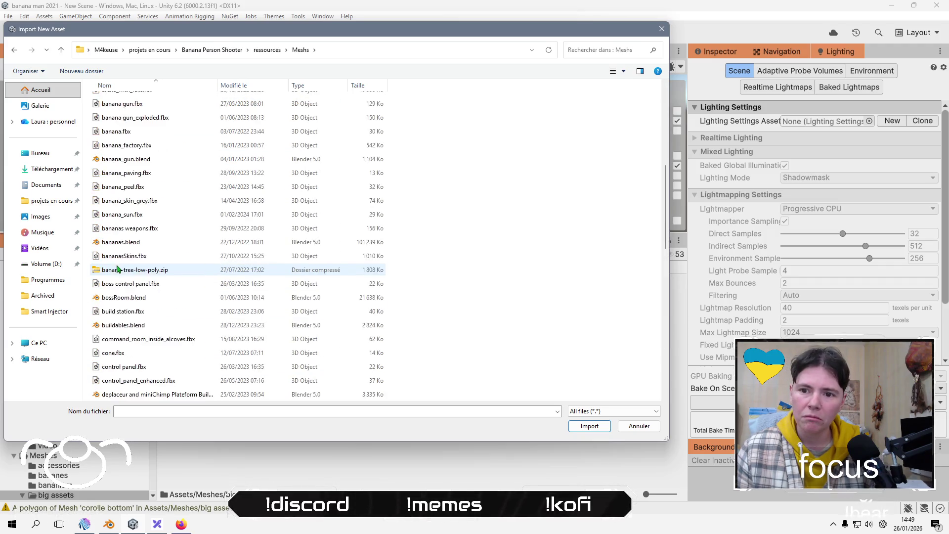
scroll(117, 270, up, 12)
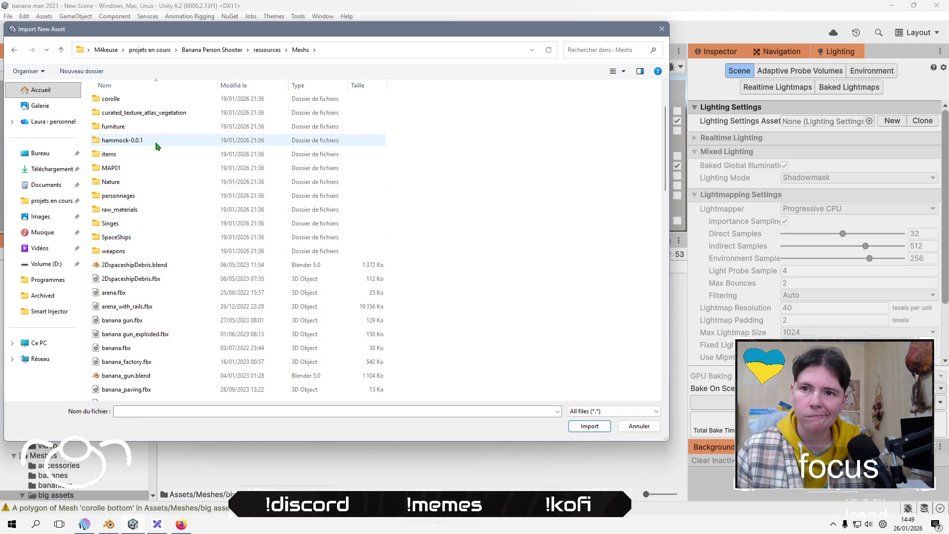
scroll(141, 233, up, 1)
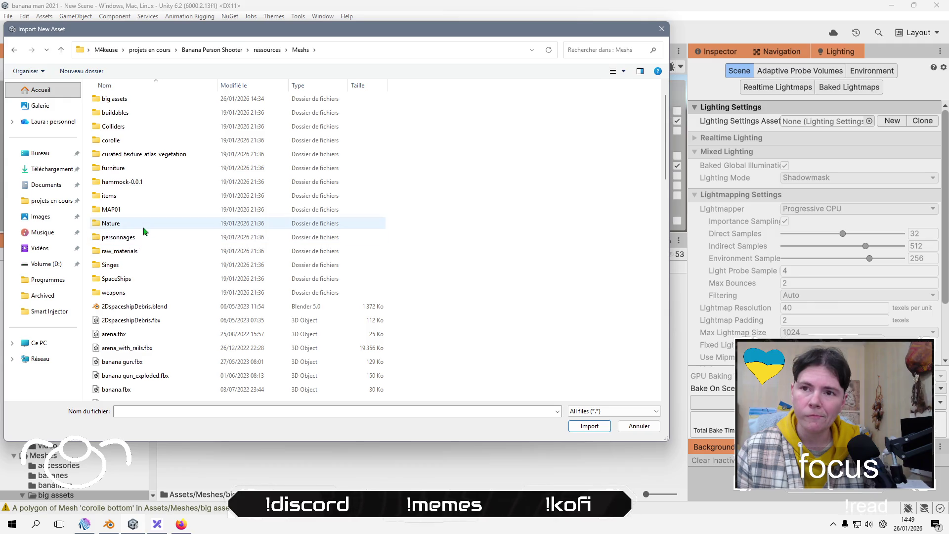
double_click(169, 103)
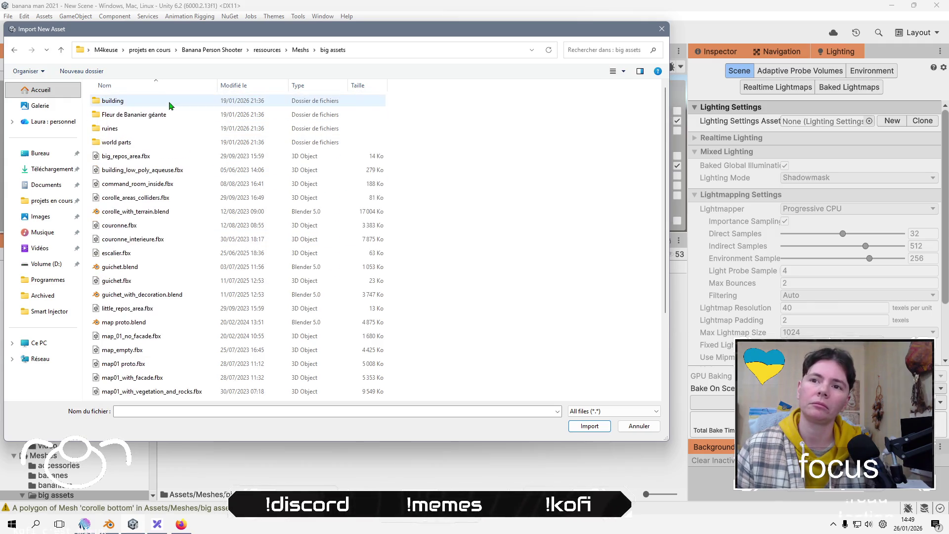
scroll(143, 237, down, 8)
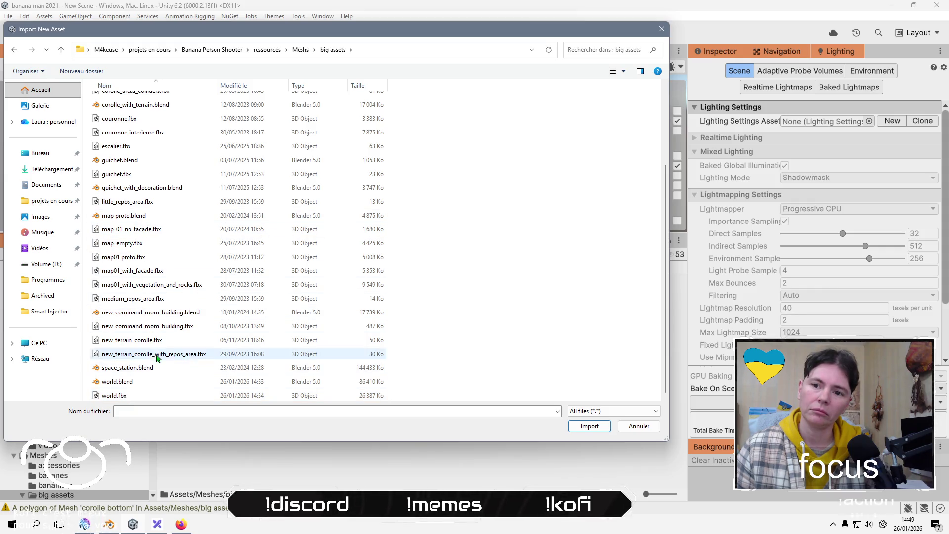
scroll(155, 339, up, 2)
scroll(157, 339, up, 1)
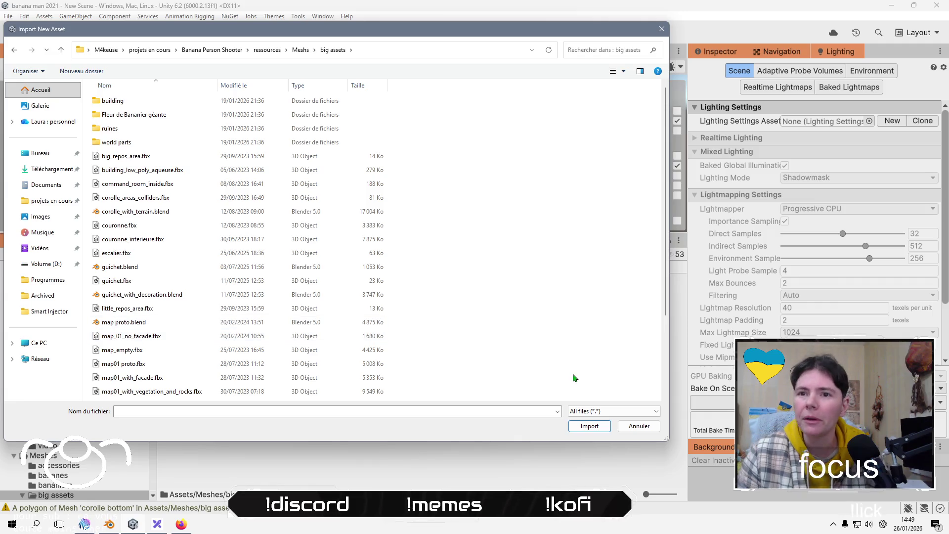
In Blender, export the petale map06 petal from world.blend as an FBX file.
click(109, 524)
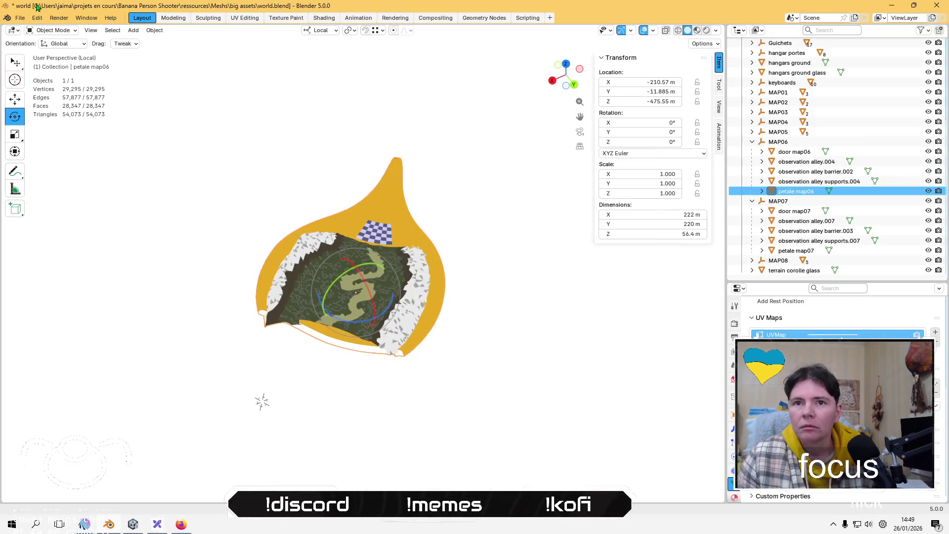
click(19, 18)
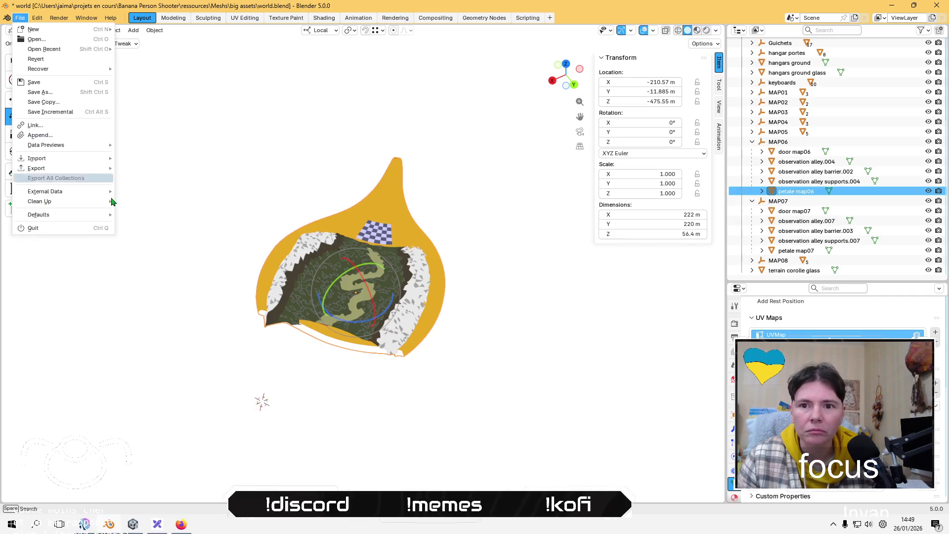
mouse_move(106, 169)
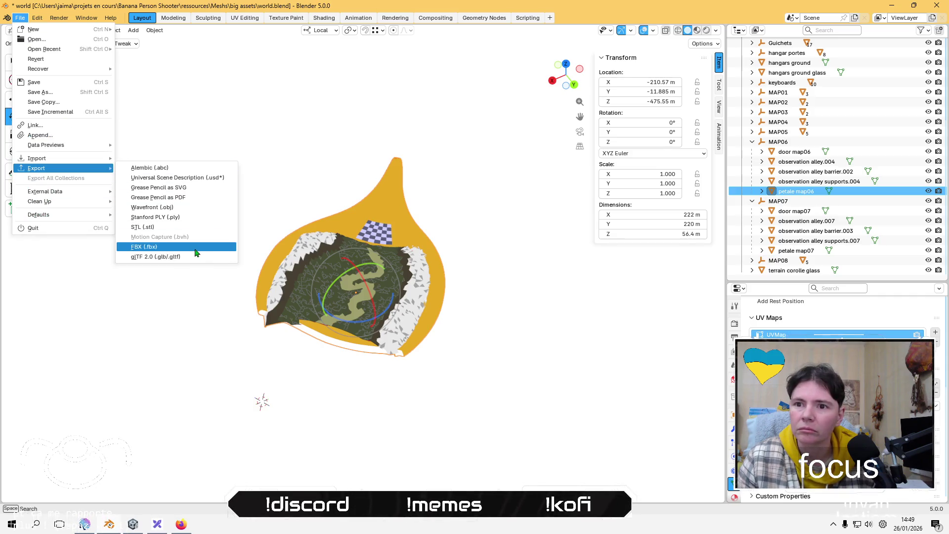
click(195, 249)
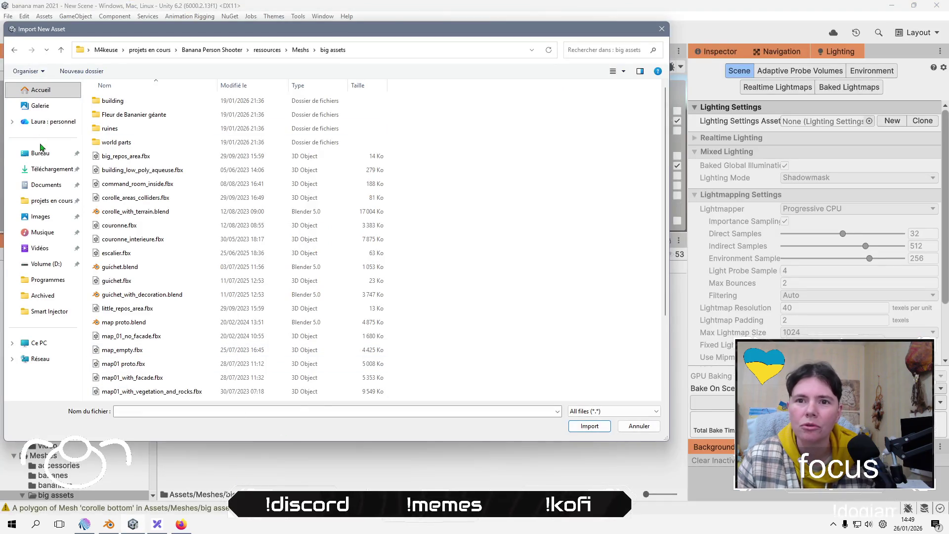
Import test.fbx from the desktop and drag the test model into the scene.
click(40, 153)
click(536, 113)
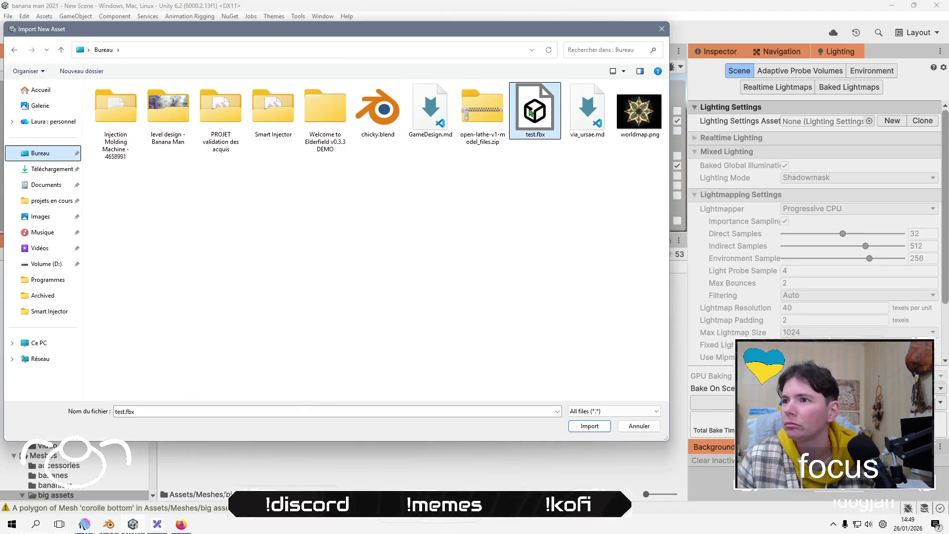
click(583, 426)
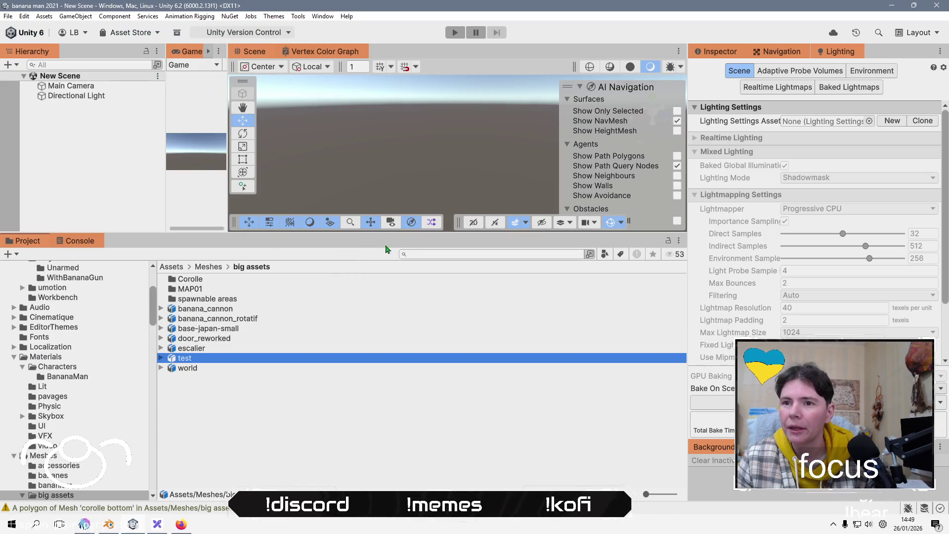
click(102, 199)
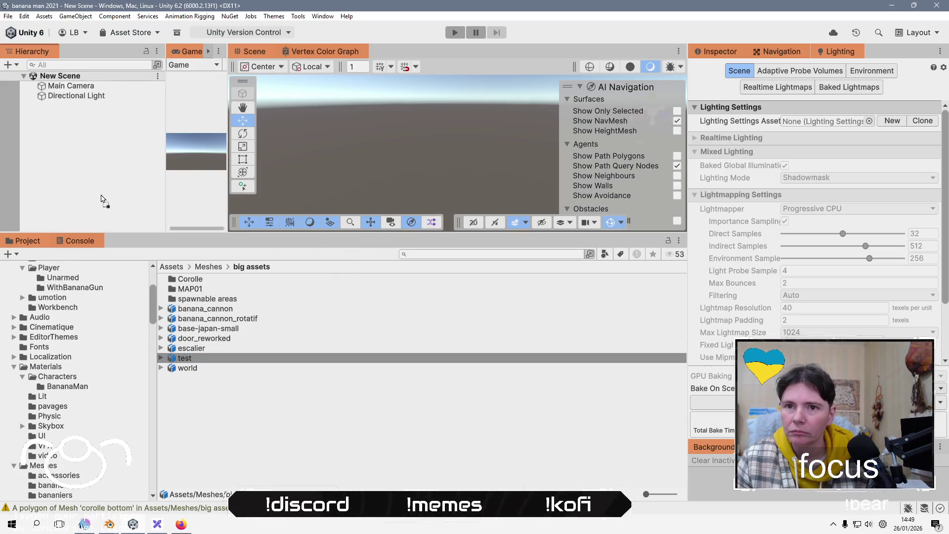
drag(102, 197, 102, 197)
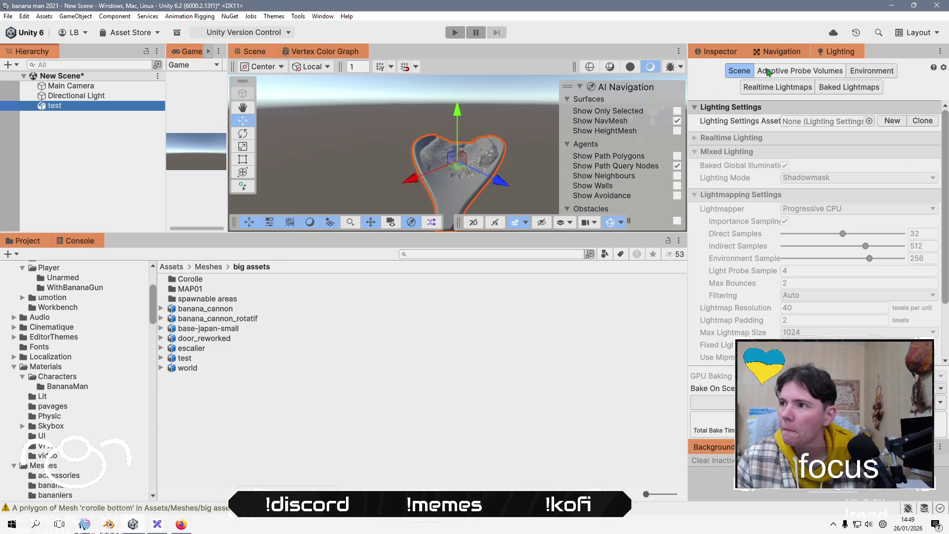
Compare the Vertex Color Graph and Vertex color Graph Variant materials on the test object.
click(734, 52)
click(929, 257)
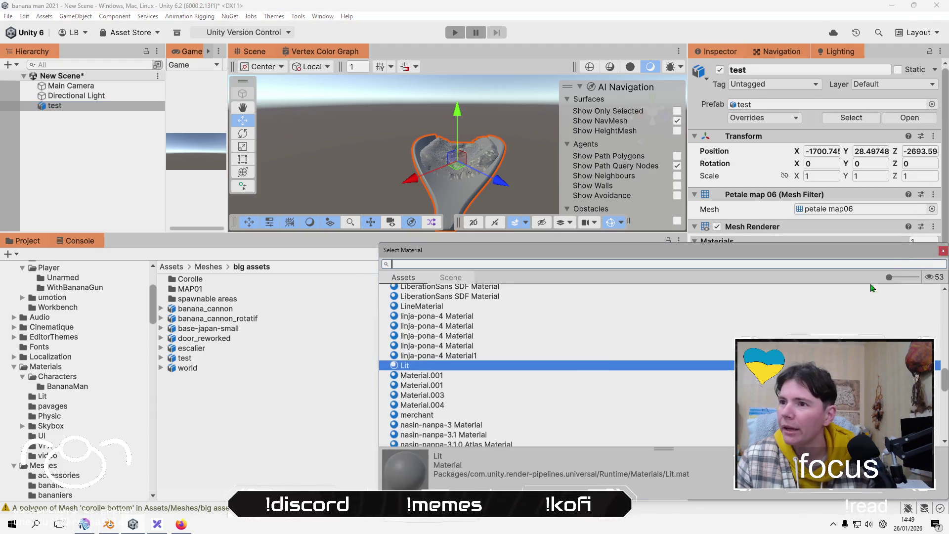
scroll(494, 366, down, 10)
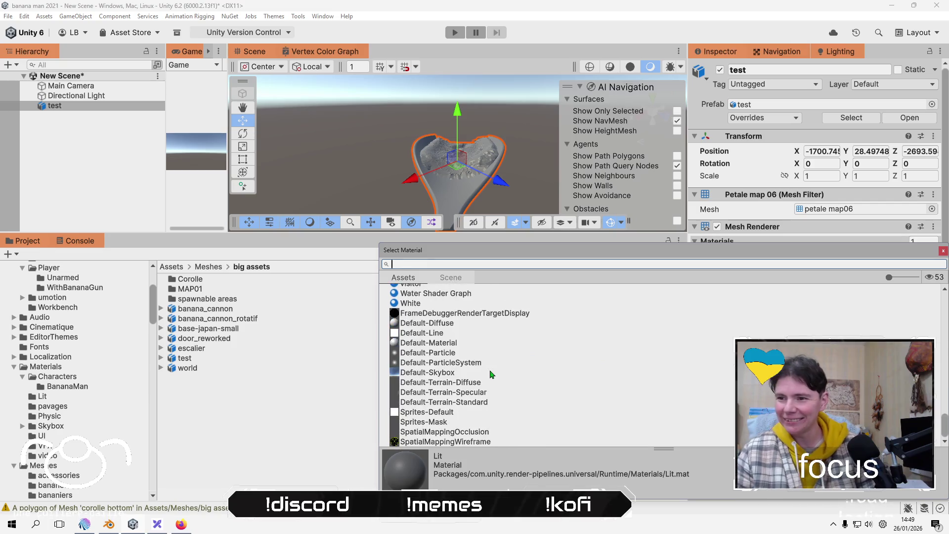
scroll(490, 376, up, 4)
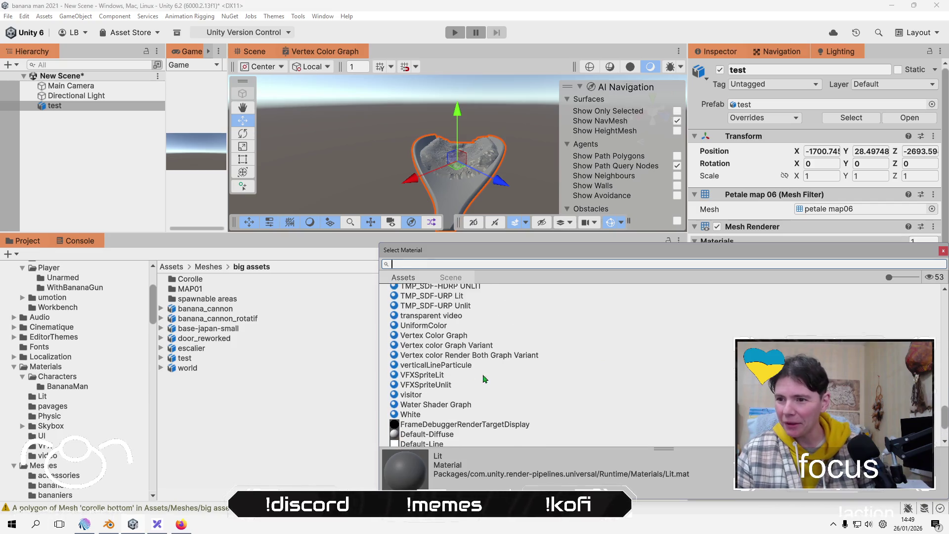
click(451, 336)
click(449, 346)
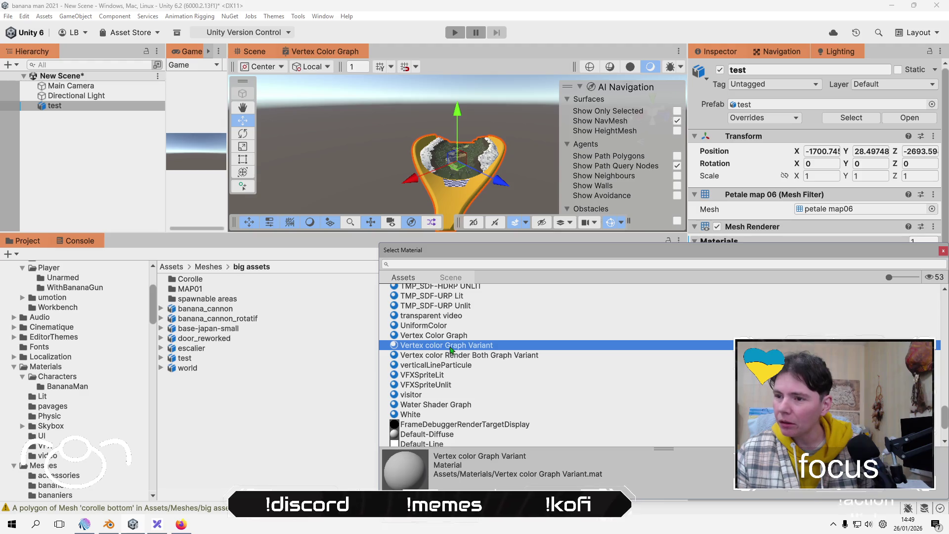
click(451, 336)
click(453, 346)
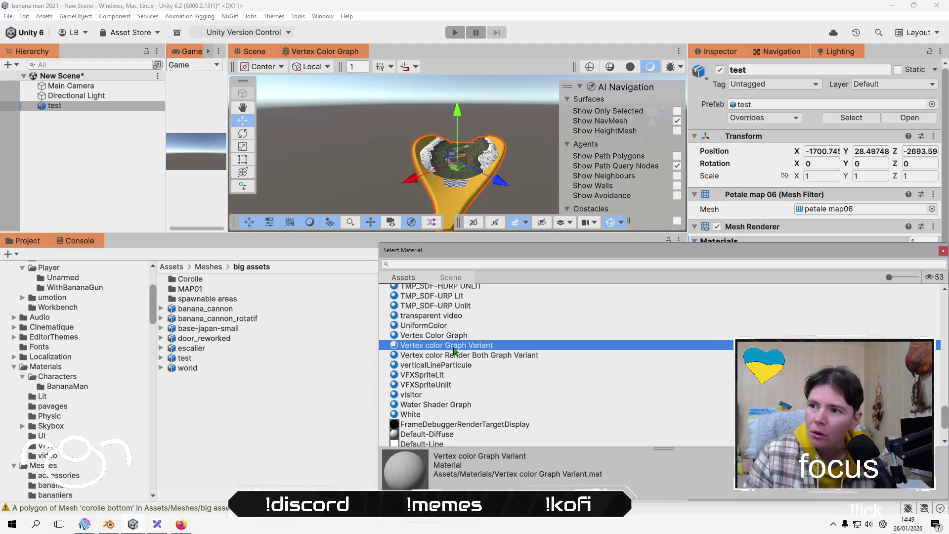
Settle on Vertex Color Graph for the test object after trying Render Both Graph Variant.
click(455, 337)
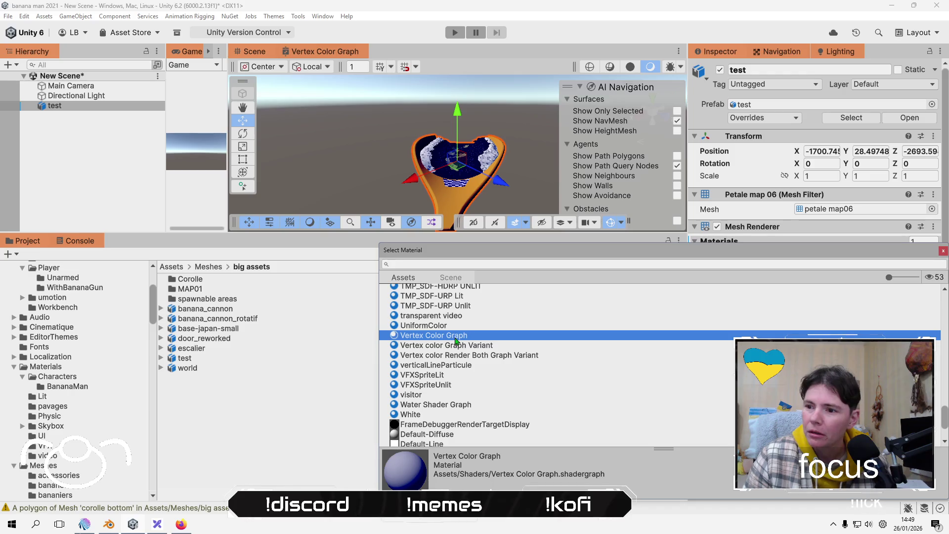
click(456, 347)
click(457, 337)
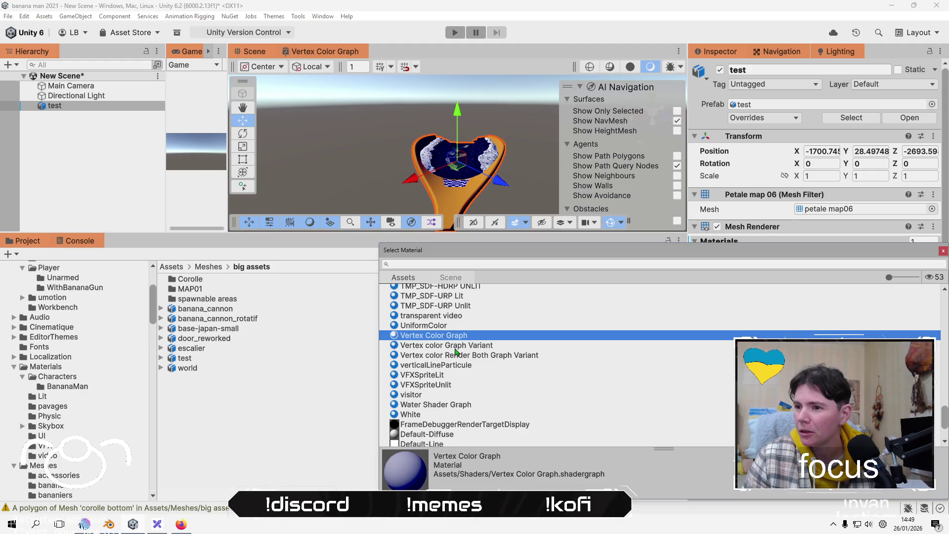
click(455, 347)
click(456, 355)
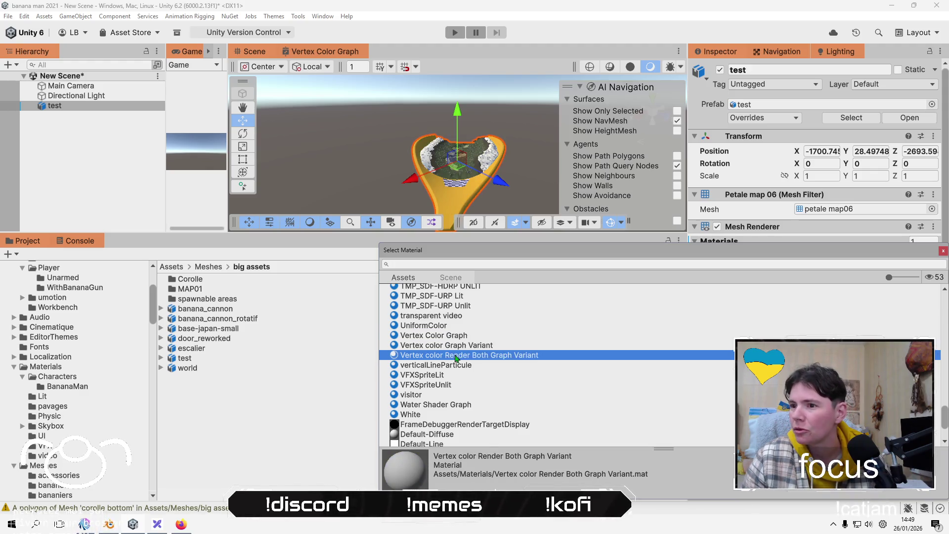
click(465, 336)
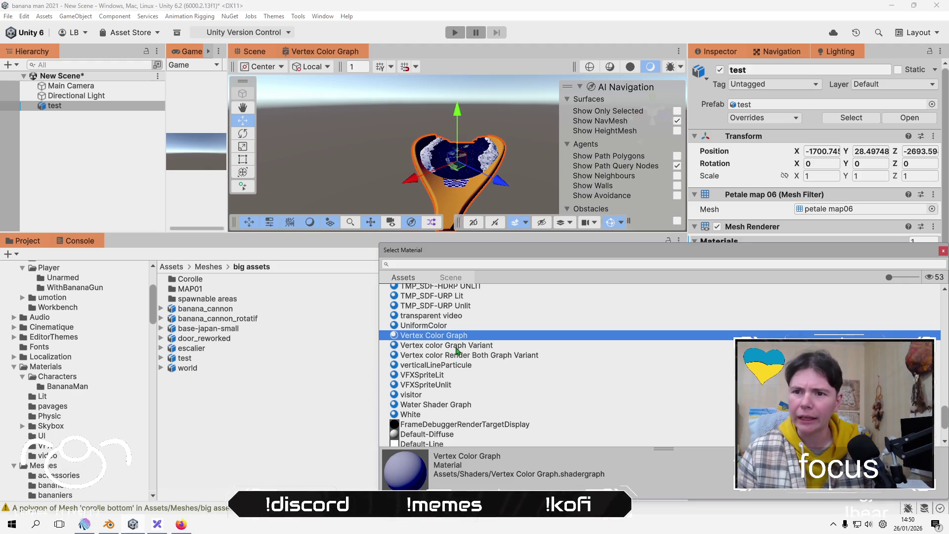
click(173, 267)
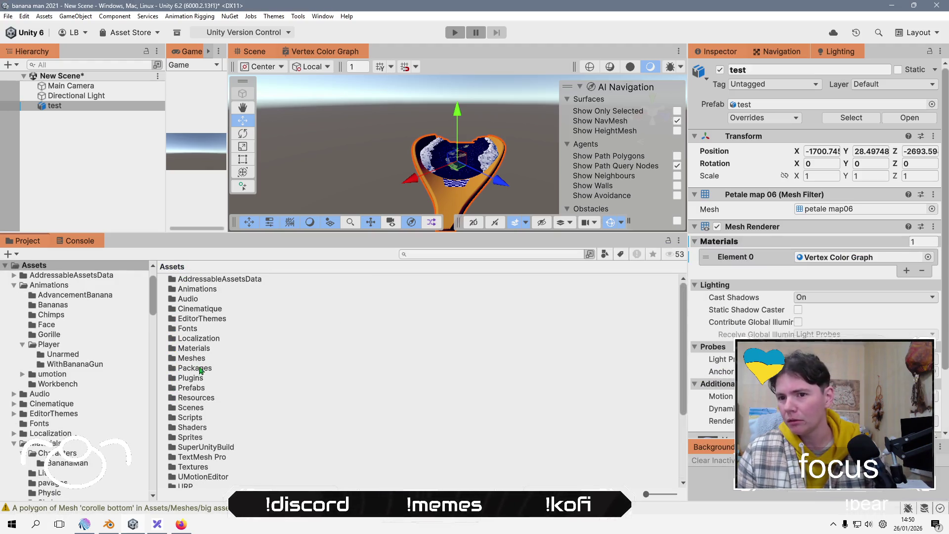
double_click(196, 407)
Open the GAME scene, saving the current scene first, and enlarge the scene view.
double_click(189, 290)
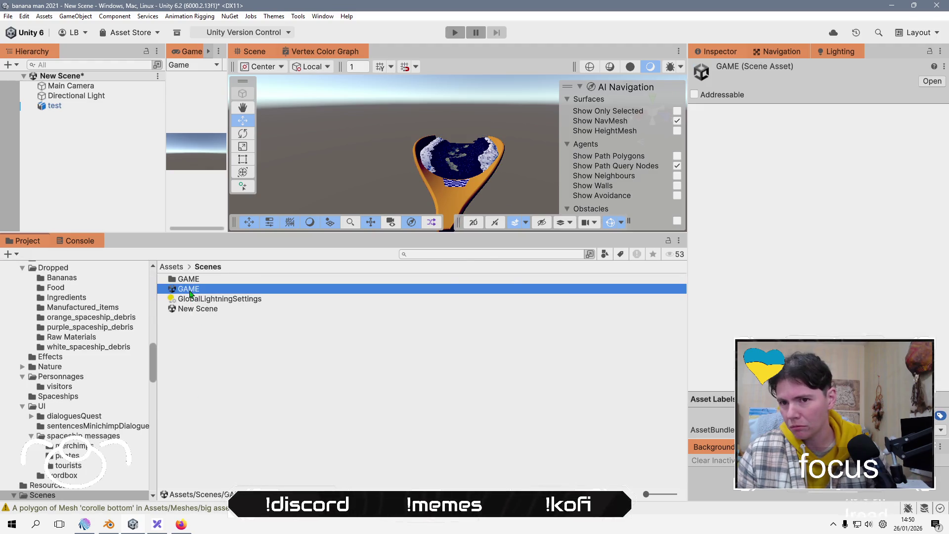
click(462, 278)
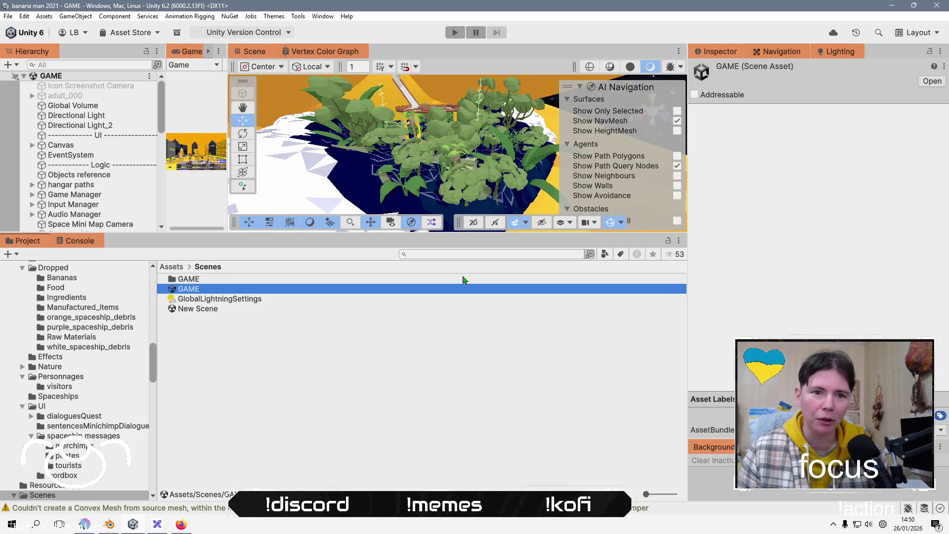
mouse_move(293, 234)
mouse_down()
mouse_move(303, 324)
mouse_move(297, 384)
mouse_up()
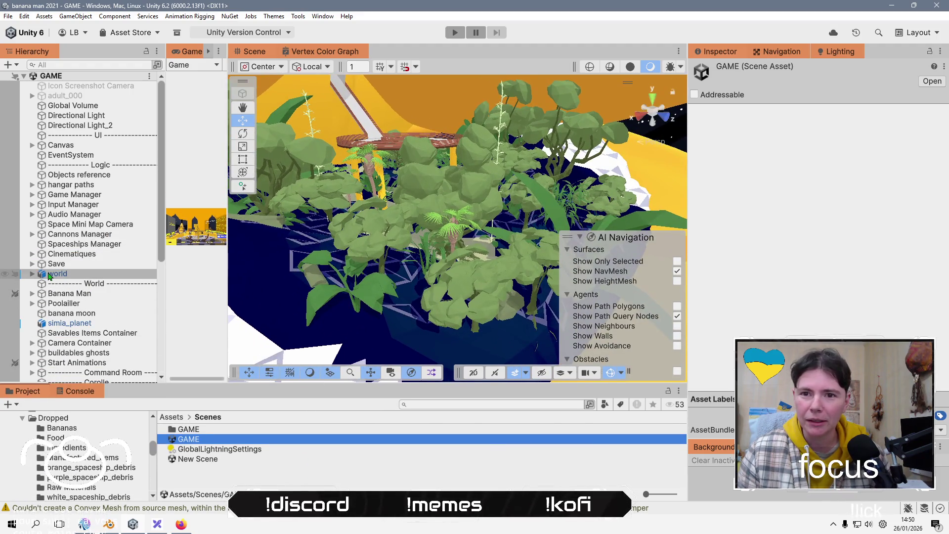
Expand world, check the command room building's material, and expand MAP01.
click(49, 275)
click(32, 273)
click(98, 284)
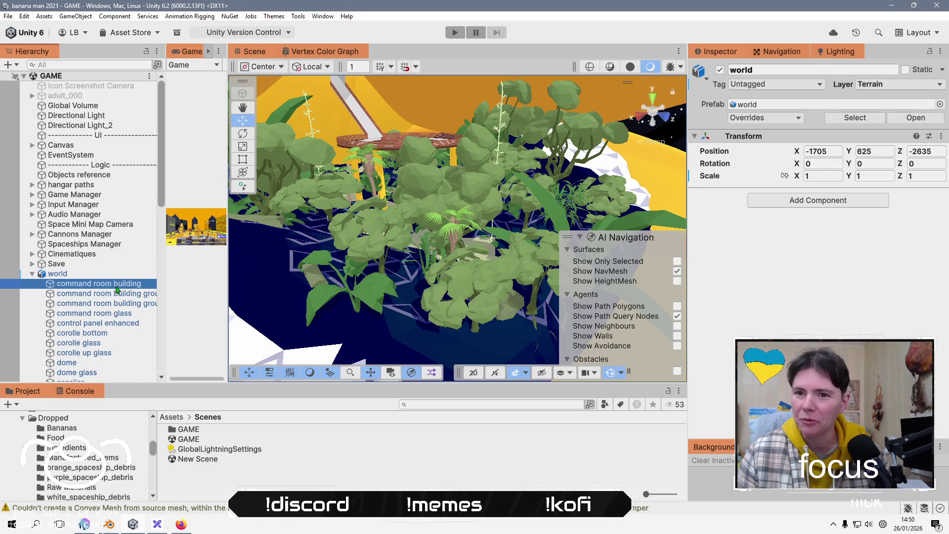
click(866, 226)
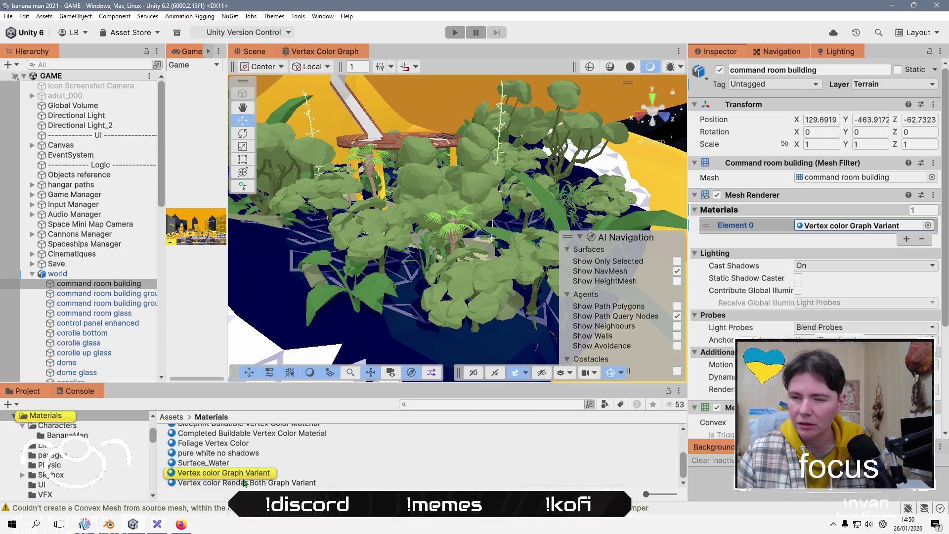
double_click(123, 285)
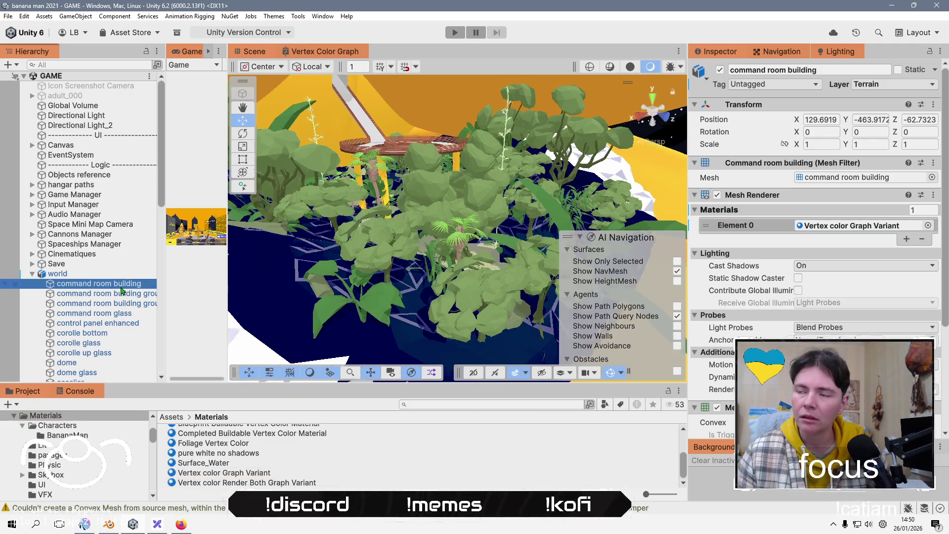
scroll(80, 282, down, 5)
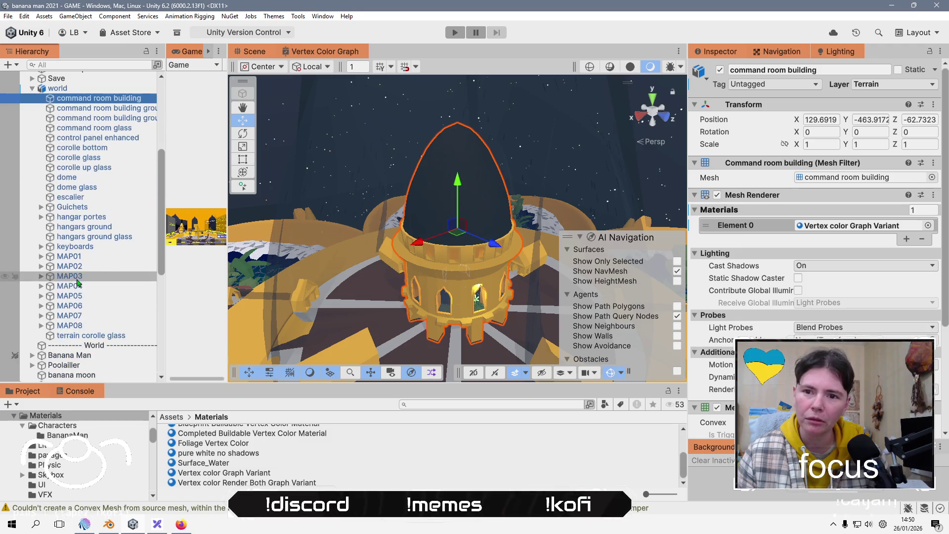
click(41, 256)
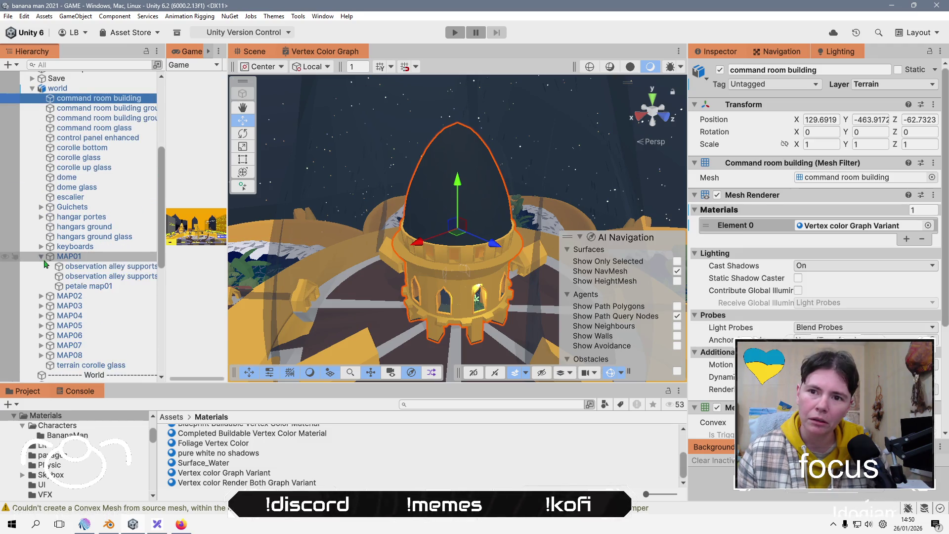
Frame petale map01 and orbit the view to look down on the garden ring.
double_click(88, 286)
drag(412, 269, 514, 292)
drag(603, 285, 440, 299)
drag(568, 256, 475, 267)
key(f)
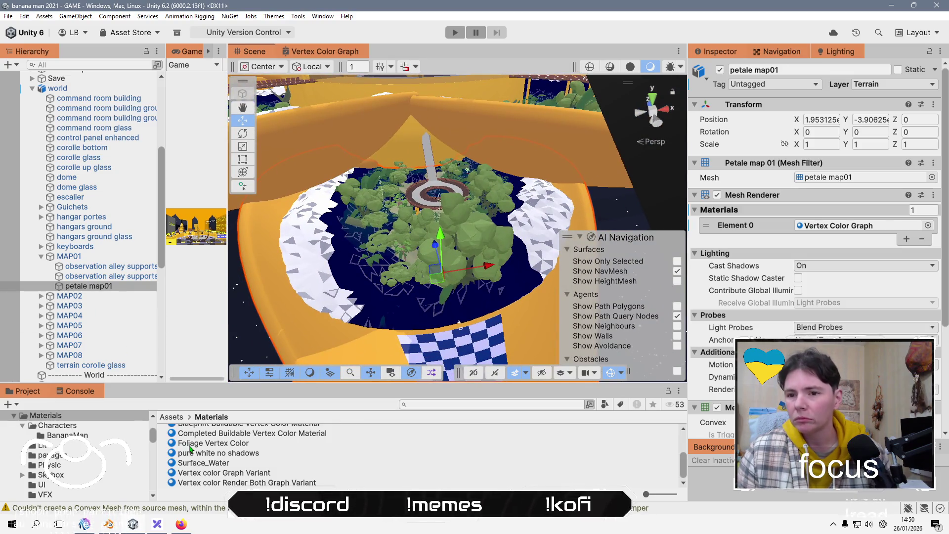
Browse the Project window from the Assets root into Meshes > big assets, enlarging the list.
click(181, 420)
scroll(190, 475, down, 4)
scroll(192, 477, up, 4)
drag(227, 384, 227, 263)
double_click(204, 389)
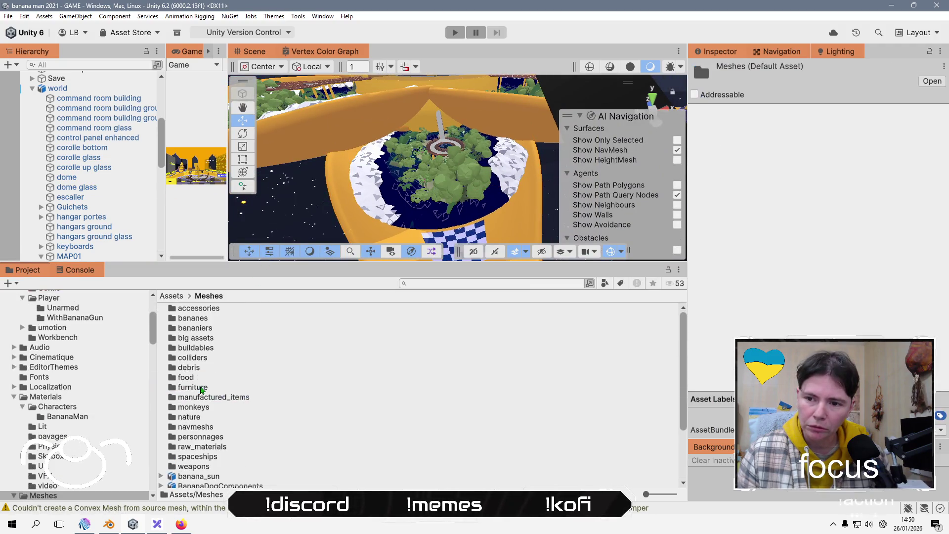
double_click(198, 338)
Show the world model's Materials import settings, where Material Creation Mode is None.
click(187, 398)
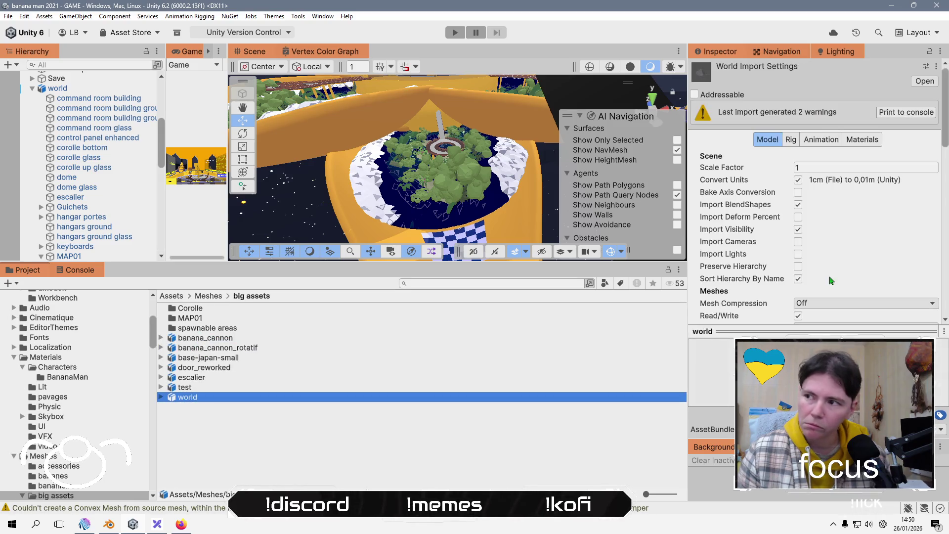
click(852, 142)
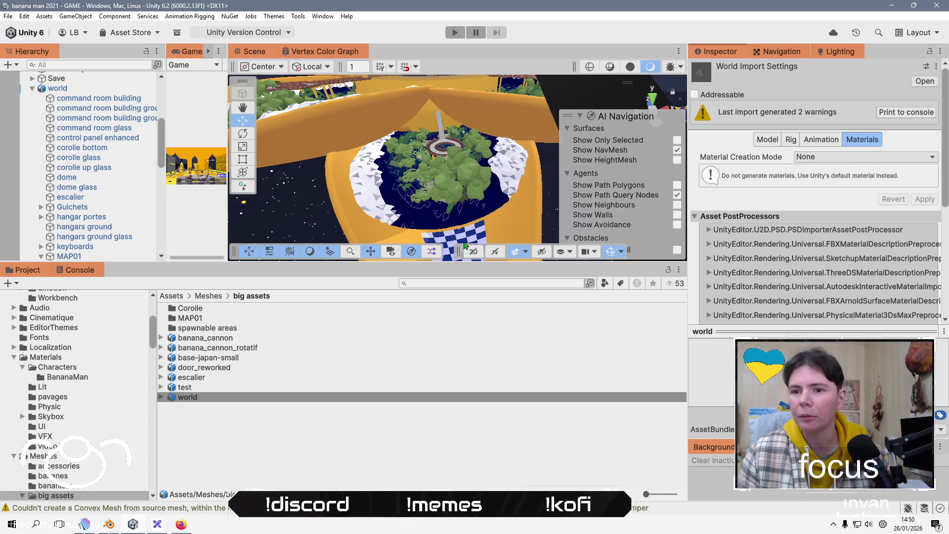
drag(97, 263, 146, 374)
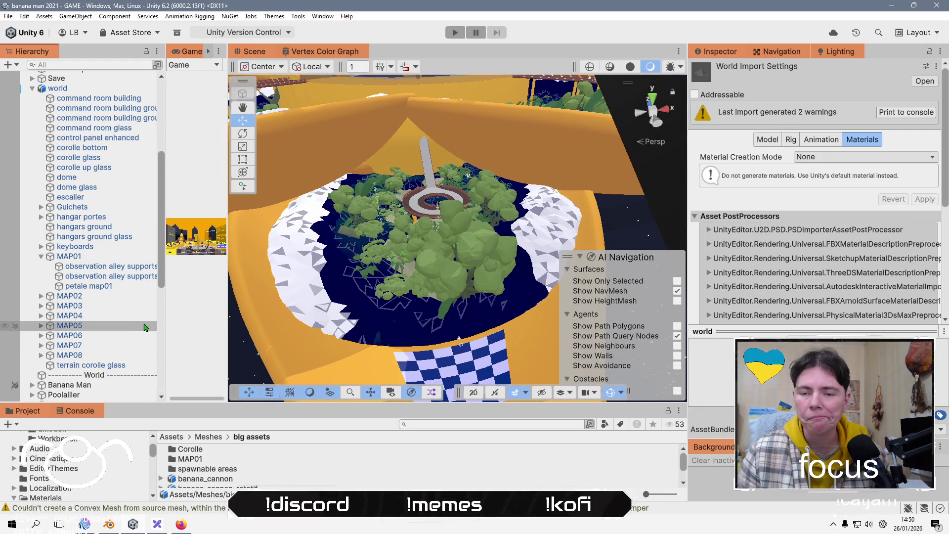
Assign Vertex color Graph Variant to petale map01's Mesh Renderer and ping the material asset.
double_click(91, 287)
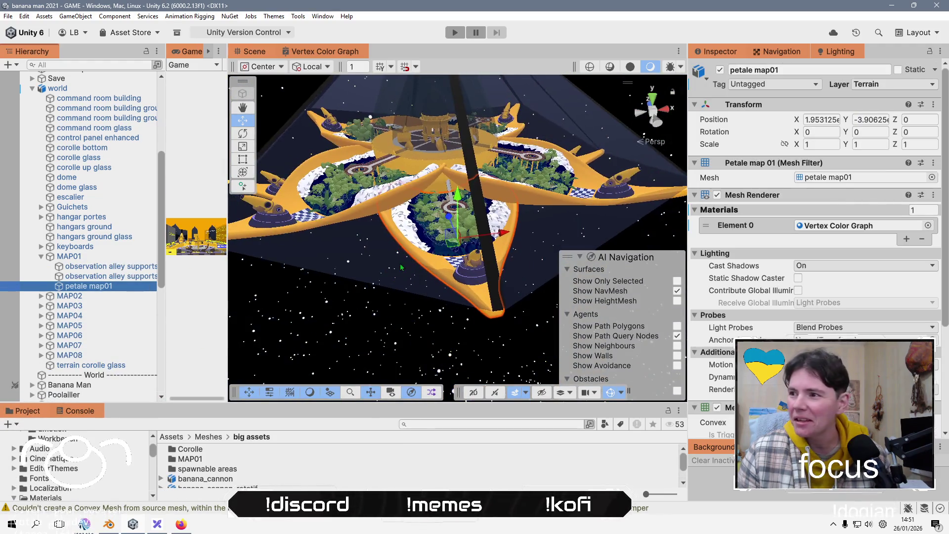
click(840, 226)
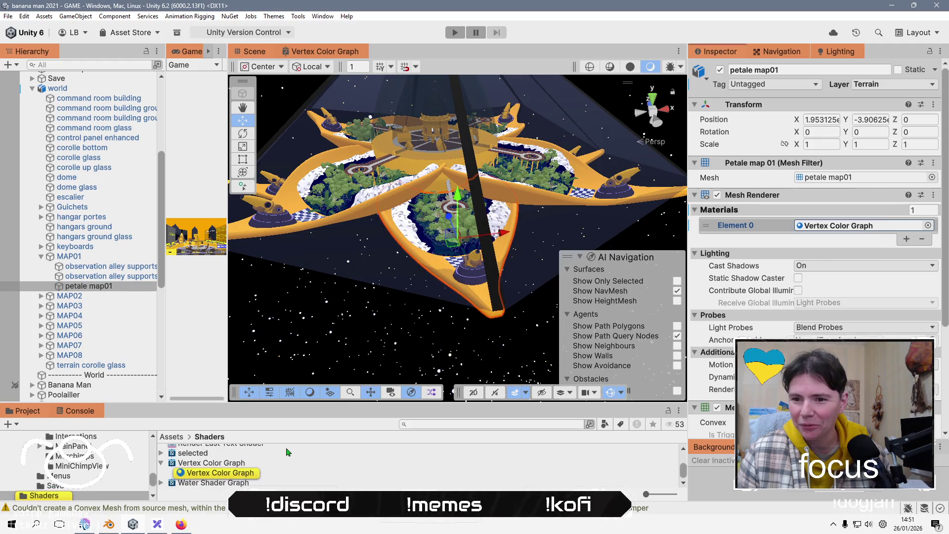
drag(316, 409, 319, 306)
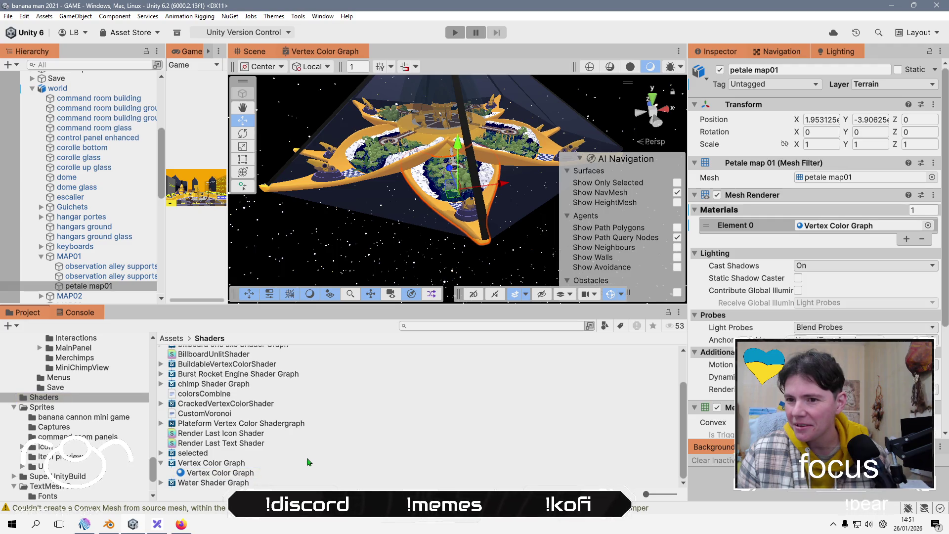
scroll(307, 461, up, 3)
click(928, 225)
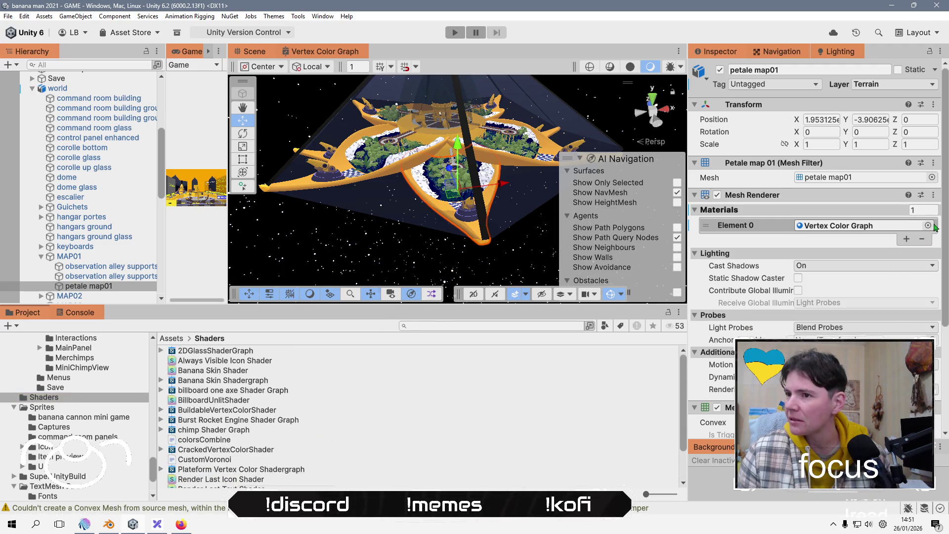
double_click(453, 345)
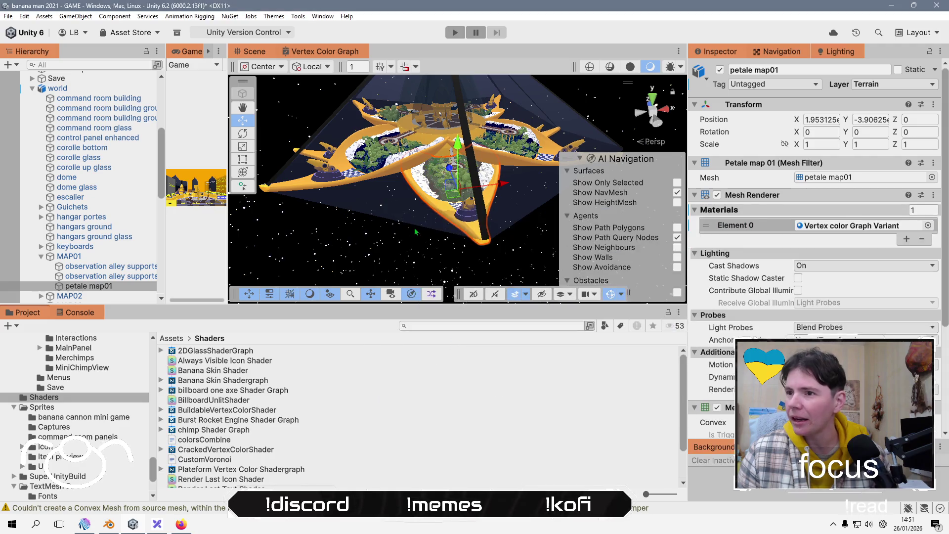
mouse_move(346, 181)
mouse_down()
mouse_move(379, 187)
mouse_move(273, 229)
mouse_up()
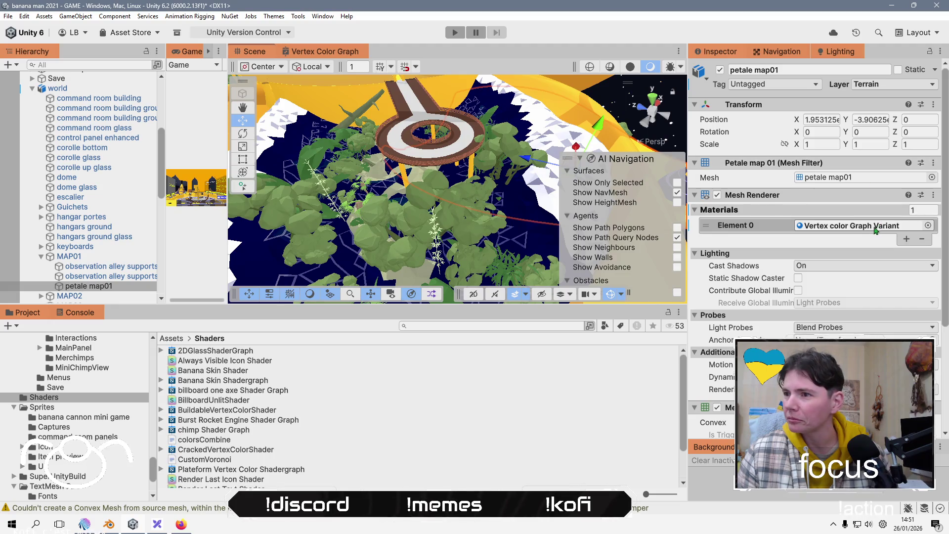
click(835, 225)
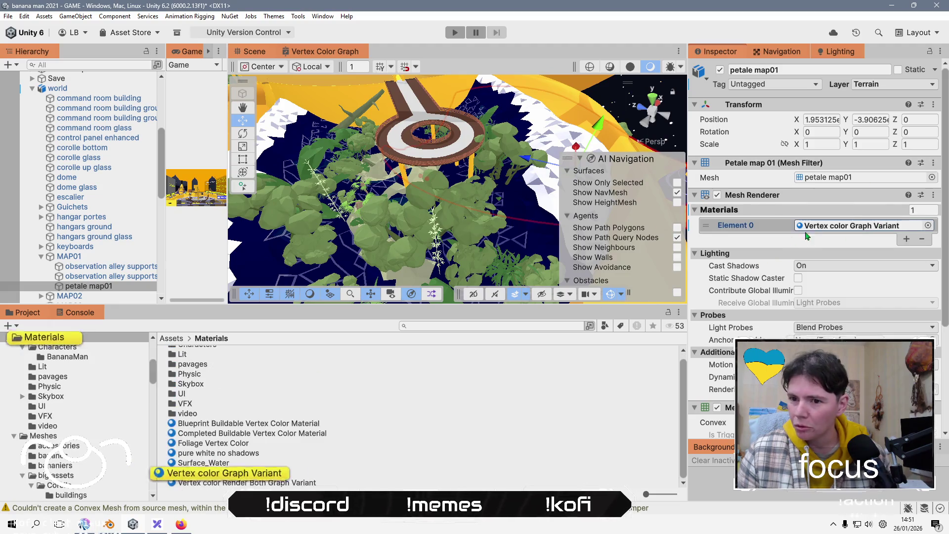
click(229, 473)
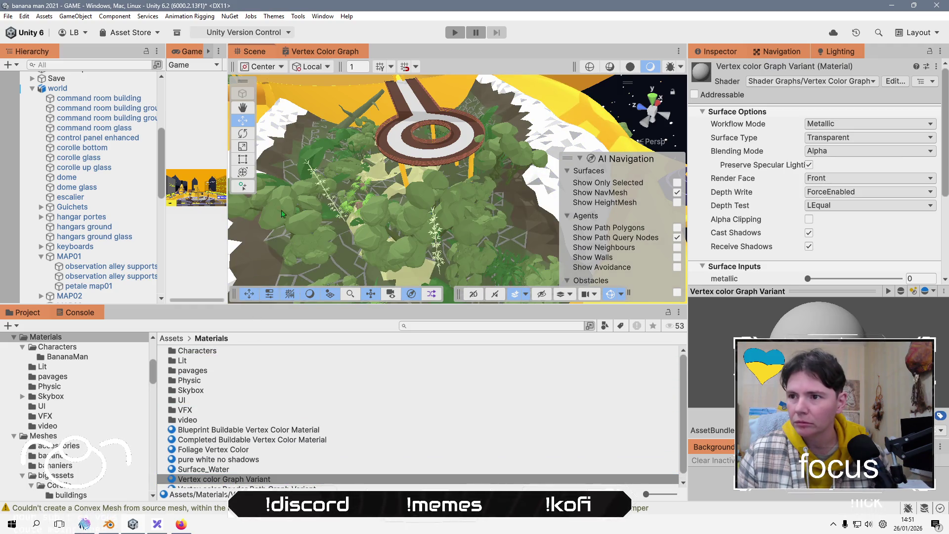
Preview Vertex color Graph Variant by dragging it over the dark-blue petal ground.
scroll(304, 214, down, 5)
scroll(304, 214, up, 10)
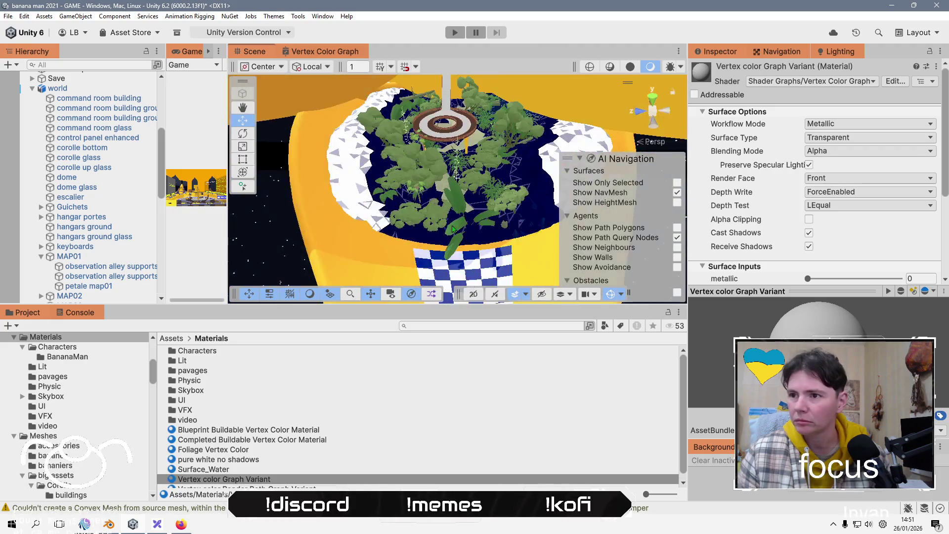
scroll(446, 222, down, 4)
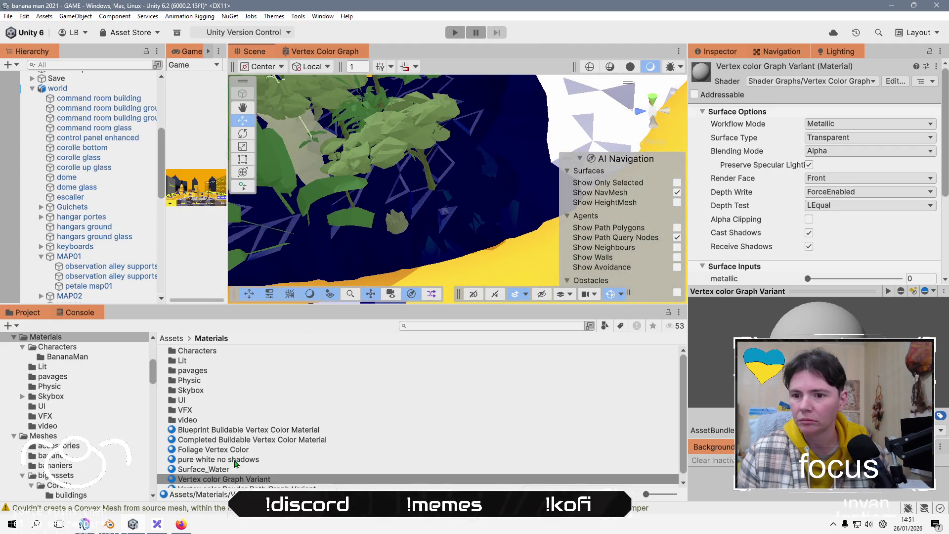
drag(239, 482, 482, 204)
scroll(432, 221, down, 5)
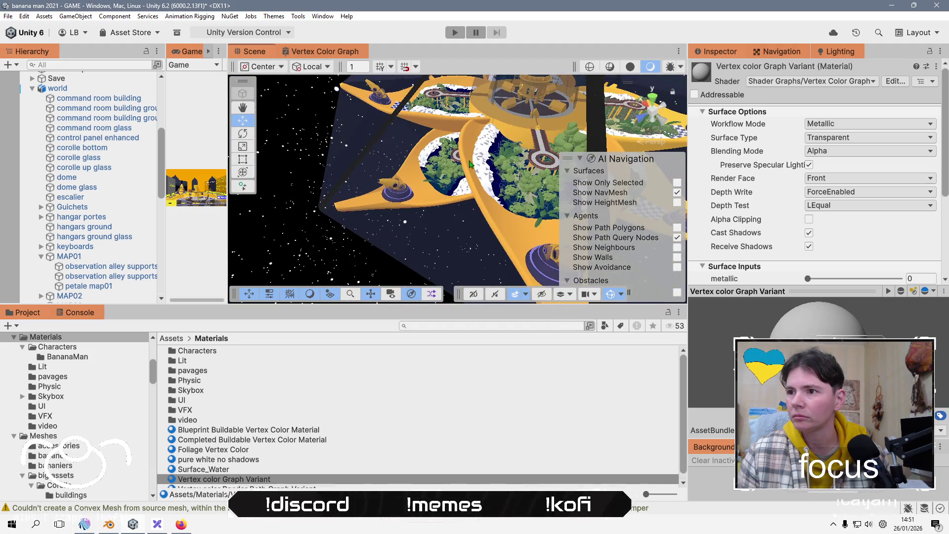
scroll(469, 163, up, 6)
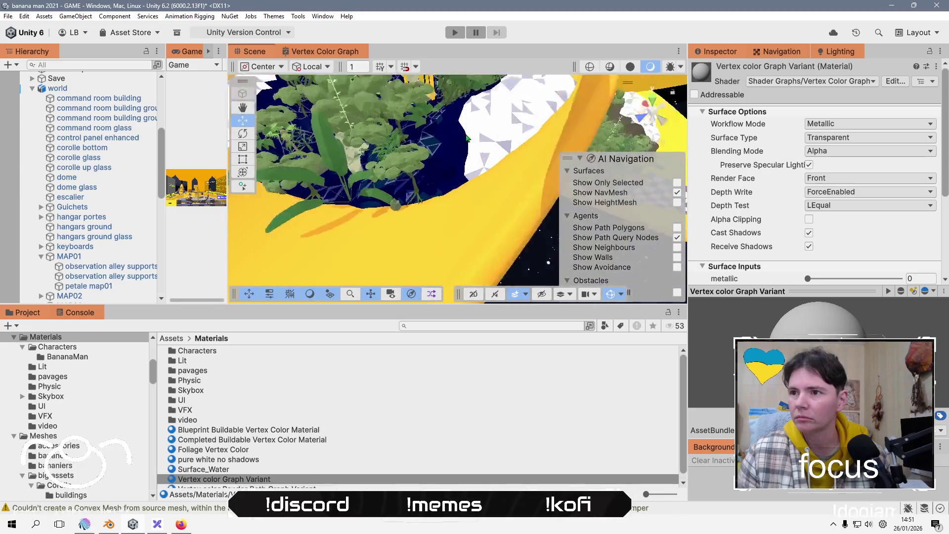
mouse_move(247, 481)
mouse_down()
mouse_move(412, 189)
mouse_move(459, 154)
mouse_up()
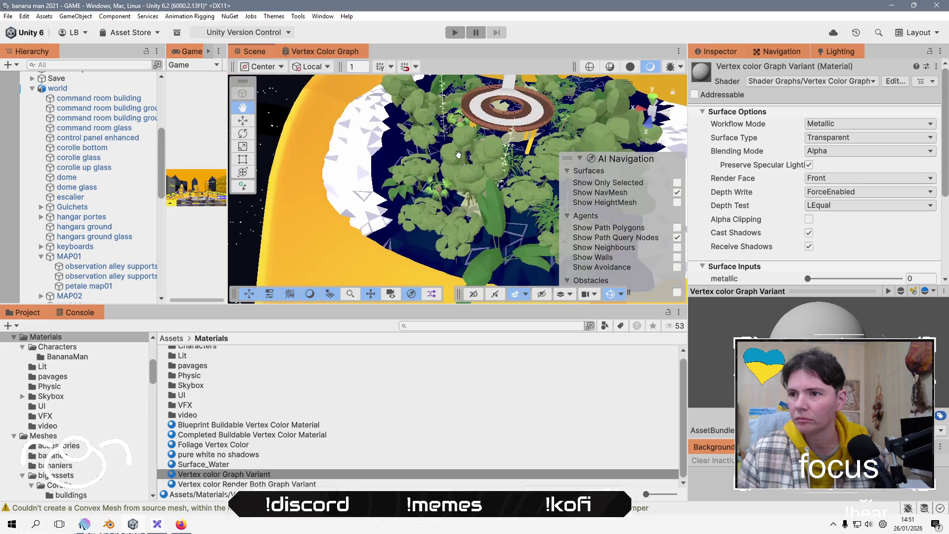
mouse_move(262, 468)
mouse_down()
mouse_move(296, 426)
mouse_move(373, 222)
mouse_up()
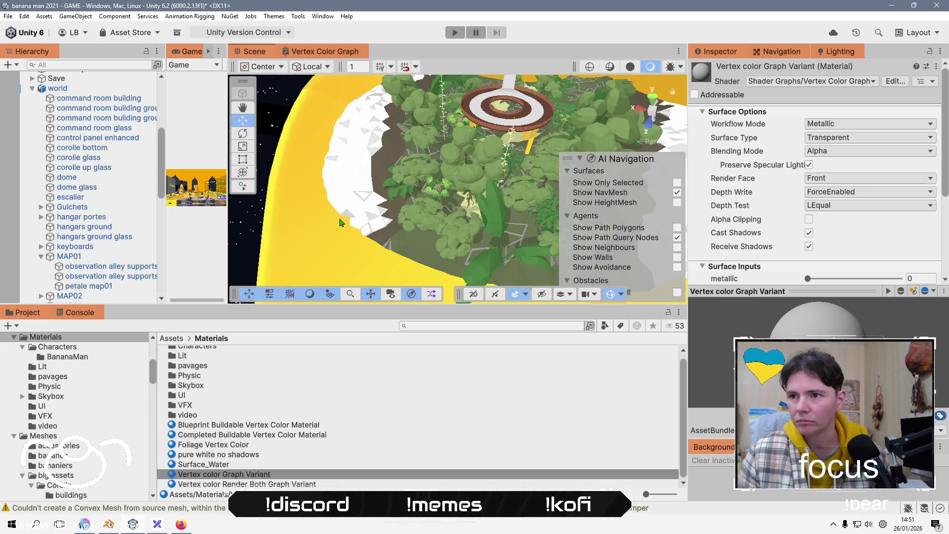
scroll(341, 223, up, 10)
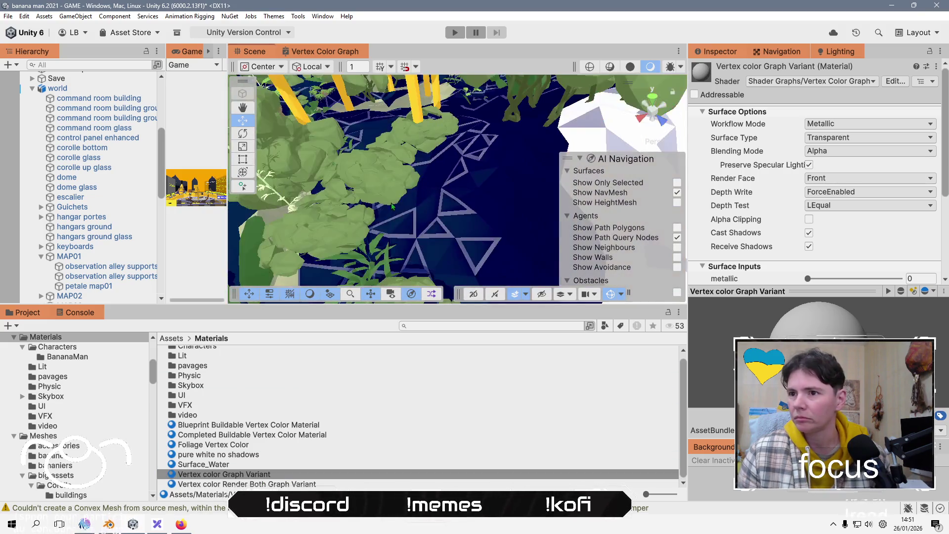
scroll(392, 207, down, 10)
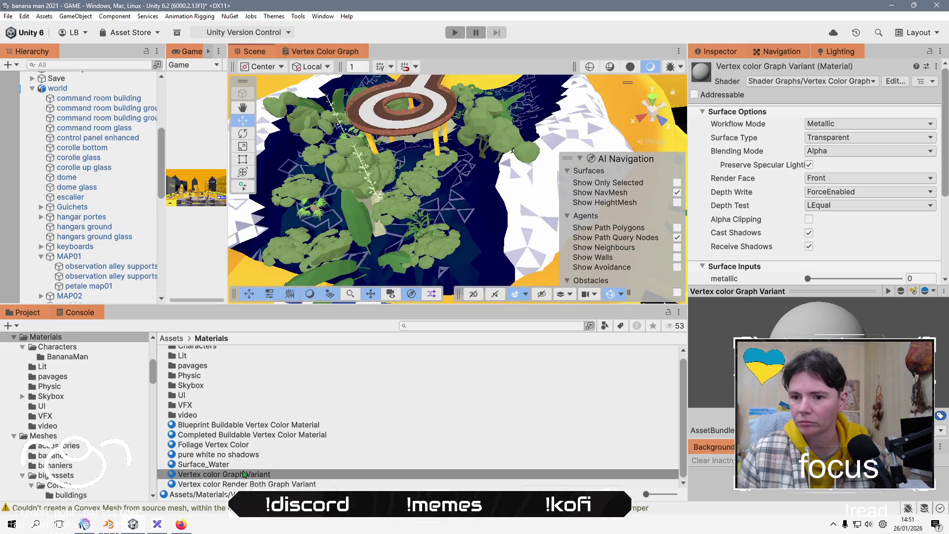
scroll(243, 473, up, 1)
scroll(470, 236, down, 5)
Orbit out over the star-shaped station and drop the material onto the petal ground again.
drag(470, 236, 438, 226)
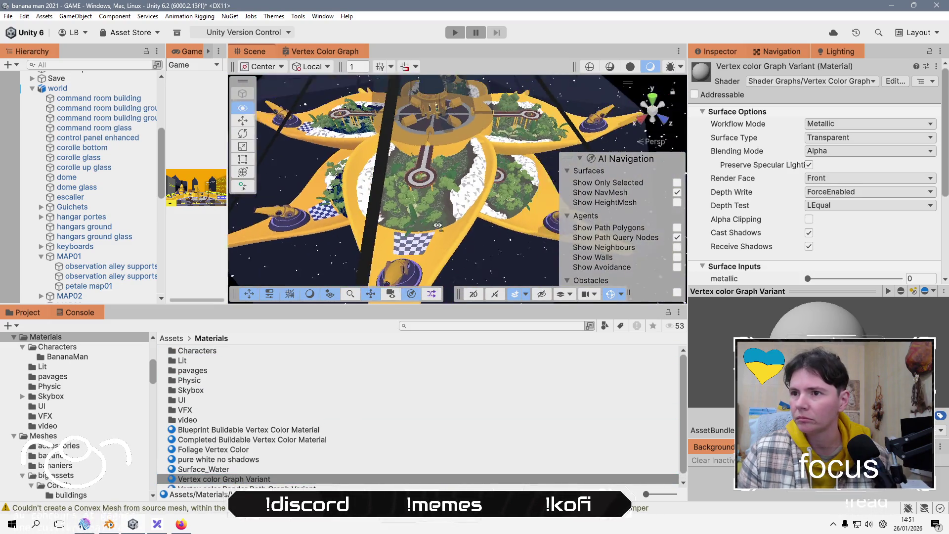
scroll(438, 225, up, 8)
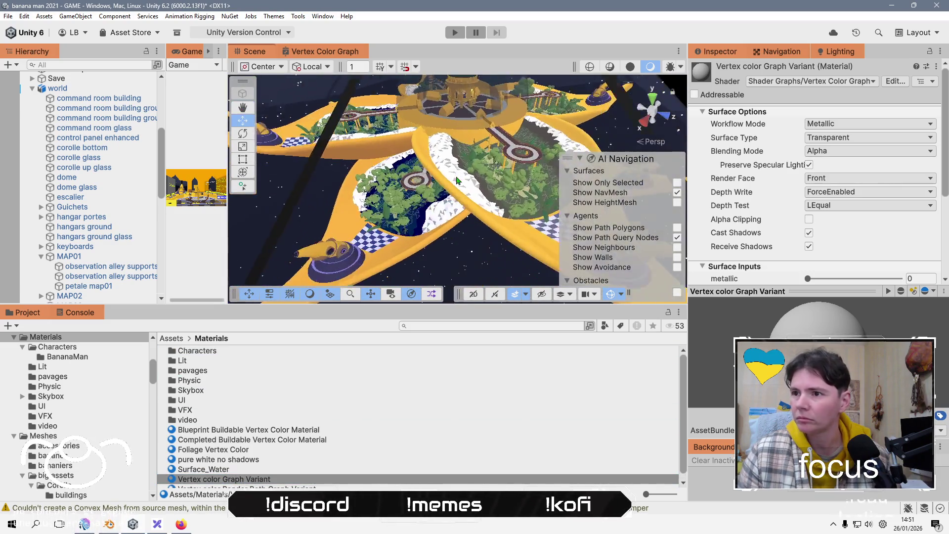
mouse_move(264, 482)
mouse_down()
mouse_move(408, 235)
mouse_move(399, 235)
mouse_up()
scroll(398, 234, down, 3)
scroll(445, 222, up, 4)
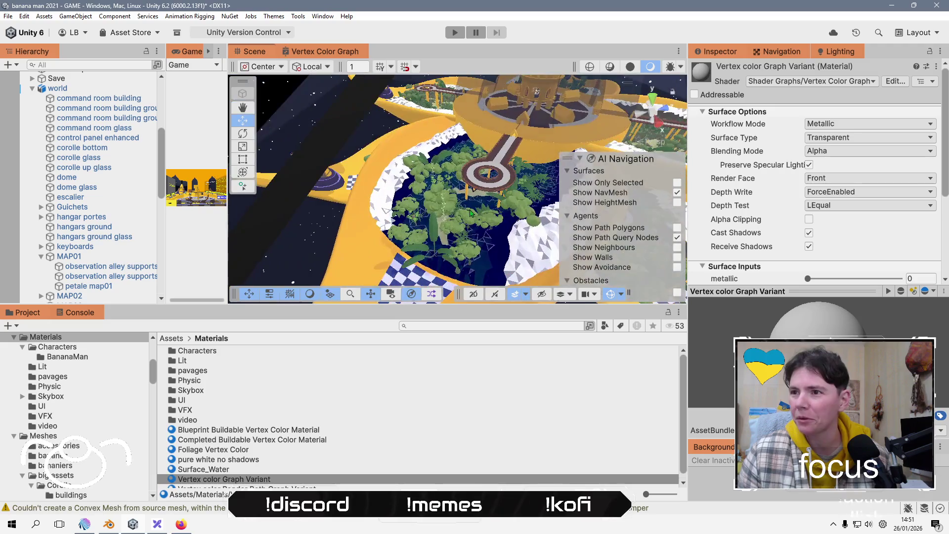
scroll(471, 213, up, 5)
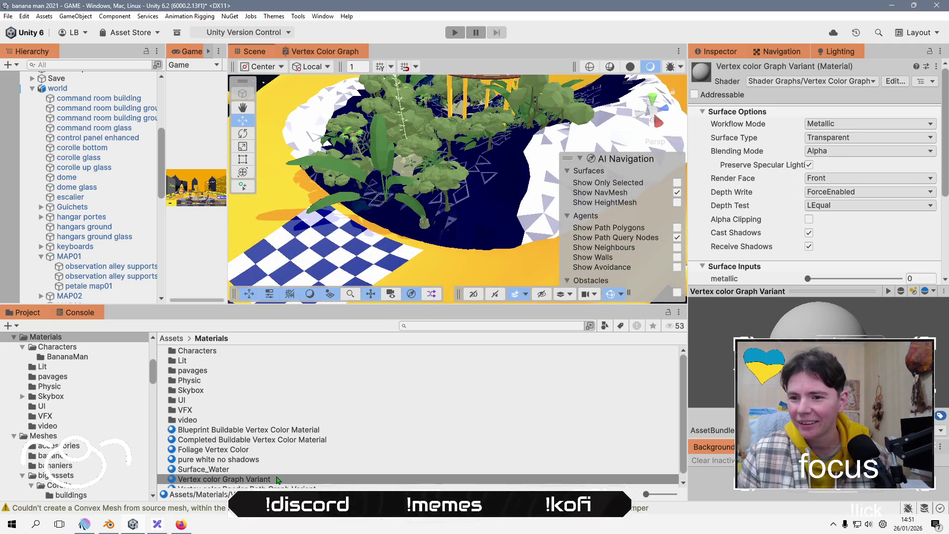
scroll(277, 480, down, 1)
scroll(445, 212, down, 8)
drag(445, 211, 398, 208)
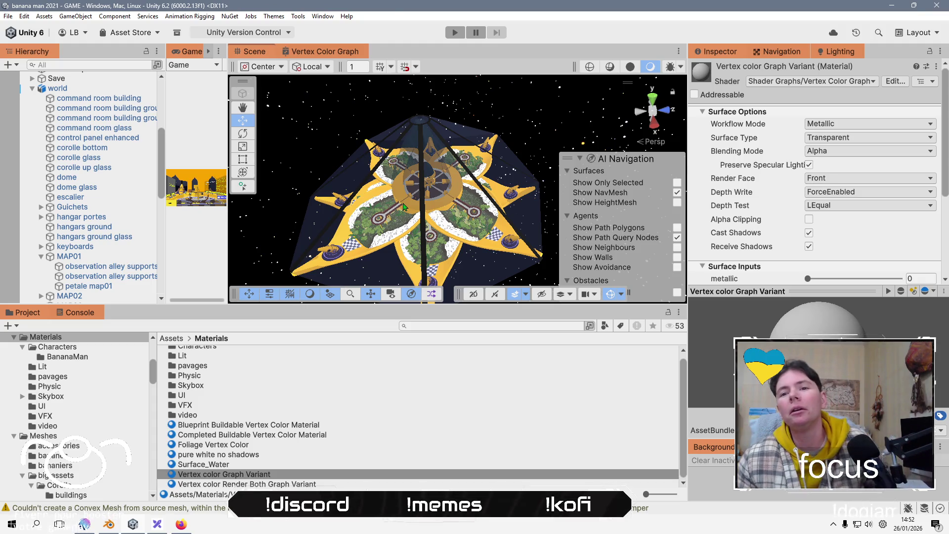
drag(381, 305, 382, 399)
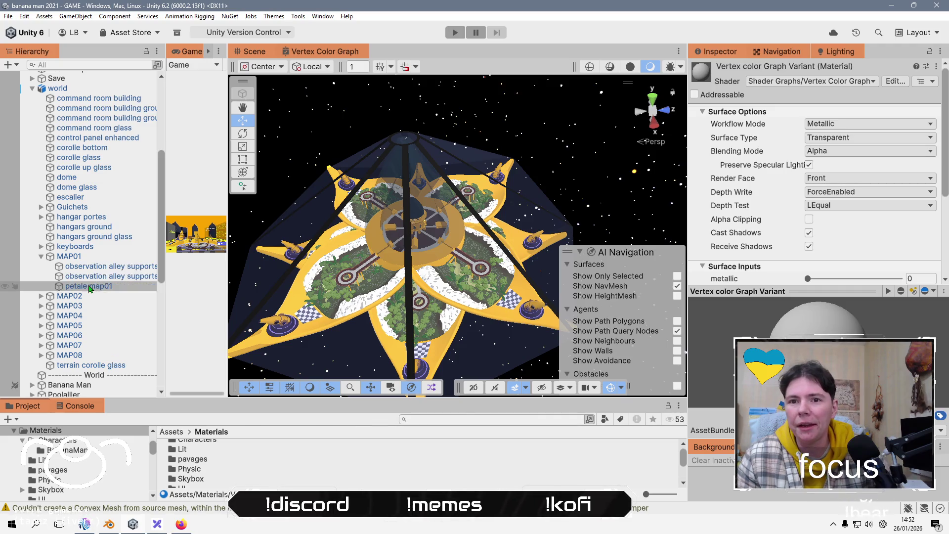
Select and frame MAP01, orbiting around its petal to inspect it.
double_click(119, 285)
scroll(858, 267, down, 5)
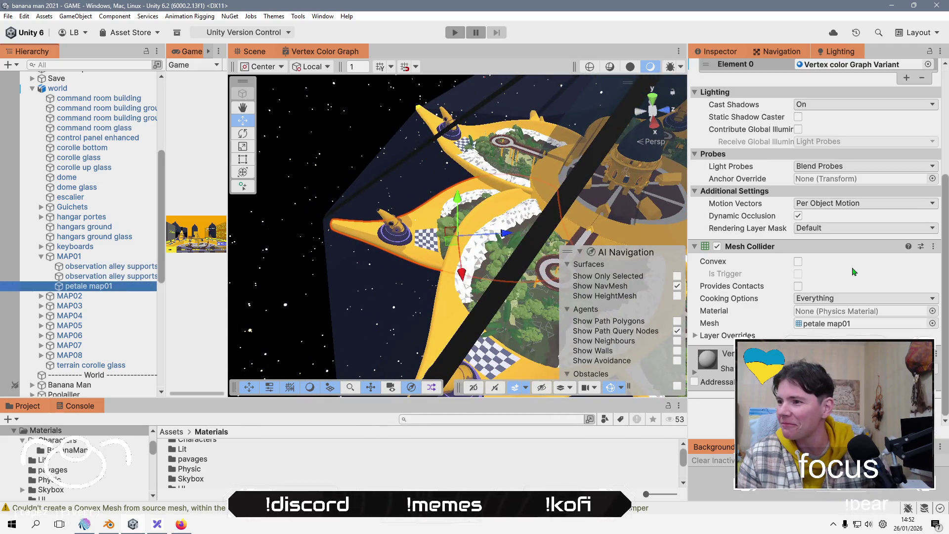
scroll(854, 271, up, 5)
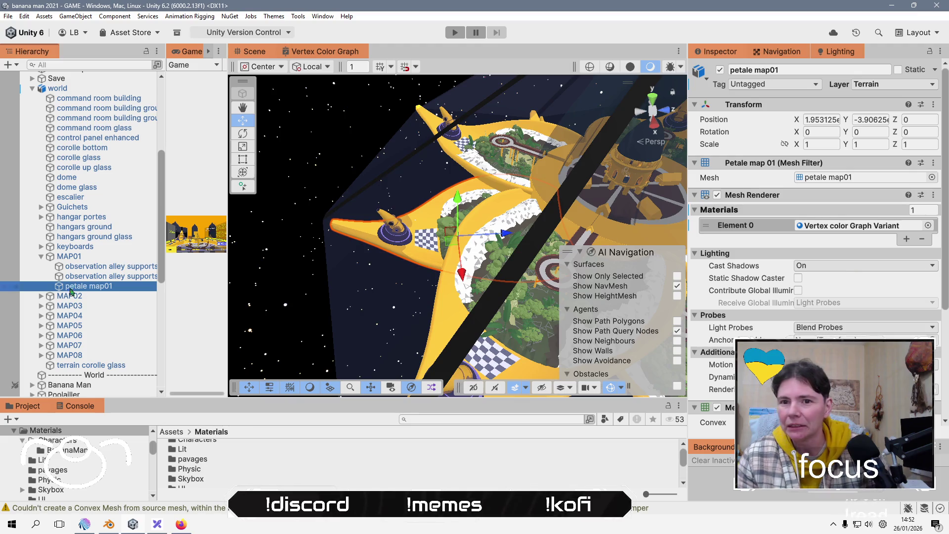
click(69, 256)
scroll(804, 257, down, 1)
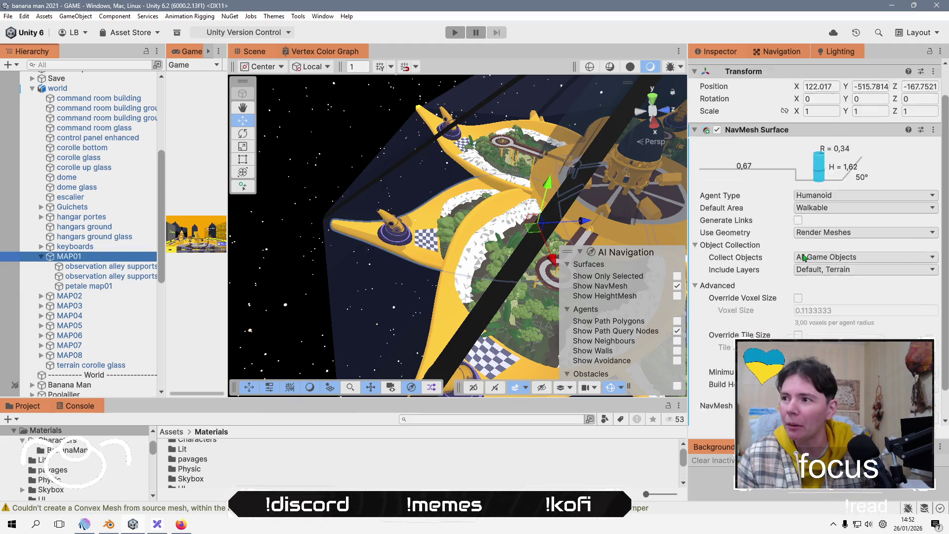
scroll(804, 257, down, 1)
double_click(68, 257)
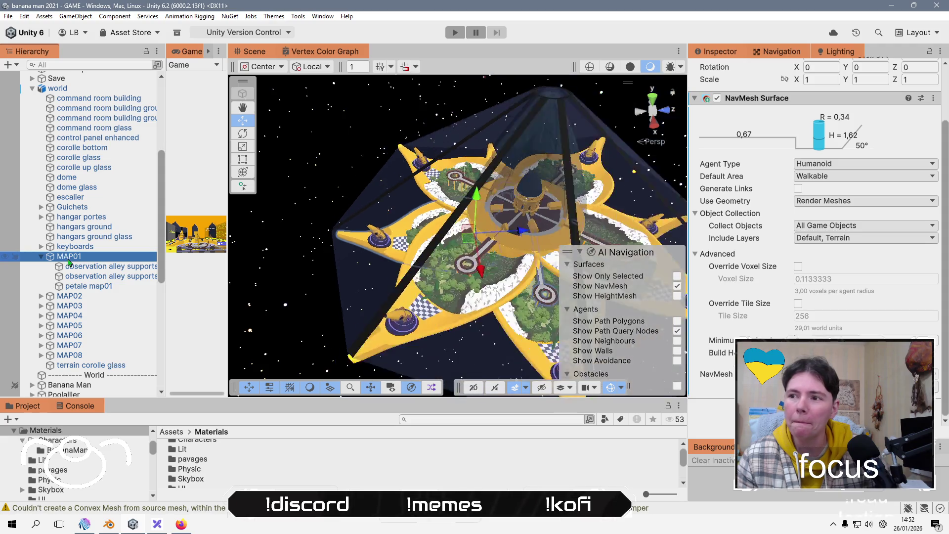
mouse_move(386, 247)
mouse_down()
mouse_move(409, 258)
mouse_move(413, 237)
mouse_up()
scroll(416, 247, down, 6)
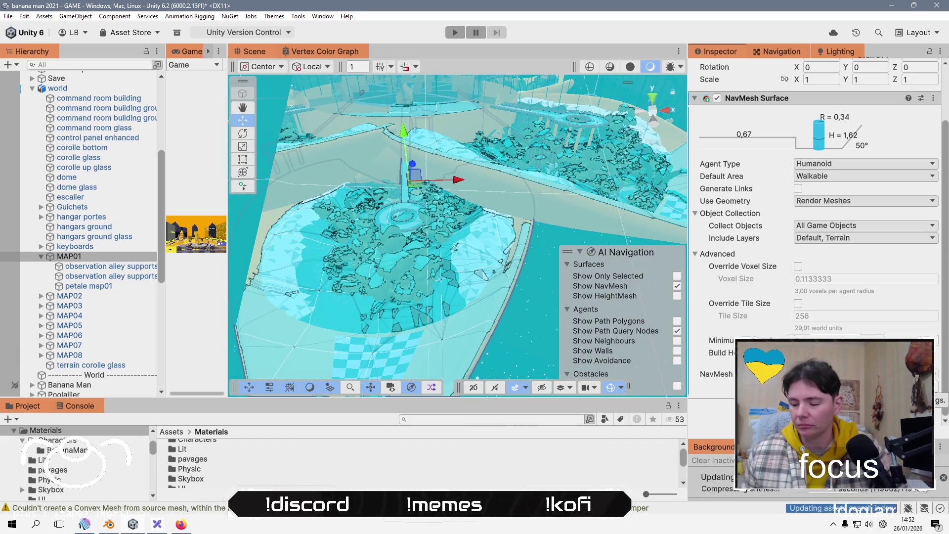
scroll(455, 283, down, 6)
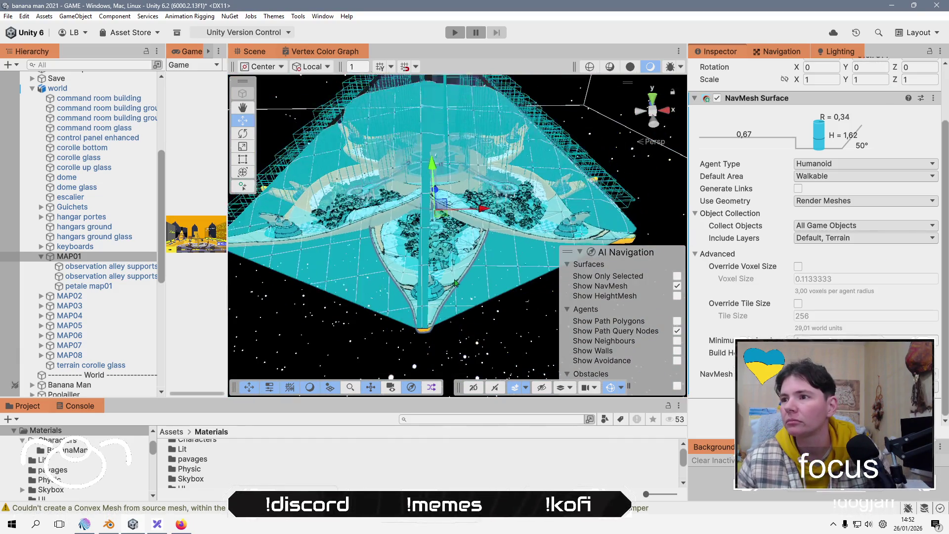
mouse_move(456, 283)
mouse_down()
mouse_move(465, 212)
mouse_move(489, 218)
mouse_up()
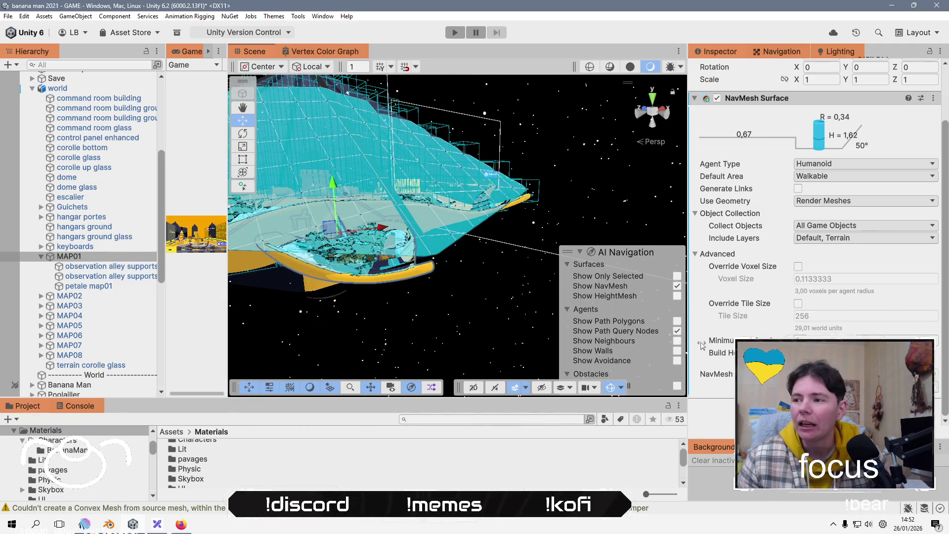
Set MAP01's NavMesh Surface Collect Objects to Current Object Hierarchy.
click(855, 226)
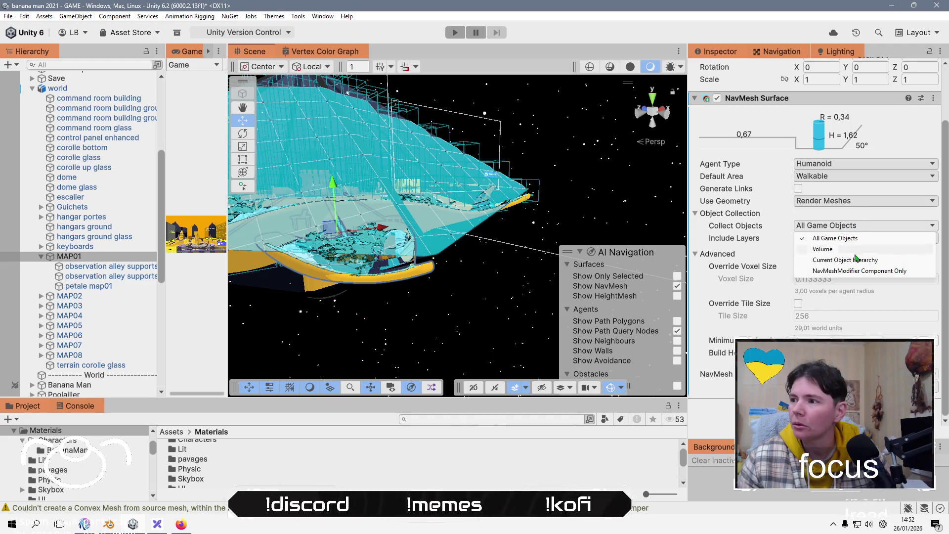
click(855, 263)
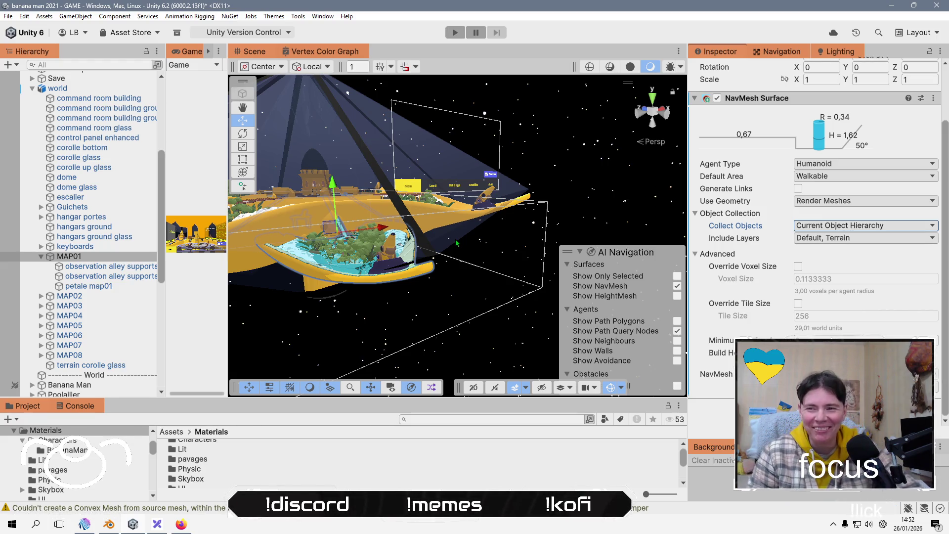
scroll(416, 122, up, 10)
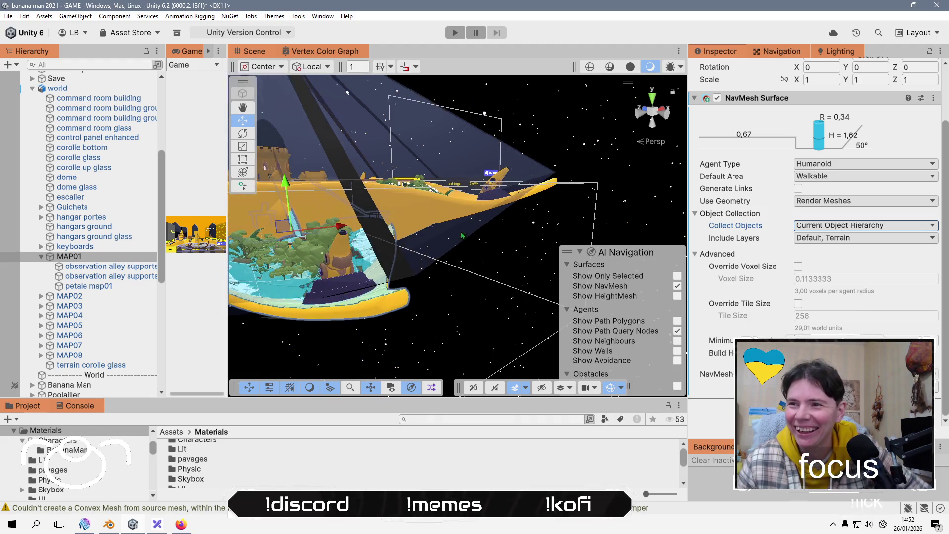
mouse_move(468, 274)
mouse_down()
mouse_move(525, 237)
mouse_move(460, 233)
mouse_up()
key(w)
click(63, 297)
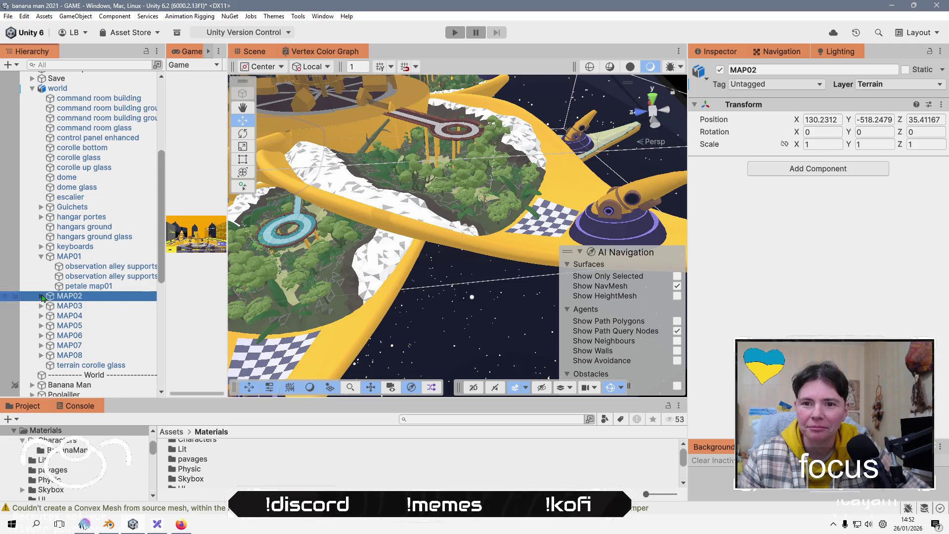
Add a NavMesh Surface to MAP02 collecting Current Object Hierarchy and bake it.
click(41, 295)
click(89, 316)
scroll(836, 317, down, 3)
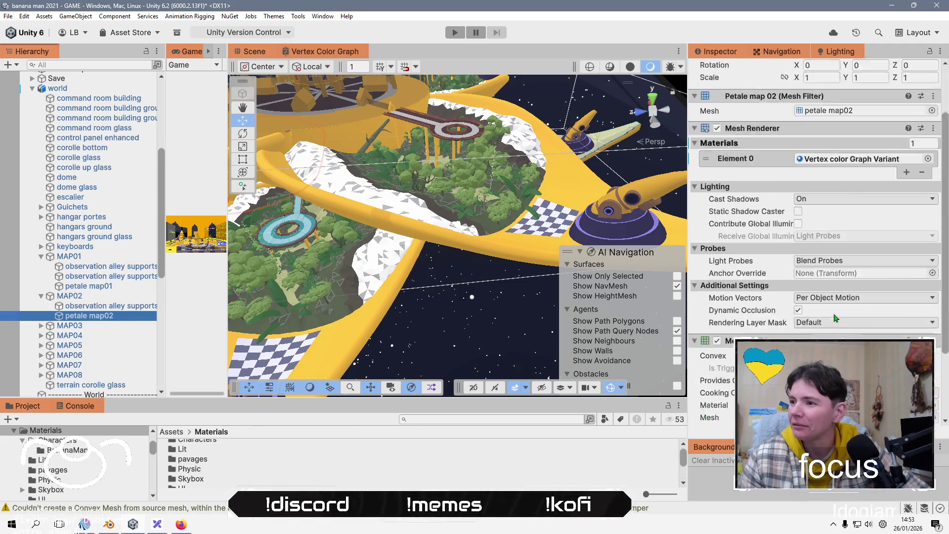
scroll(836, 318, down, 2)
key(Up)
key(Up)
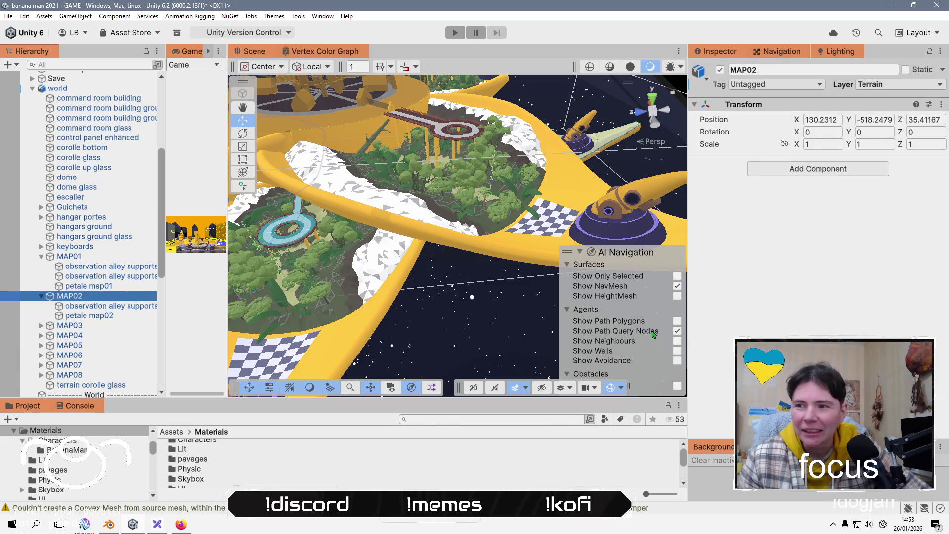
click(807, 174)
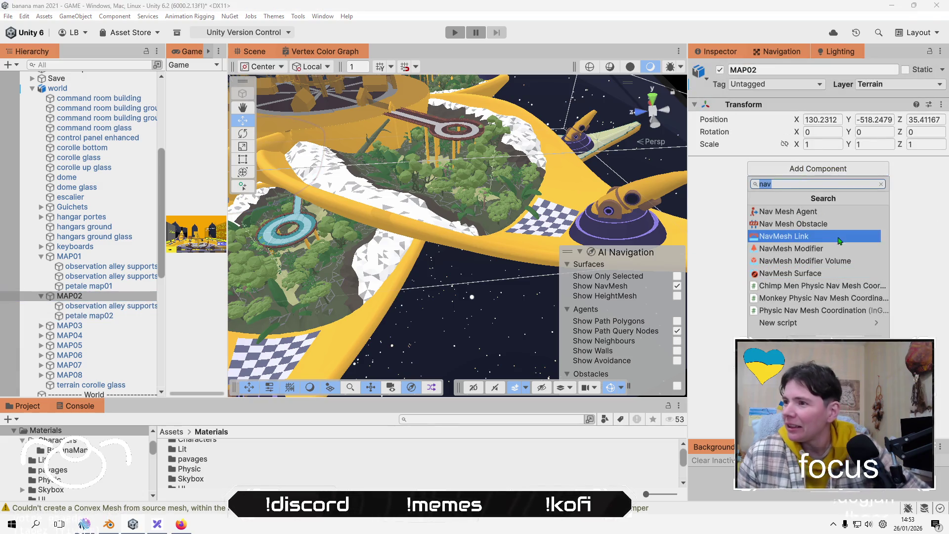
click(811, 274)
click(849, 295)
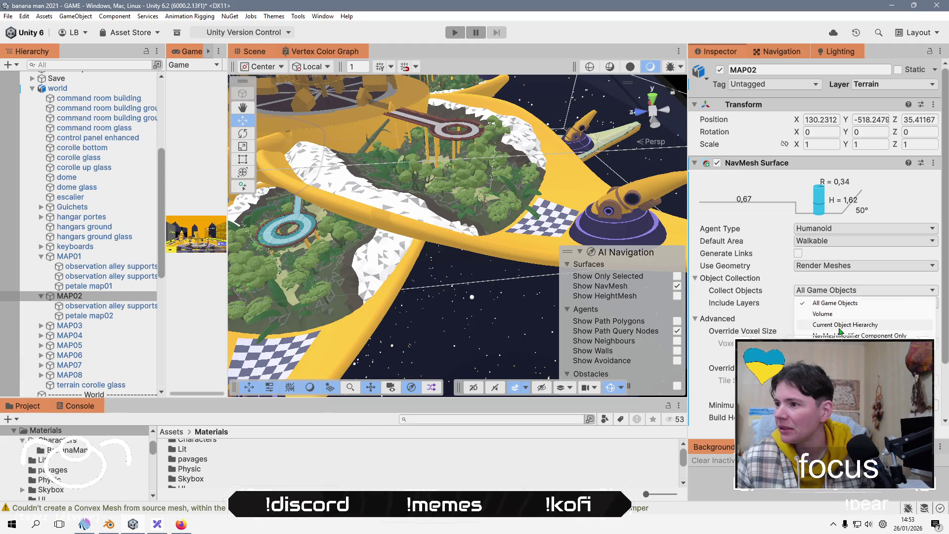
click(840, 326)
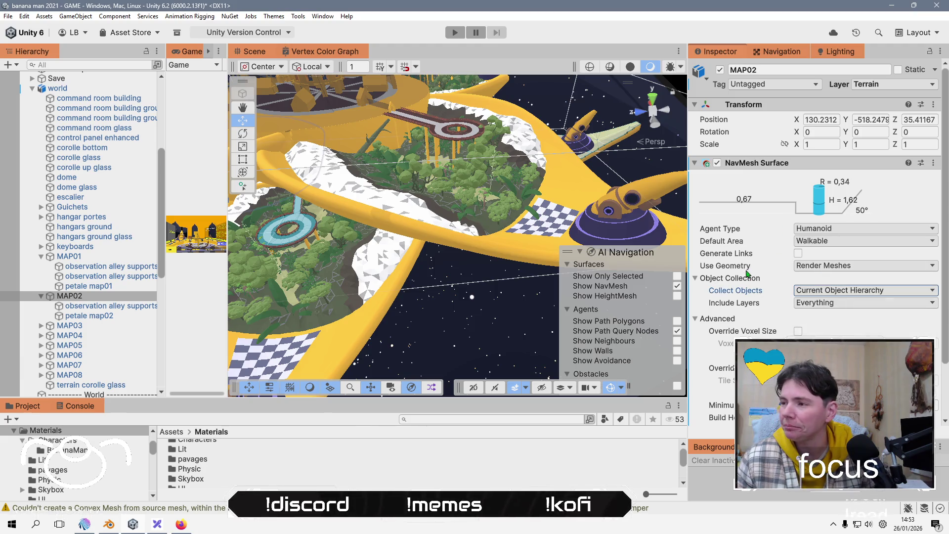
scroll(747, 273, down, 3)
click(902, 402)
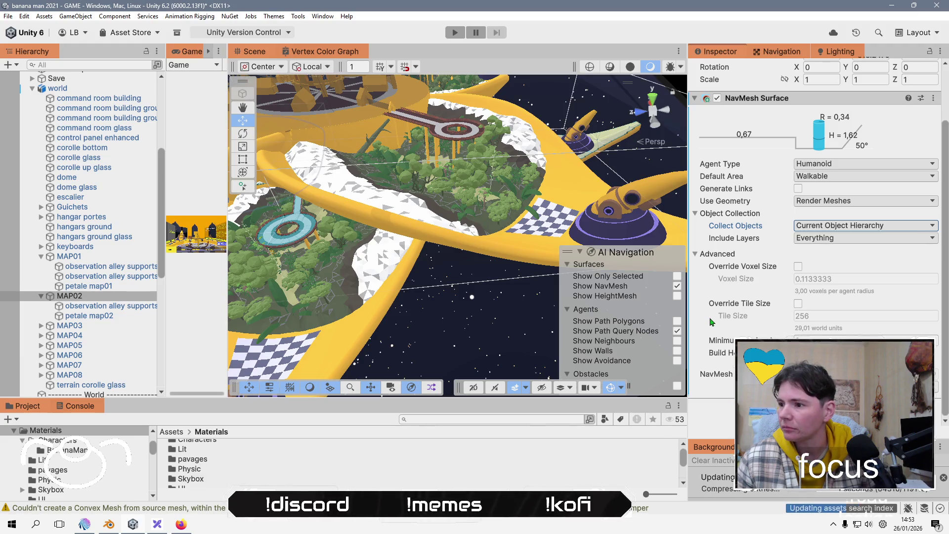
mouse_move(758, 320)
Orbit out over the whole level, then select and expand MAP03.
mouse_move(495, 322)
mouse_down()
mouse_move(558, 352)
mouse_move(491, 224)
mouse_up()
scroll(475, 232, up, 3)
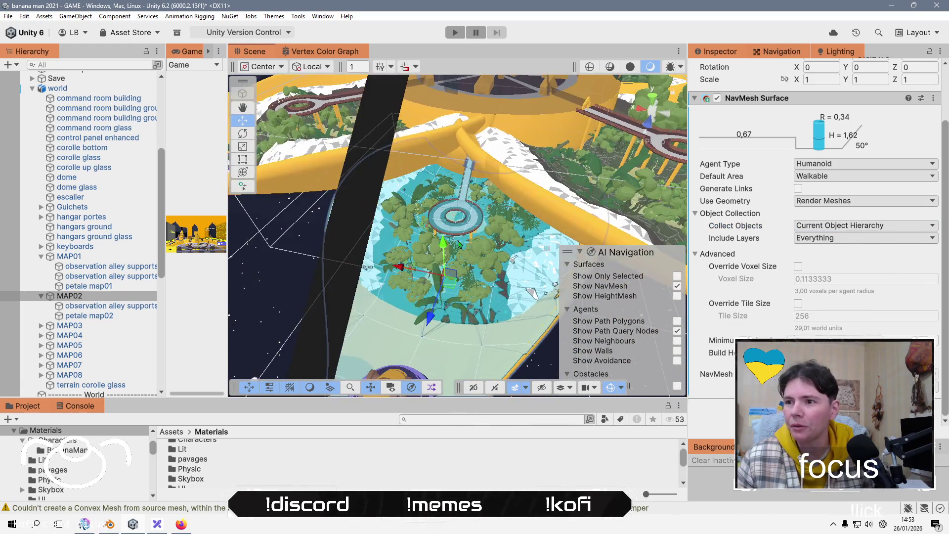
drag(414, 254, 356, 222)
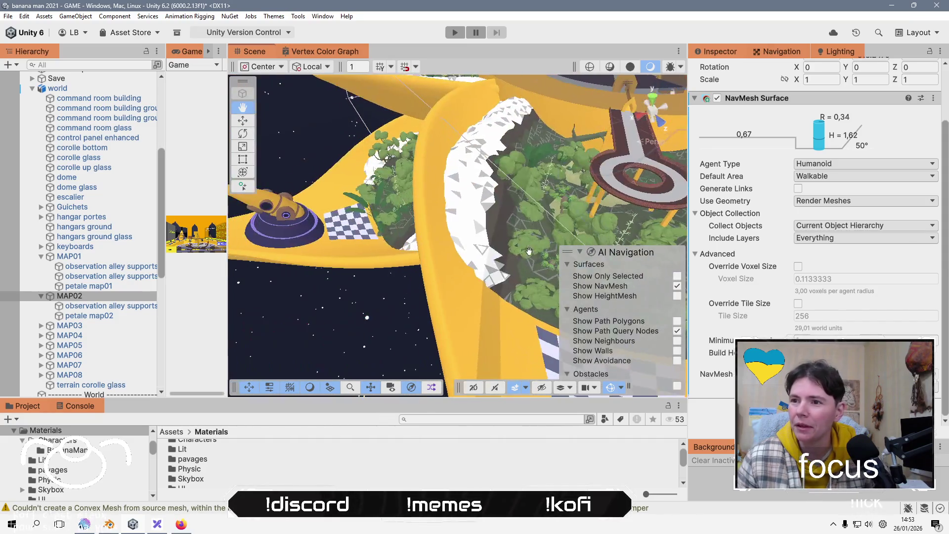
click(47, 325)
click(41, 325)
scroll(85, 304, down, 4)
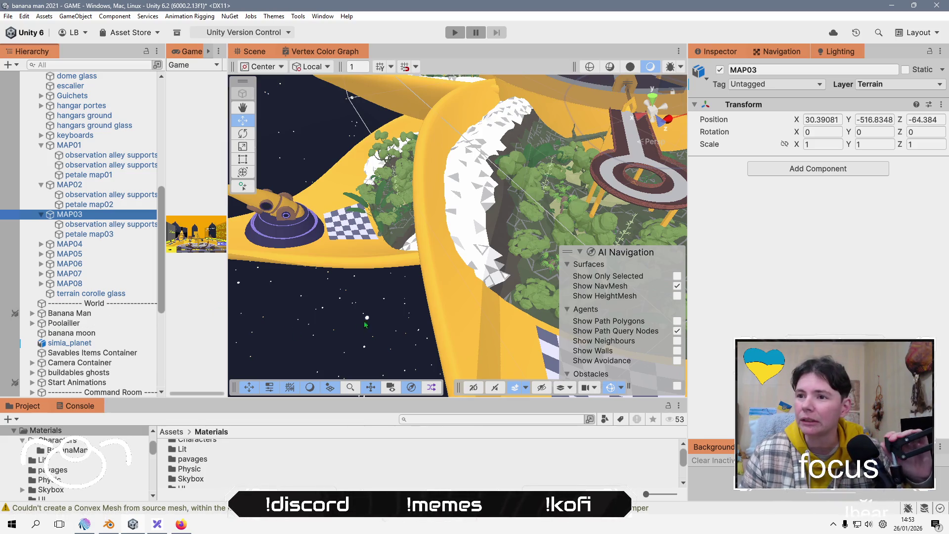
Add a NavMesh Surface to MAP03 and bake an initial navmesh.
click(110, 236)
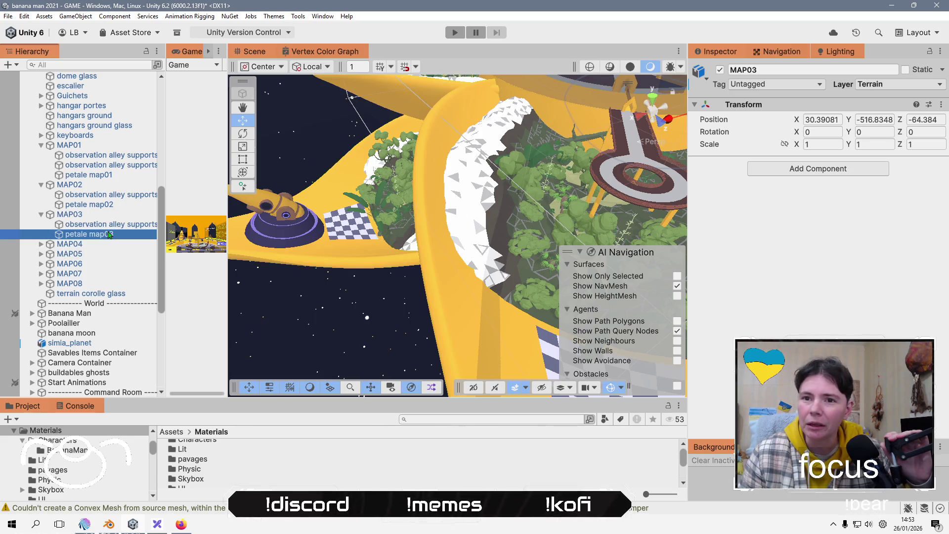
scroll(759, 297, down, 5)
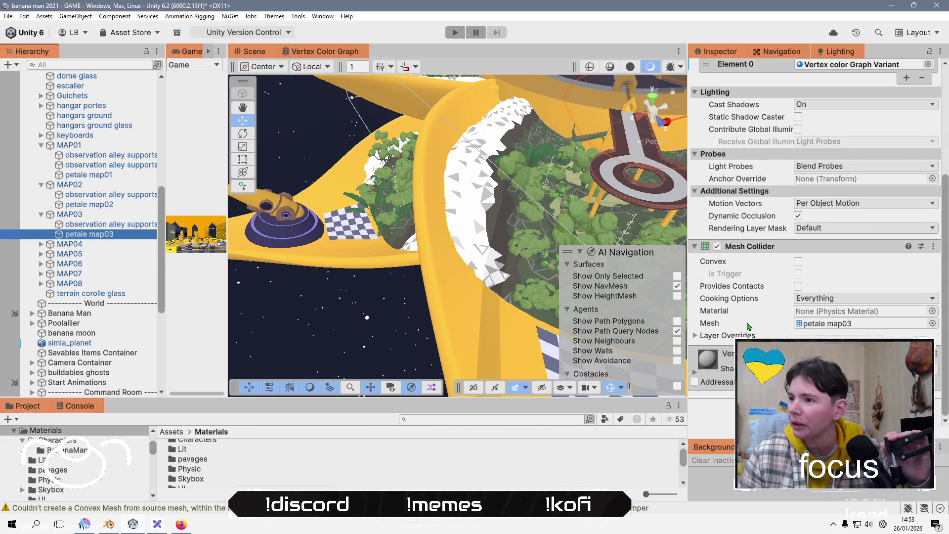
click(89, 216)
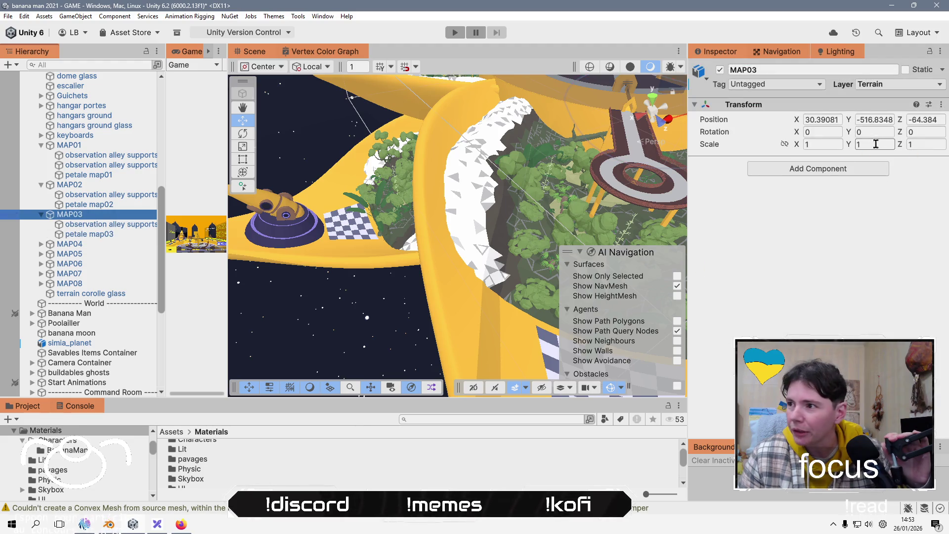
click(827, 171)
key(Return)
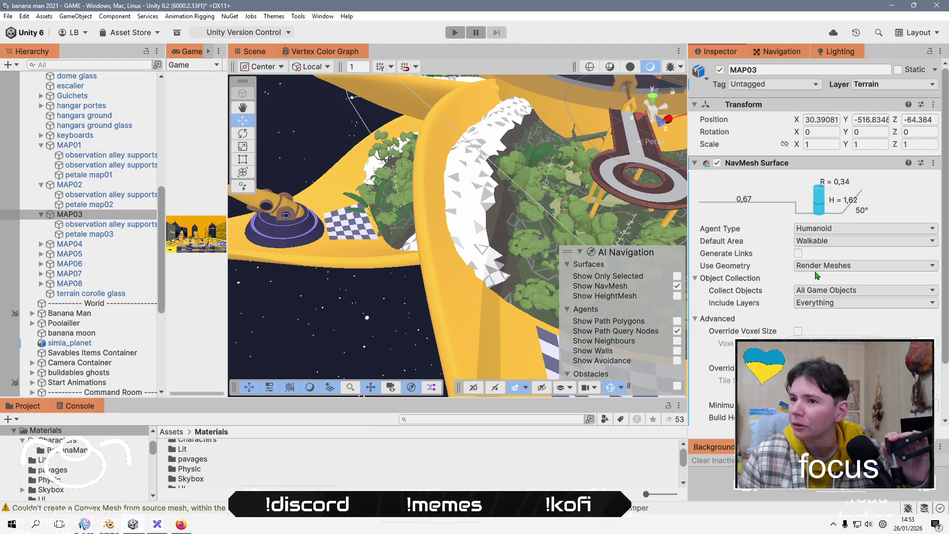
scroll(815, 222, down, 2)
click(920, 386)
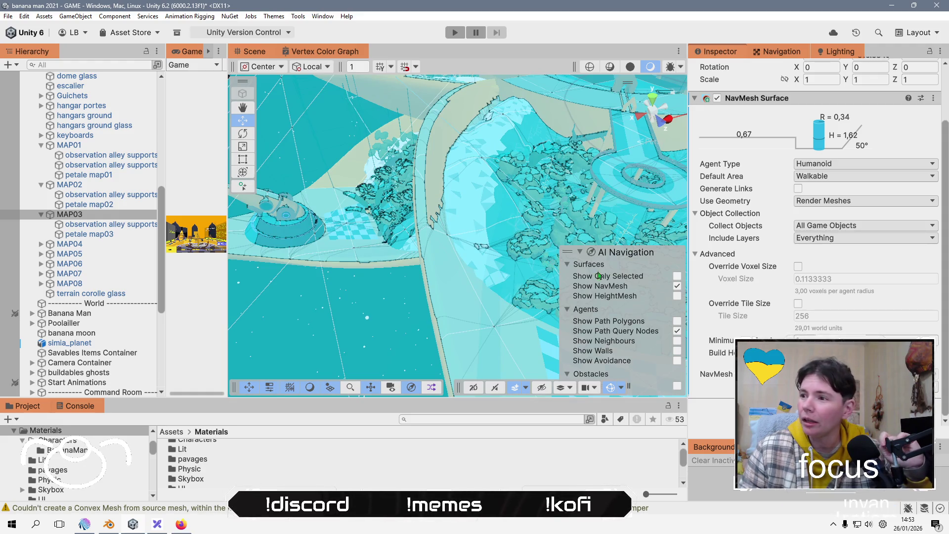
Switch MAP03's Collect Objects to Current Object Hierarchy and rebake the navmesh.
click(860, 230)
click(848, 262)
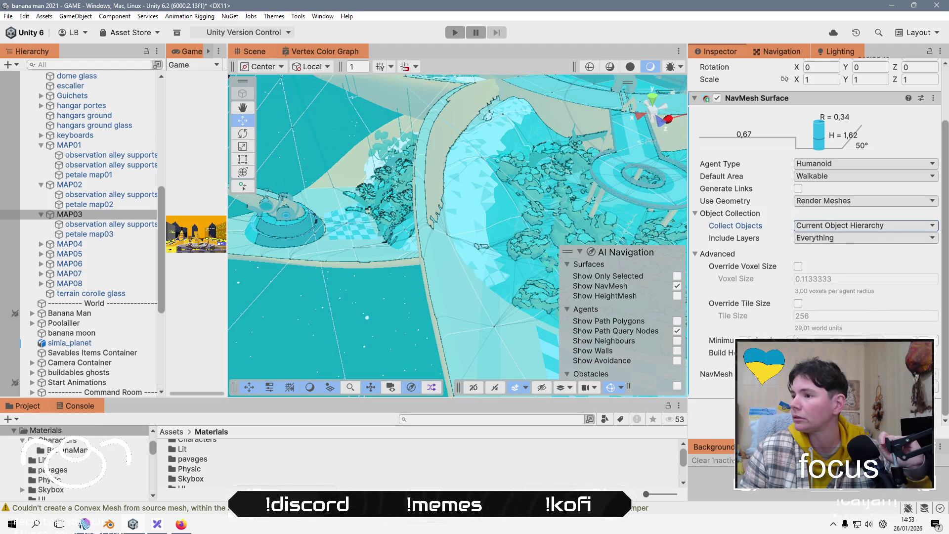
click(899, 387)
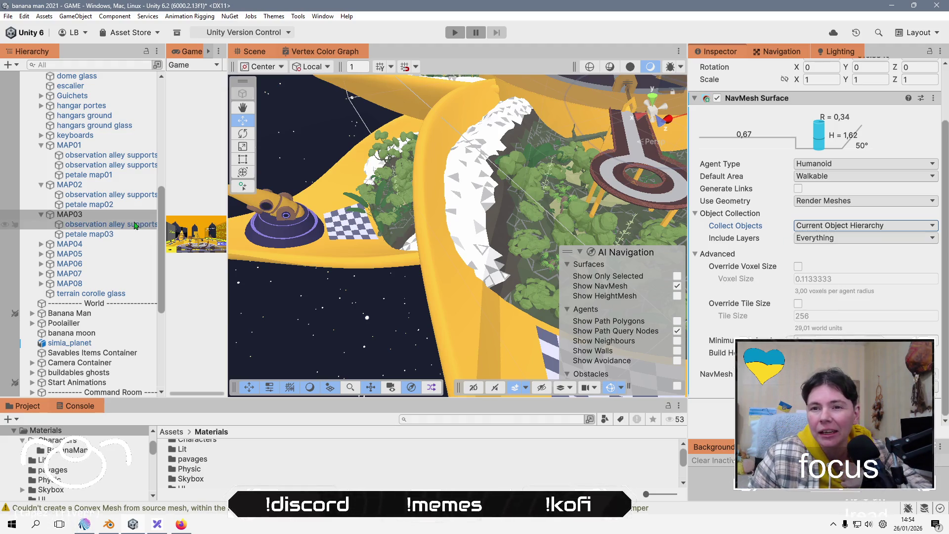
double_click(69, 214)
mouse_move(431, 261)
mouse_down()
mouse_move(360, 205)
mouse_move(485, 191)
mouse_up()
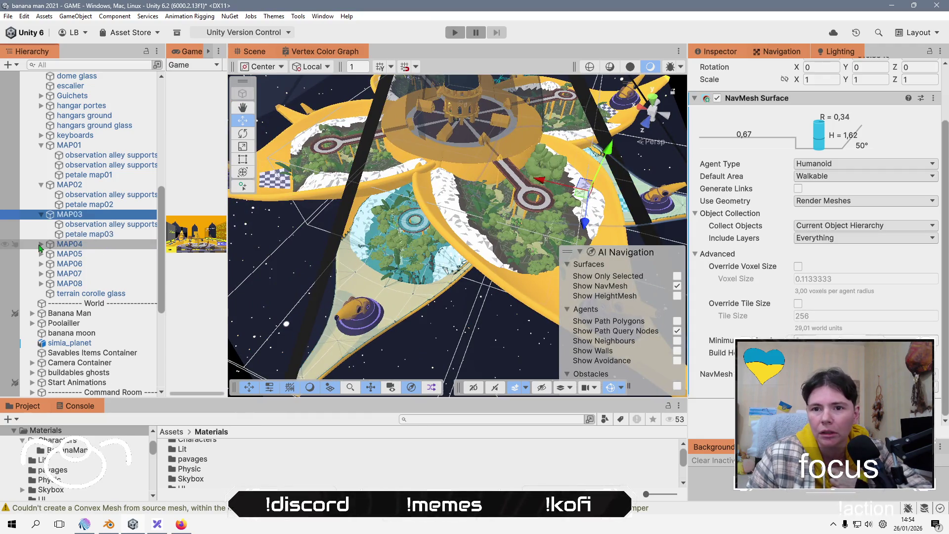
click(41, 243)
click(69, 244)
click(812, 169)
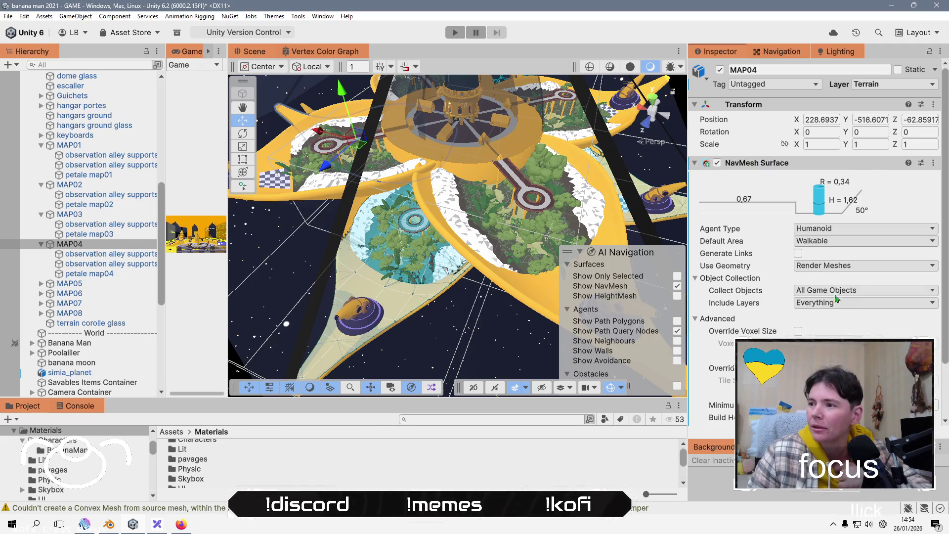
scroll(836, 298, down, 2)
click(861, 227)
click(845, 260)
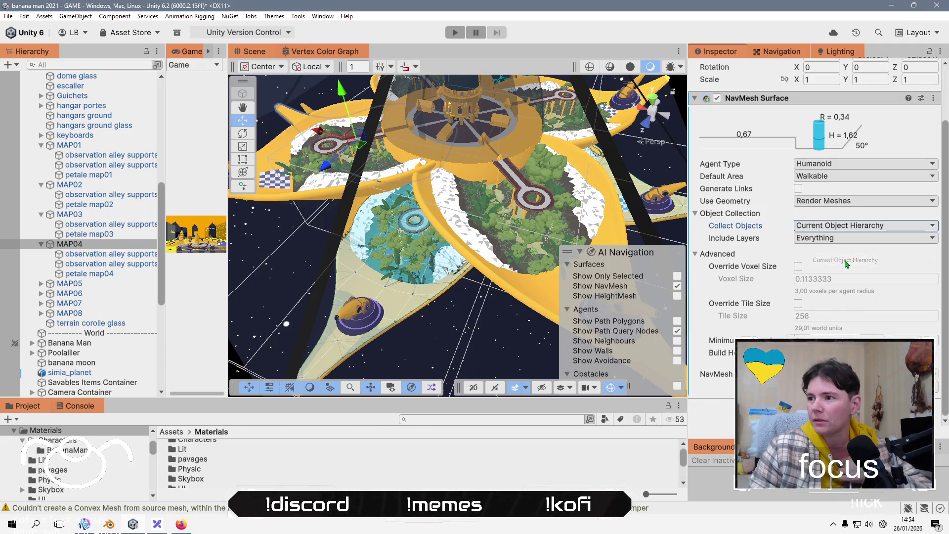
click(879, 391)
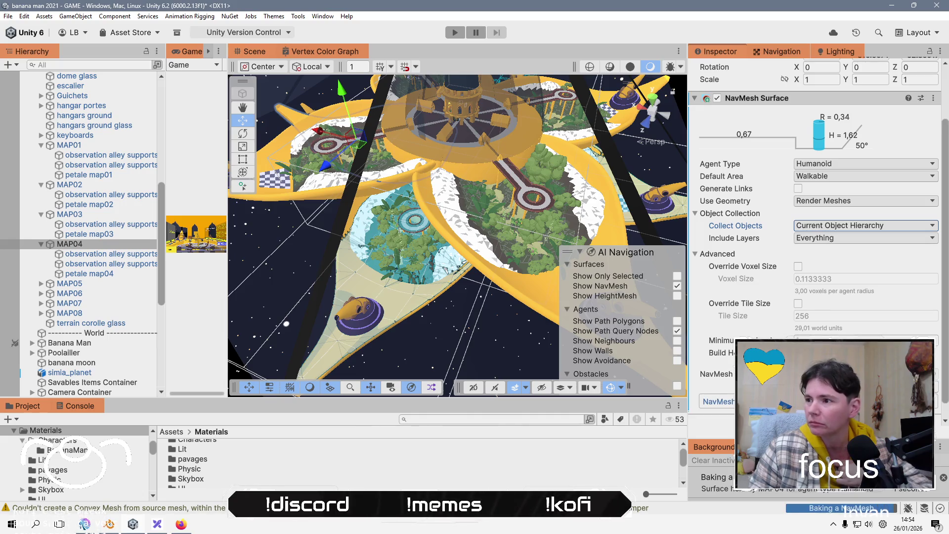
mouse_move(359, 134)
mouse_down()
mouse_move(470, 224)
mouse_move(254, 244)
mouse_up()
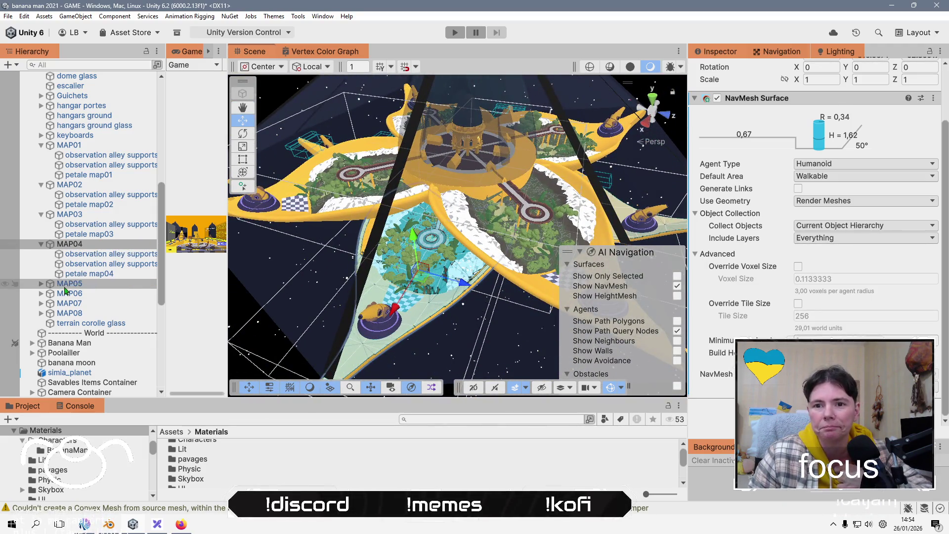
click(50, 287)
click(42, 285)
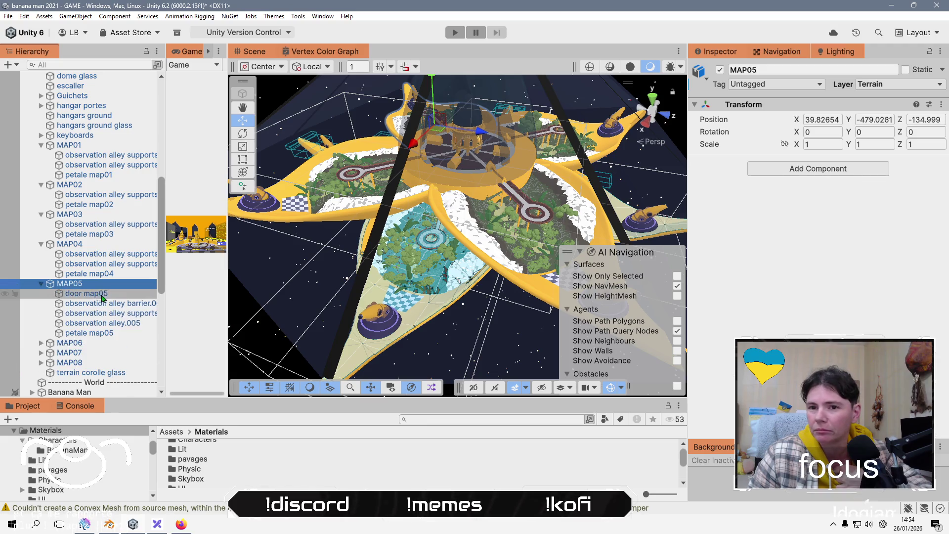
click(101, 333)
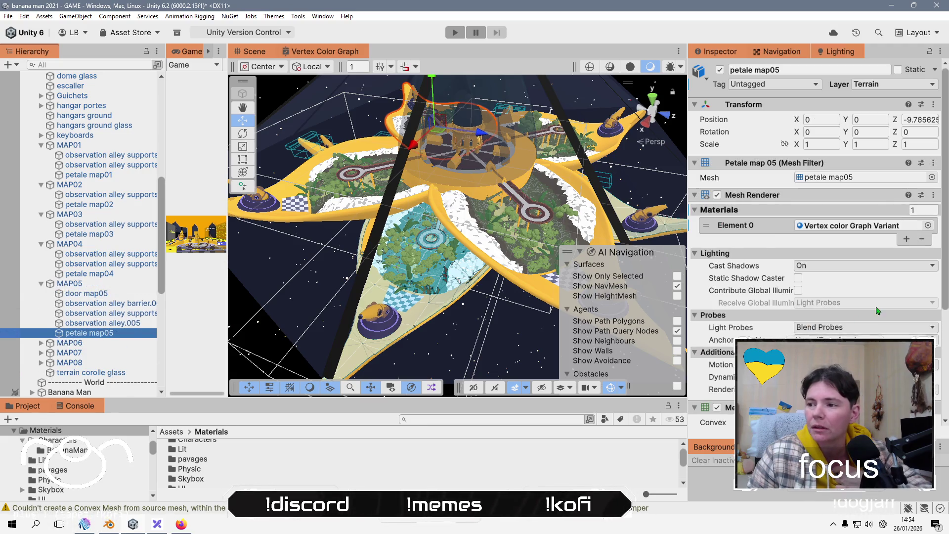
scroll(894, 313, down, 5)
click(115, 284)
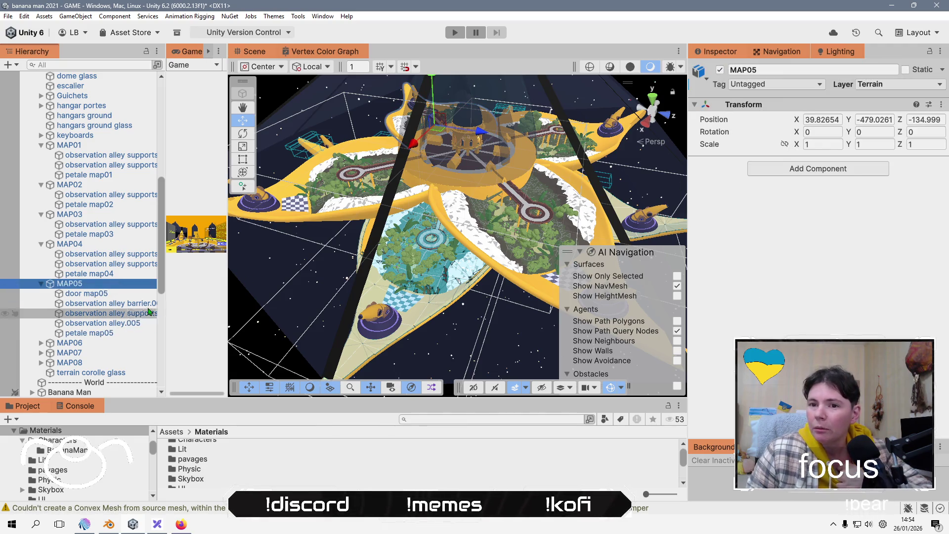
click(94, 334)
scroll(773, 333, down, 5)
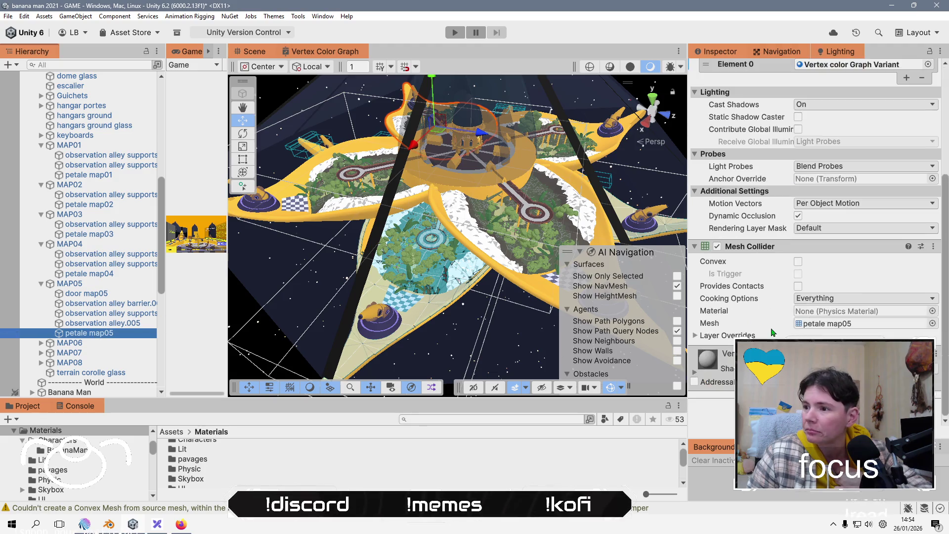
click(89, 284)
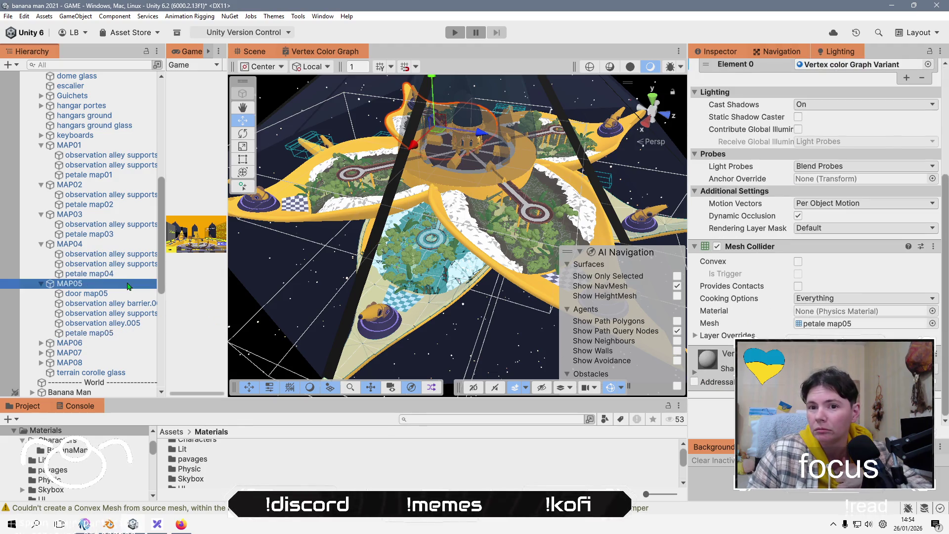
Open MAP05's Add Component list to search for 'nav' components.
click(830, 176)
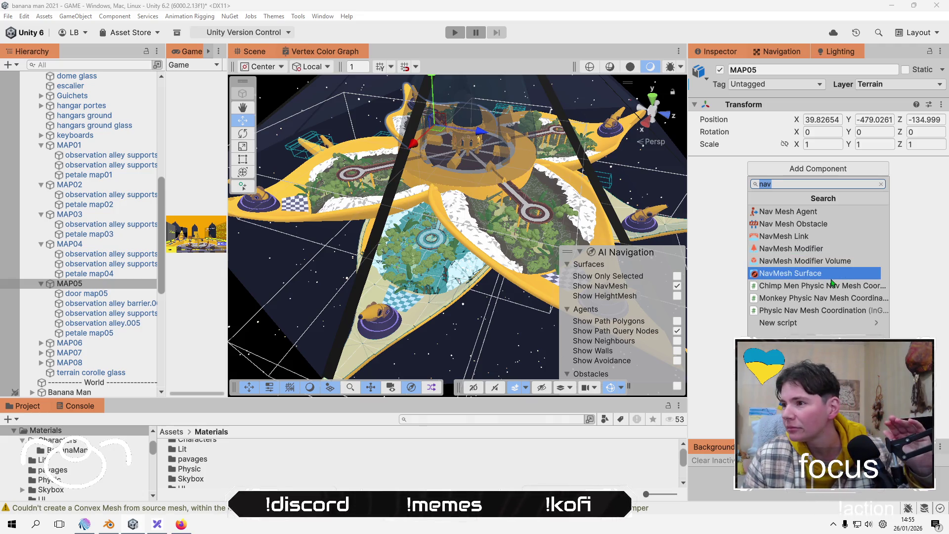
Add a NavMesh Surface to MAP05 that collects its Current Object Hierarchy, and bake it.
key(Return)
click(863, 291)
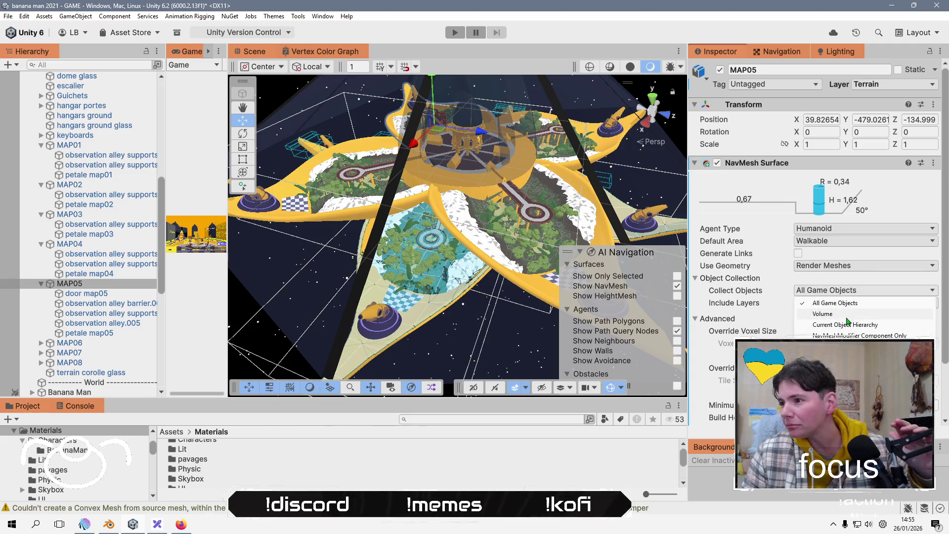
click(850, 327)
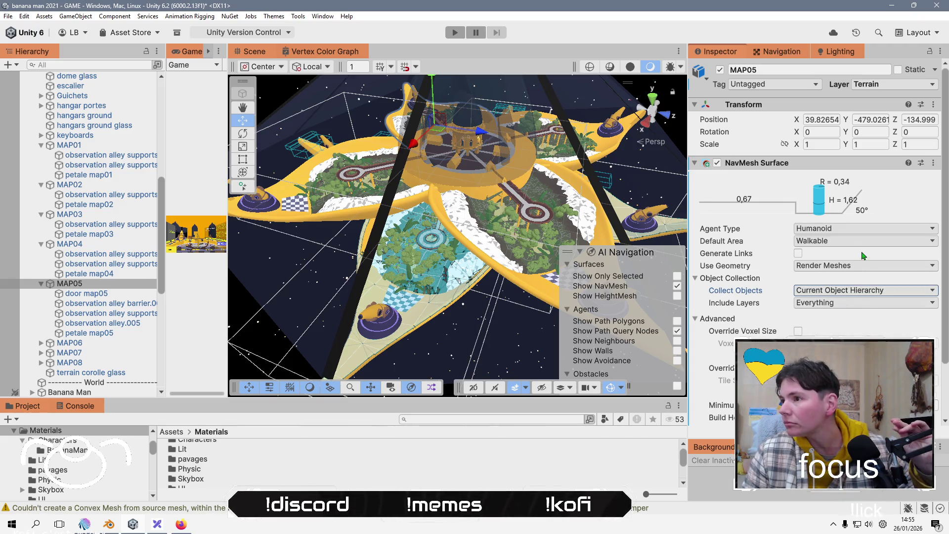
scroll(862, 255, down, 3)
click(920, 400)
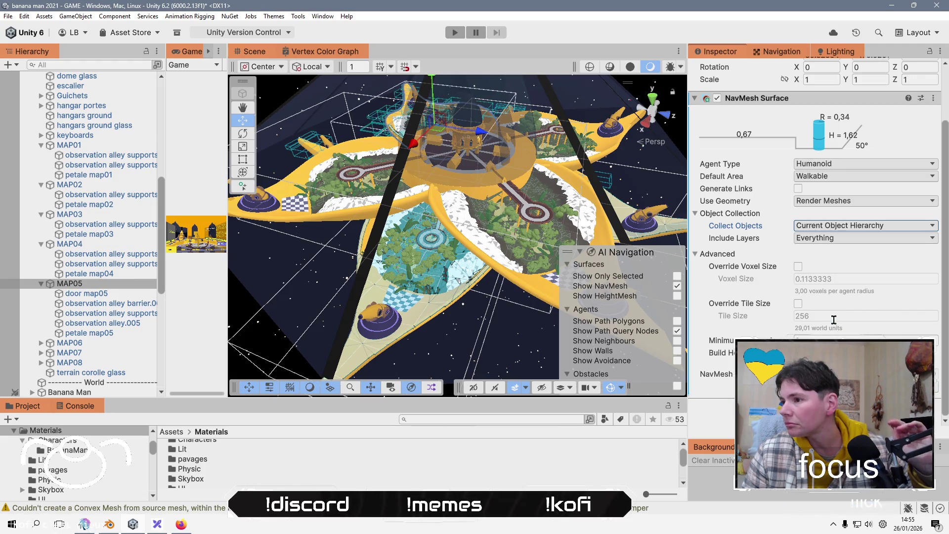
mouse_move(364, 144)
mouse_down()
mouse_move(338, 236)
mouse_move(393, 248)
mouse_move(483, 241)
mouse_move(386, 234)
mouse_up()
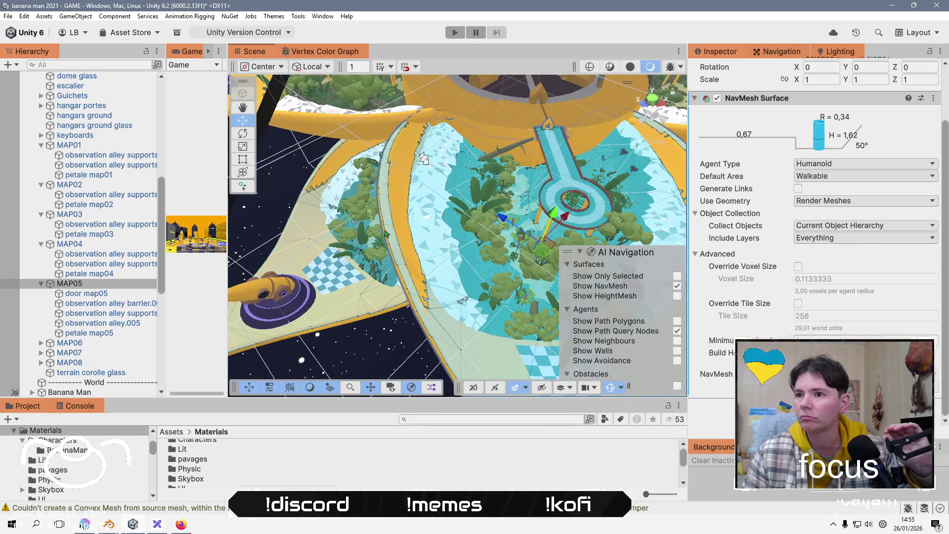
Give MAP06 a NavMesh Surface set to collect only its Current Object Hierarchy.
click(43, 343)
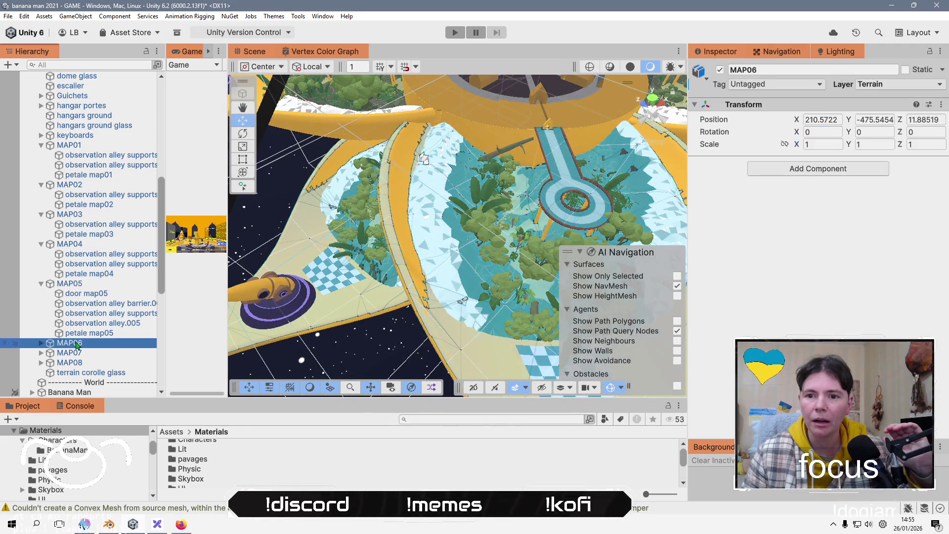
click(41, 344)
scroll(74, 321, down, 4)
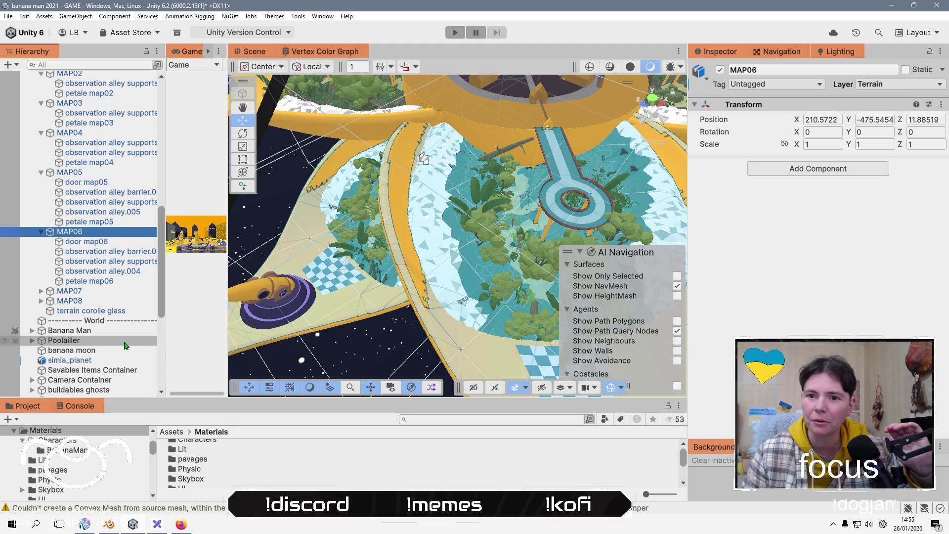
click(103, 281)
scroll(721, 310, down, 5)
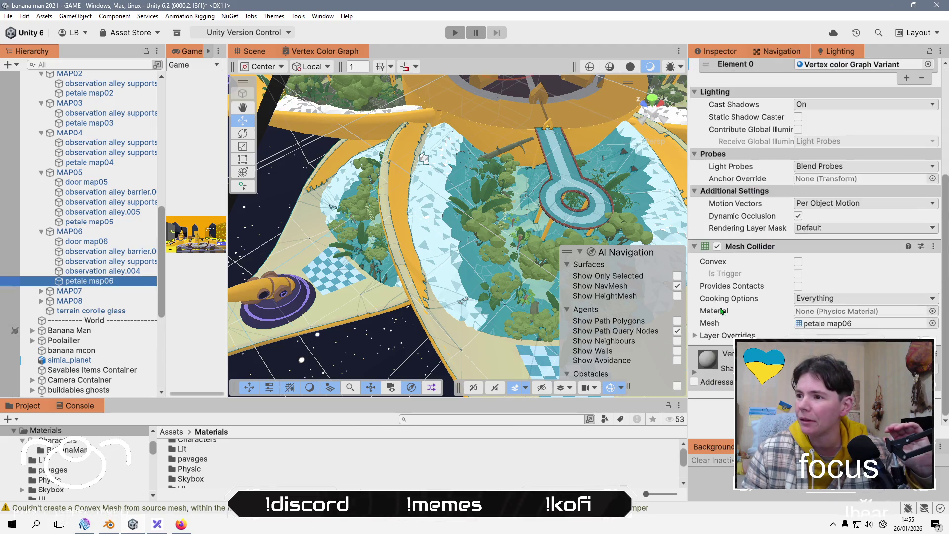
click(70, 232)
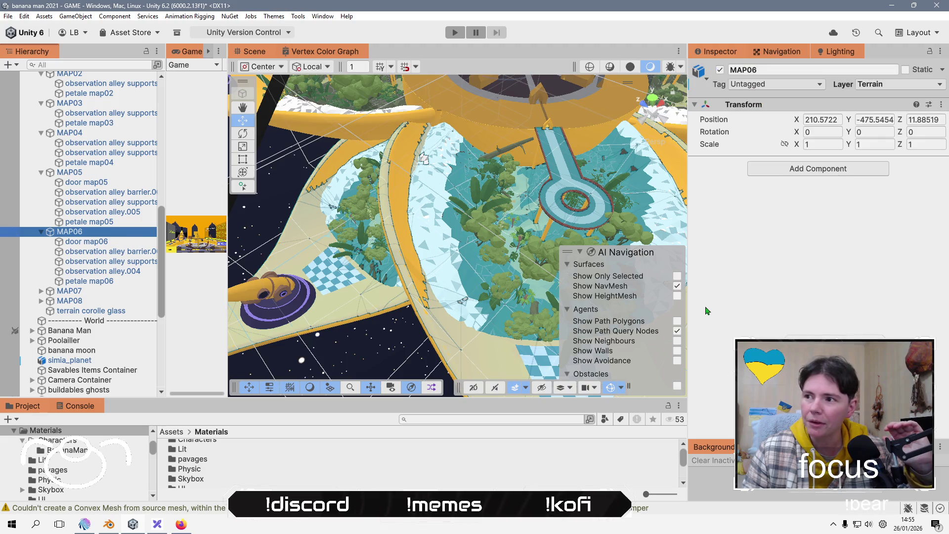
click(806, 172)
click(822, 277)
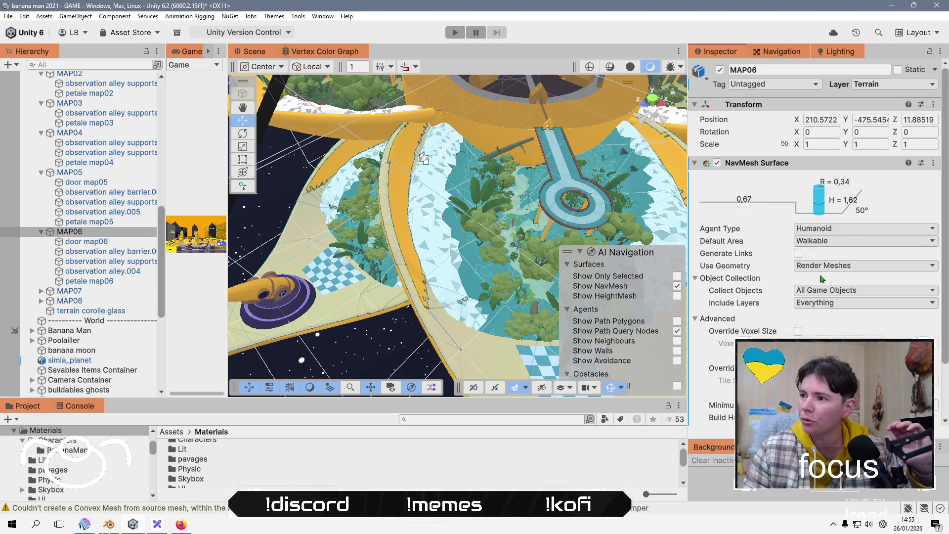
click(829, 291)
click(835, 324)
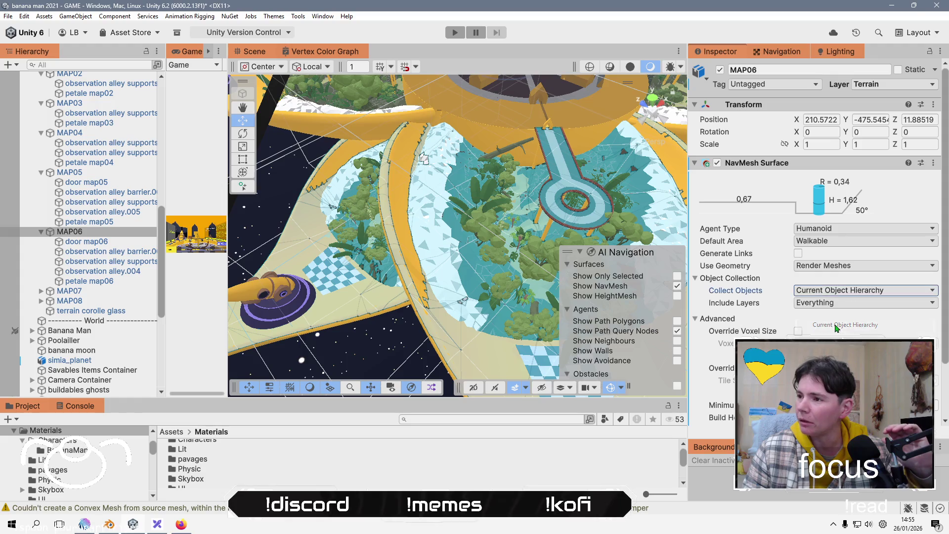
scroll(834, 330, down, 3)
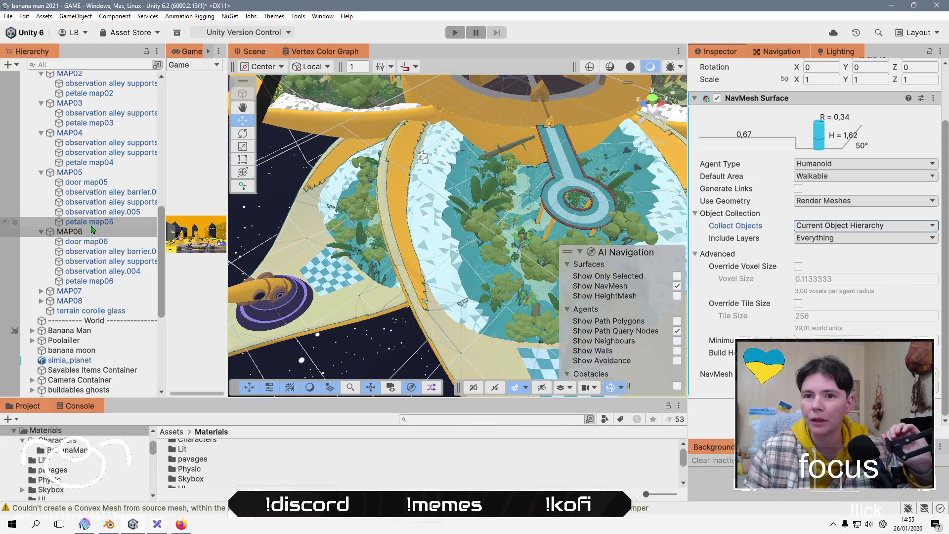
Give MAP07 a NavMesh Surface set to collect only its Current Object Hierarchy.
click(69, 291)
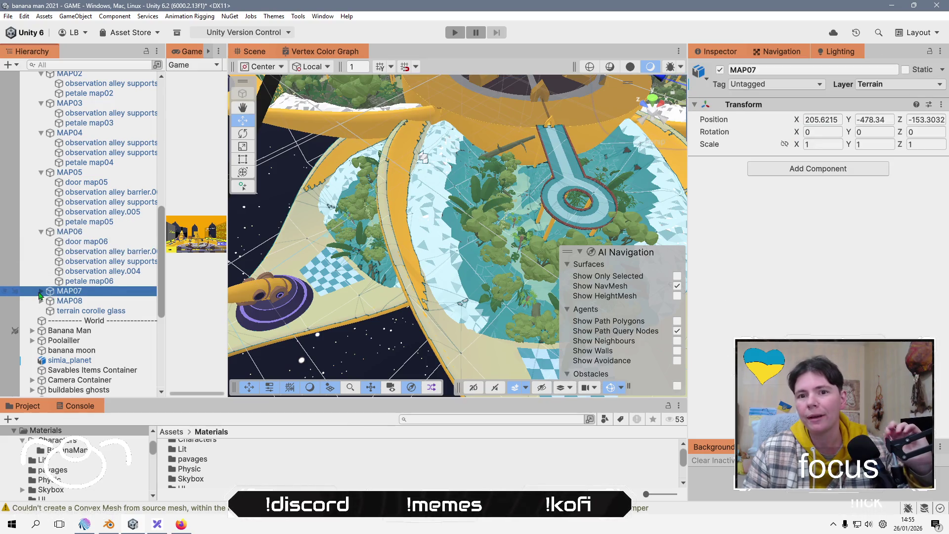
click(40, 293)
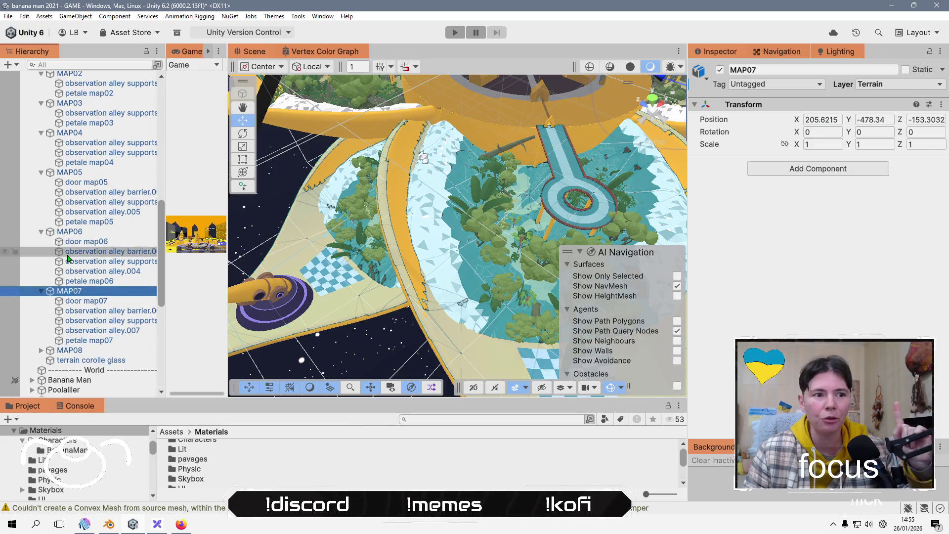
click(113, 343)
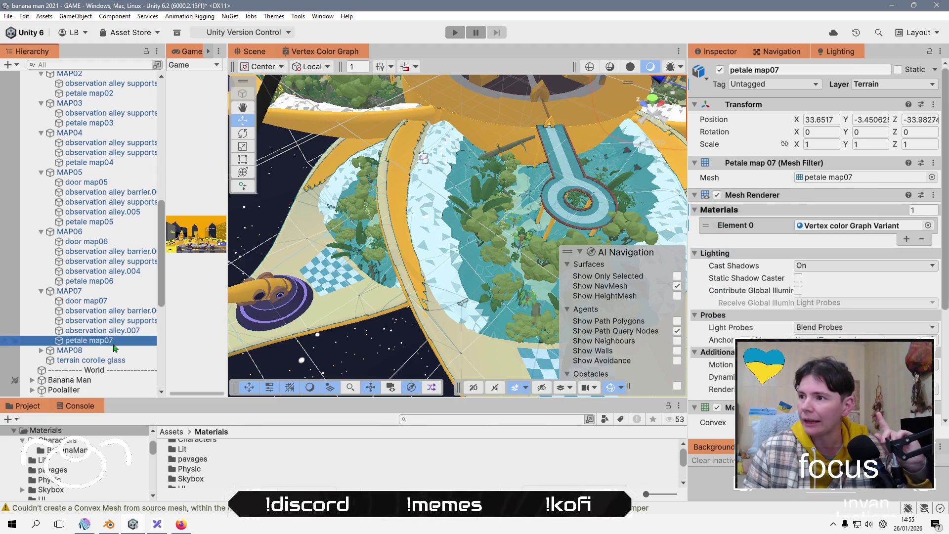
scroll(816, 247, down, 5)
click(123, 292)
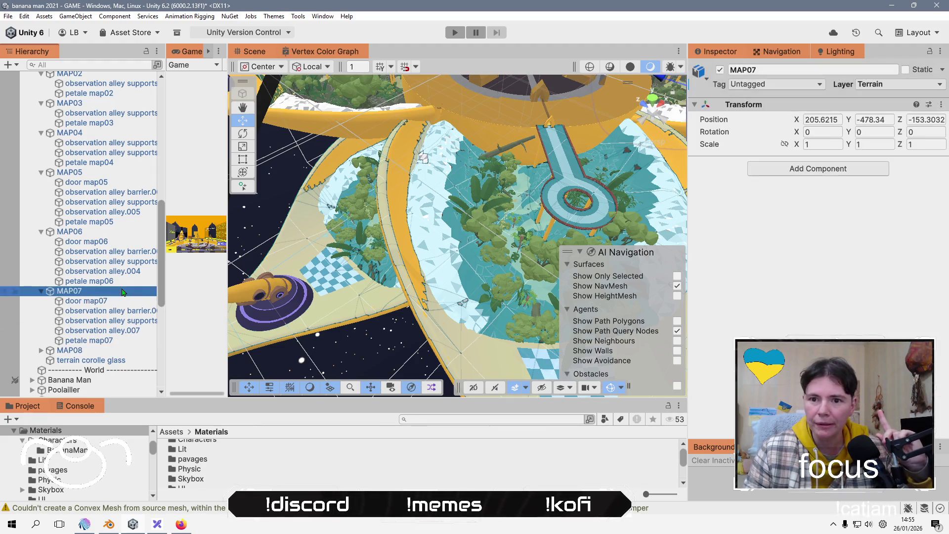
click(826, 170)
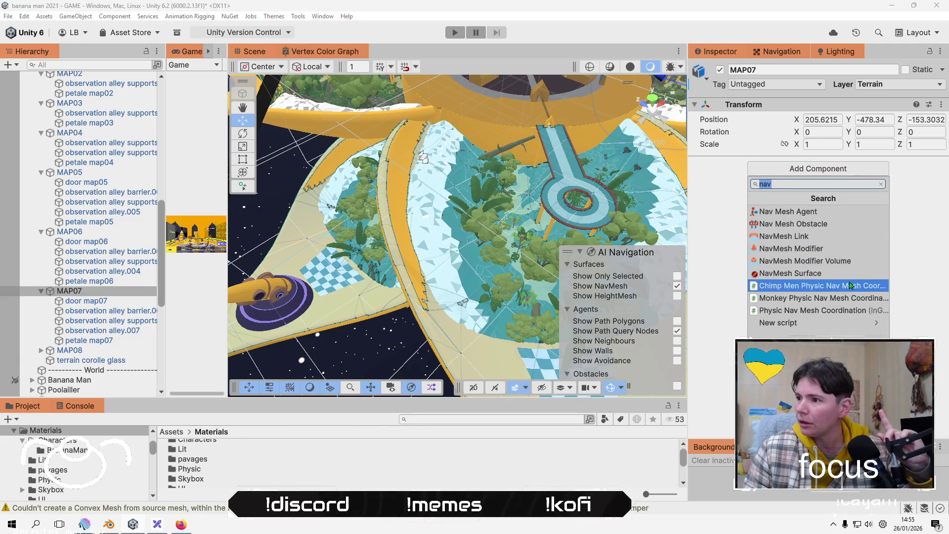
click(850, 278)
scroll(850, 277, down, 2)
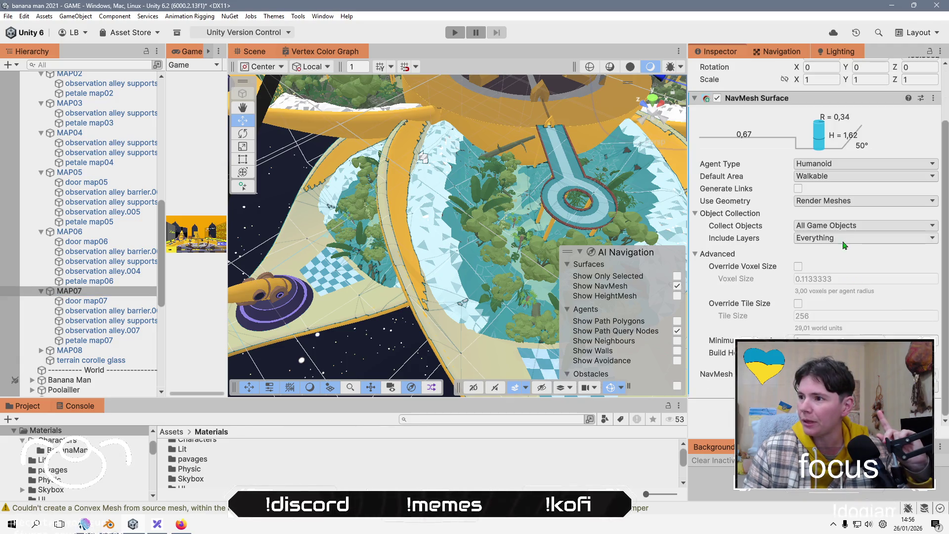
click(844, 226)
click(845, 260)
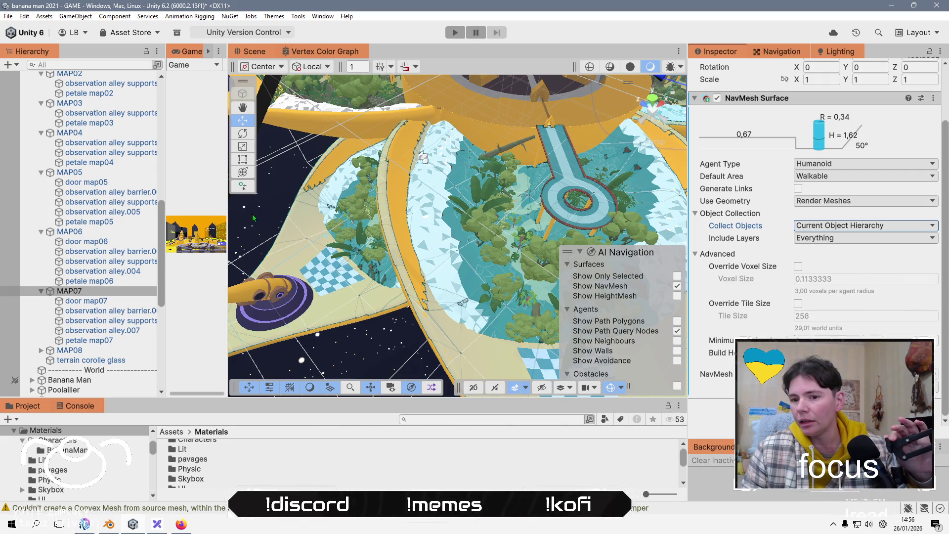
double_click(80, 353)
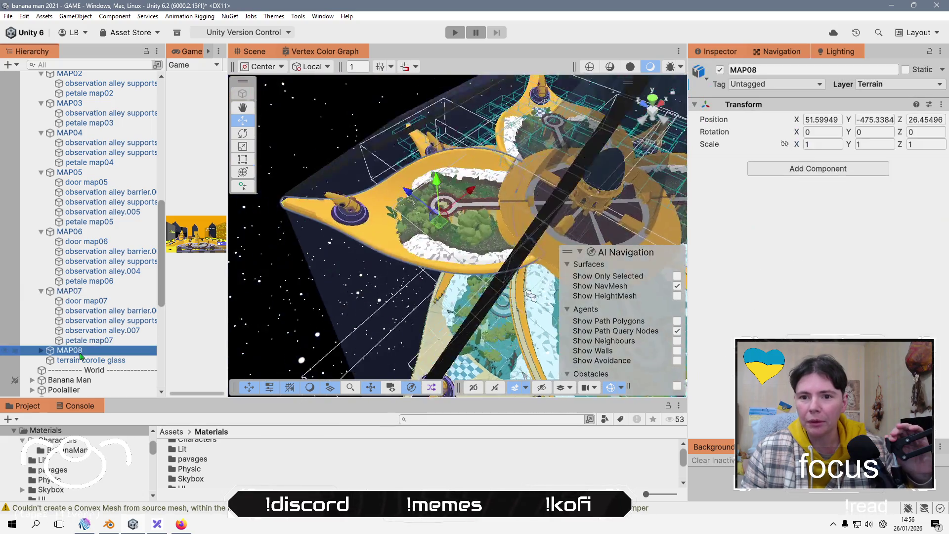
Add a NavMesh Surface to petale map08 under MAP08 and bake it.
key(Right)
key(Down)
key(Down)
key(Down)
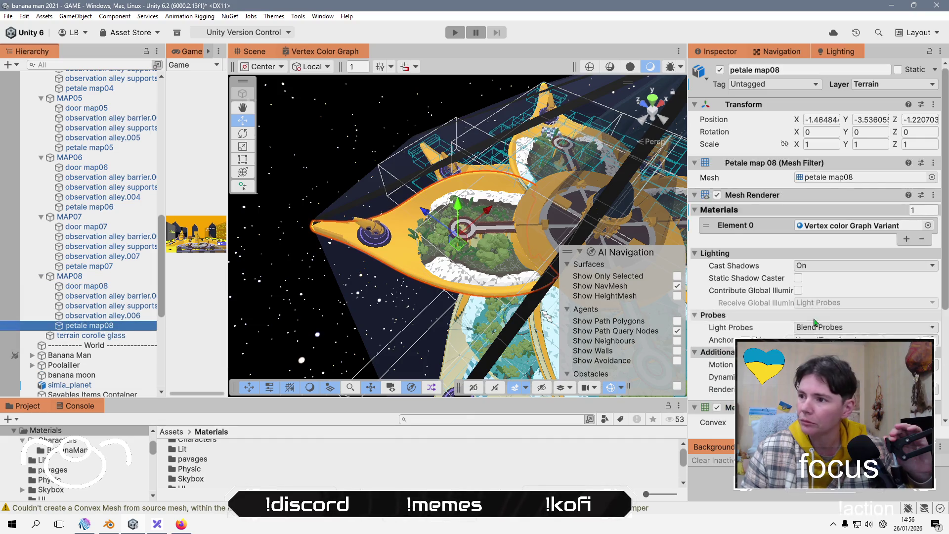
scroll(815, 322, down, 5)
click(816, 322)
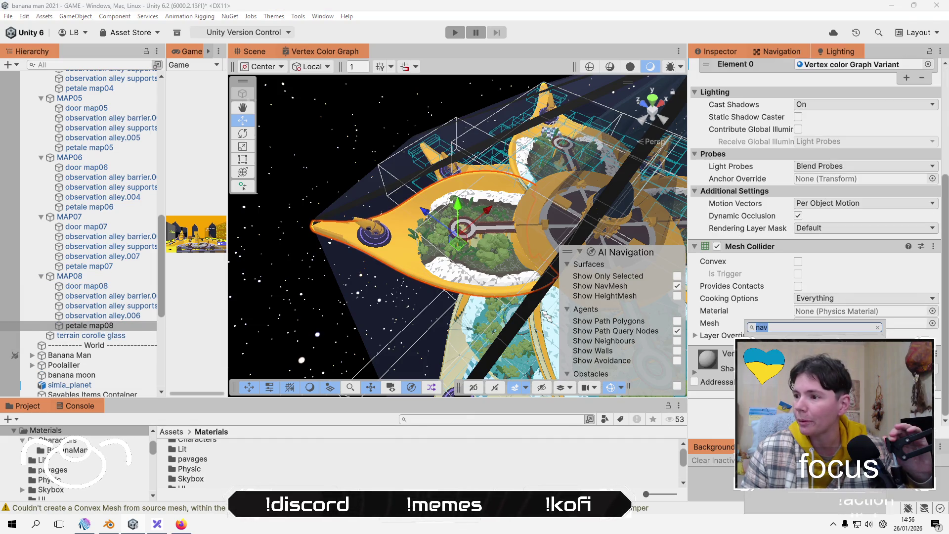
key(Return)
scroll(815, 222, down, 8)
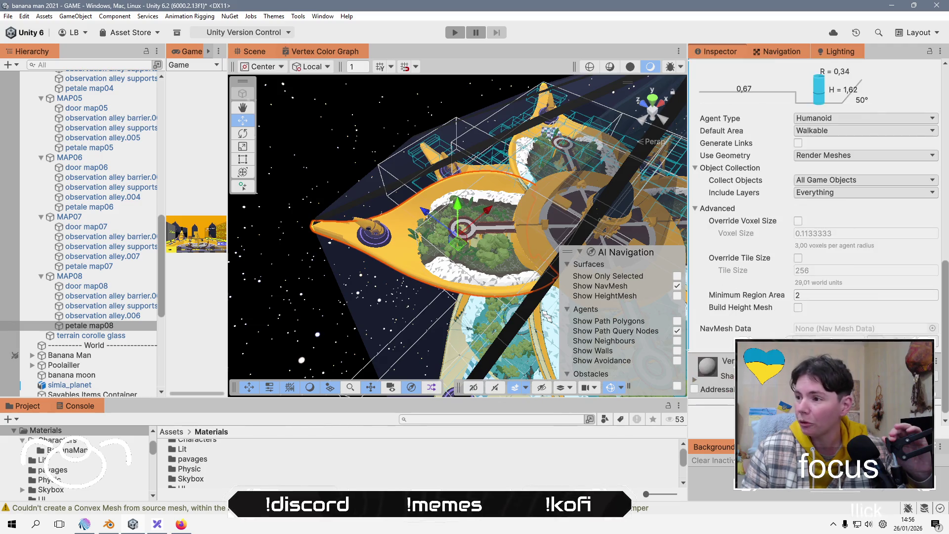
click(909, 341)
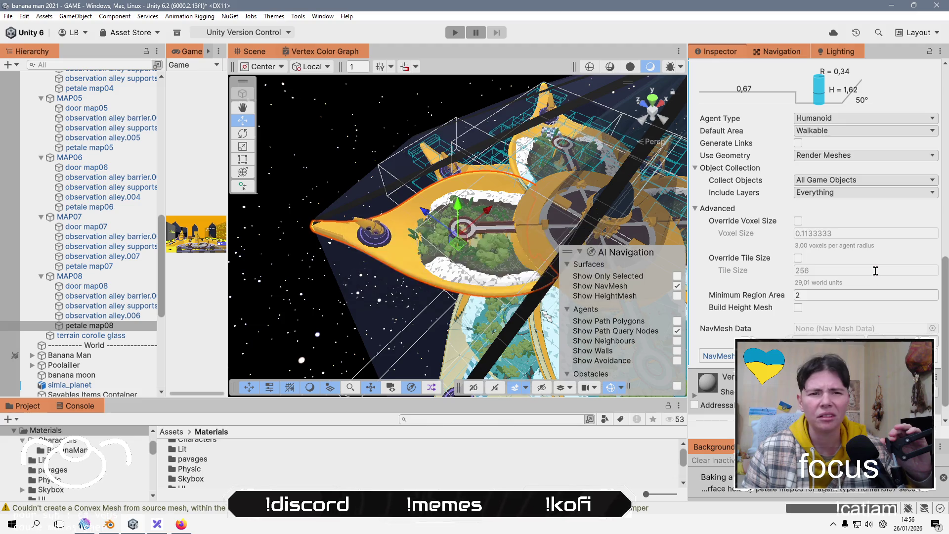
Set petale map08's Collect Objects to Current Object Hierarchy and look over the baked petals.
click(897, 178)
click(848, 214)
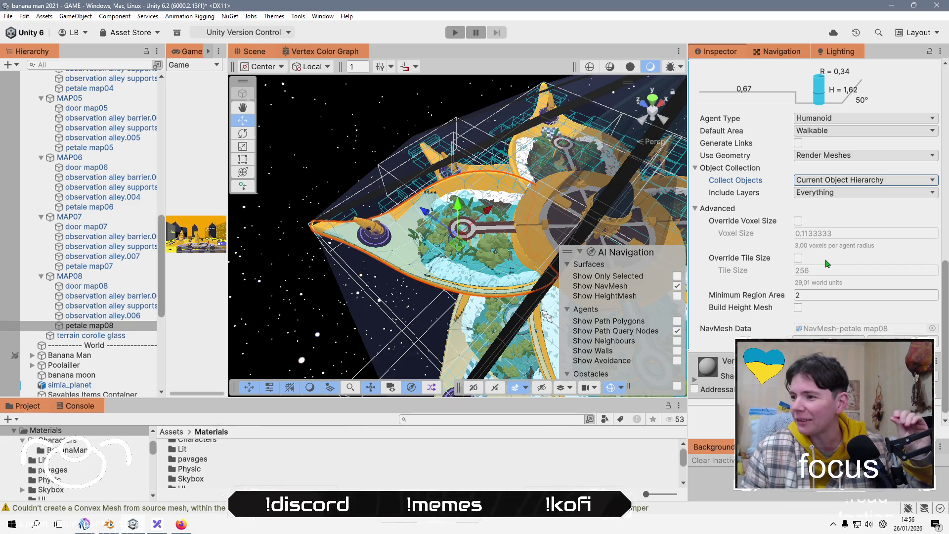
scroll(842, 259, down, 1)
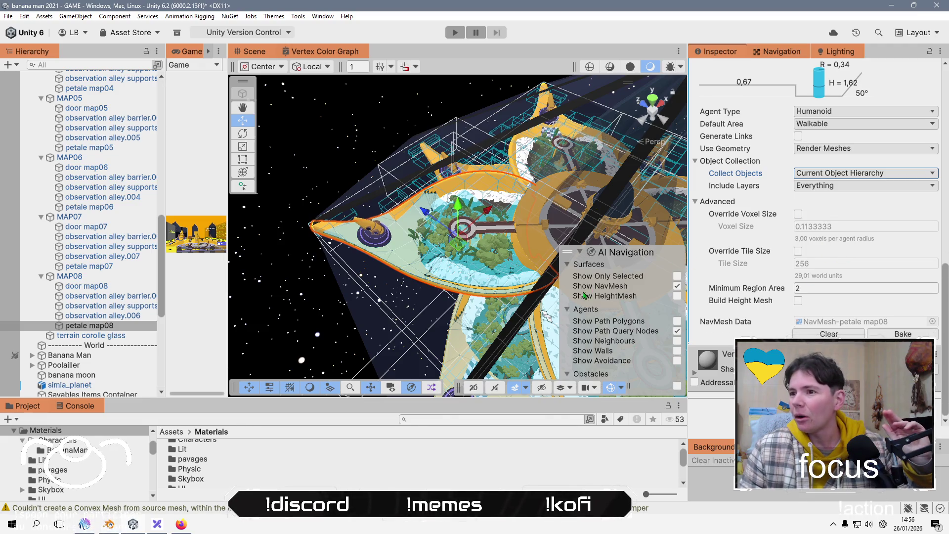
scroll(494, 233, up, 2)
mouse_move(494, 232)
mouse_down()
mouse_move(336, 142)
mouse_move(399, 285)
mouse_move(413, 105)
mouse_move(529, 272)
mouse_move(344, 172)
mouse_move(443, 222)
mouse_move(473, 249)
mouse_up()
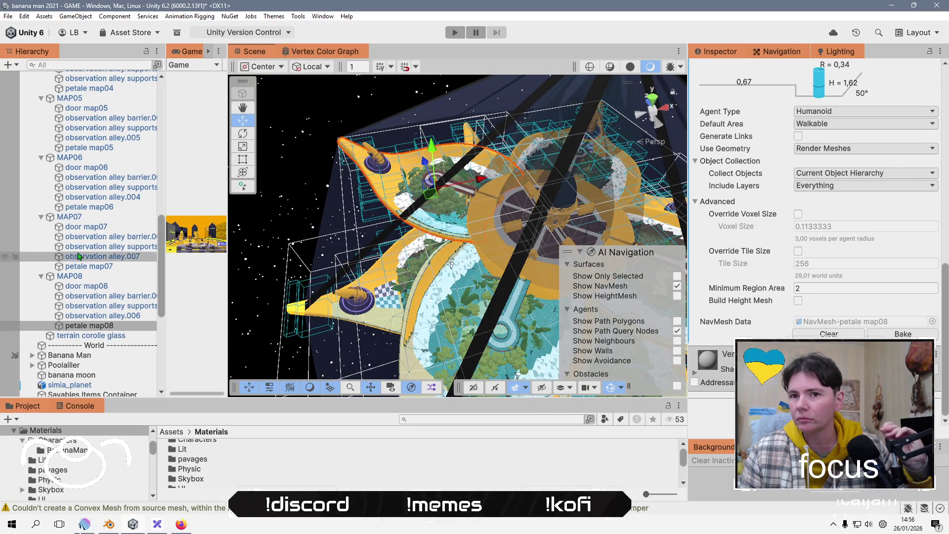
Add a NavMesh Surface to corolle bottom collecting its Current Object Hierarchy, and bake it.
scroll(77, 211, up, 15)
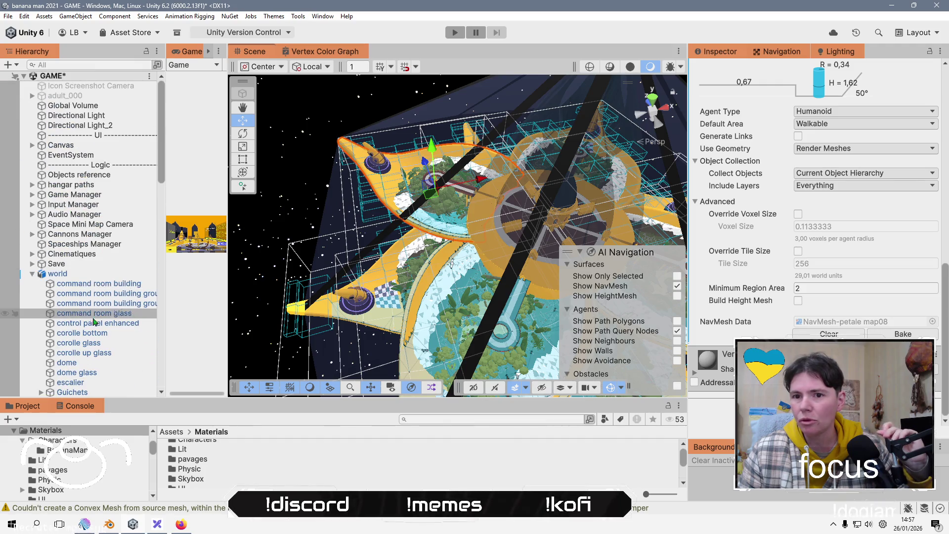
click(81, 332)
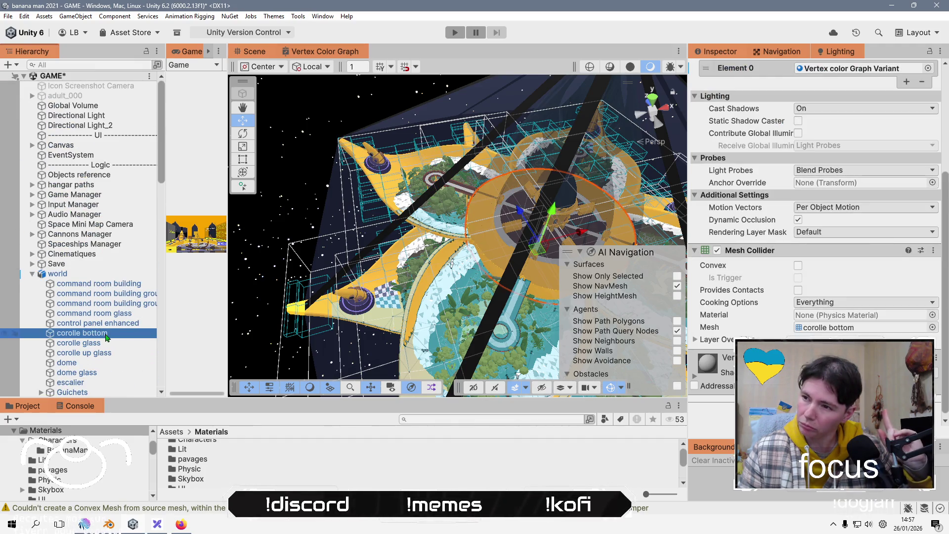
drag(428, 205, 537, 282)
click(885, 327)
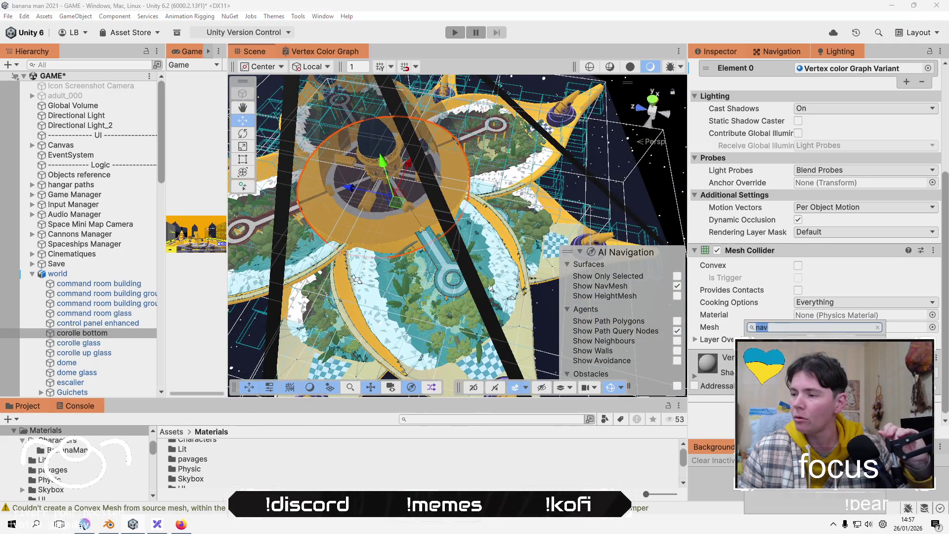
key(Return)
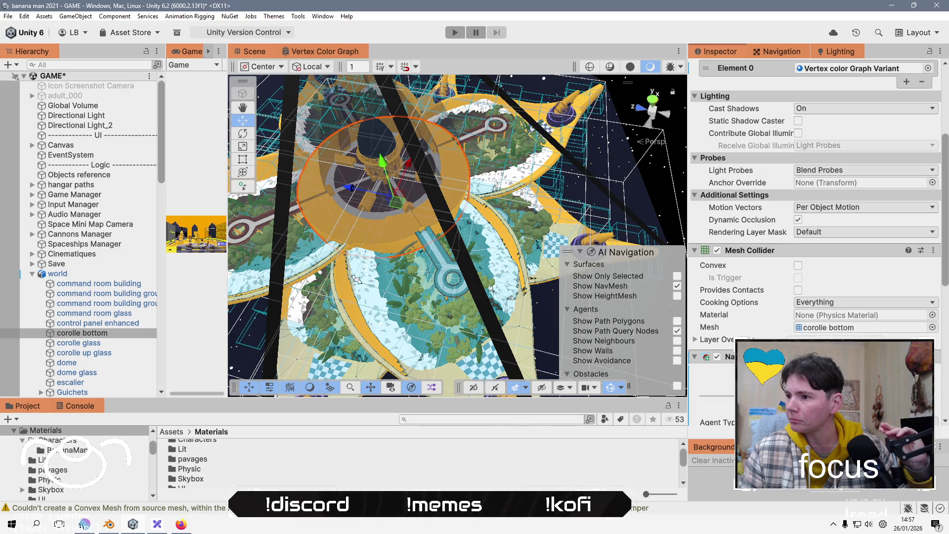
scroll(815, 247, down, 5)
click(820, 318)
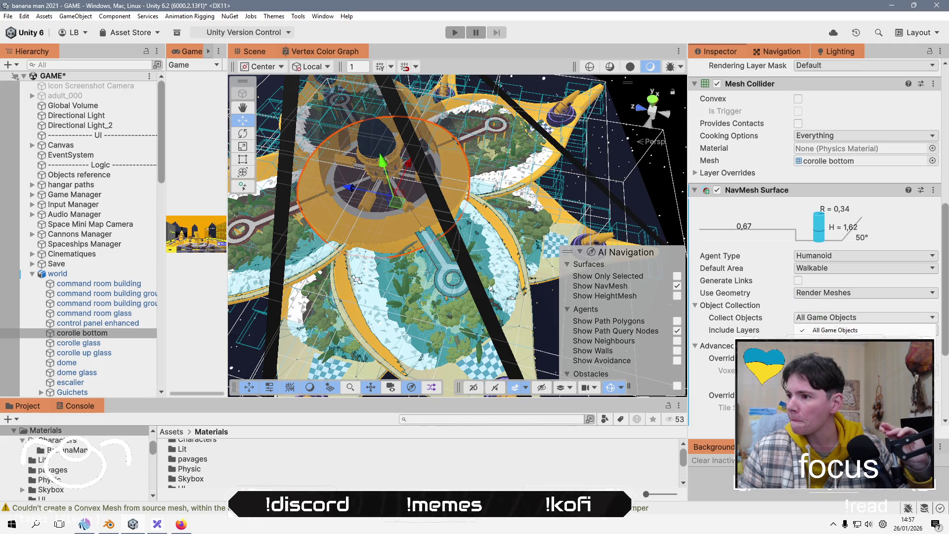
click(835, 350)
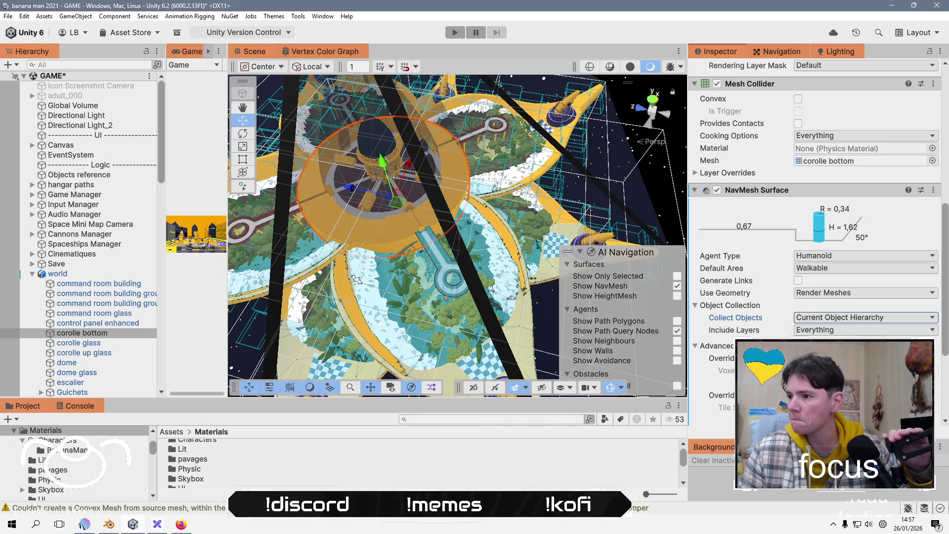
scroll(816, 247, down, 4)
click(903, 333)
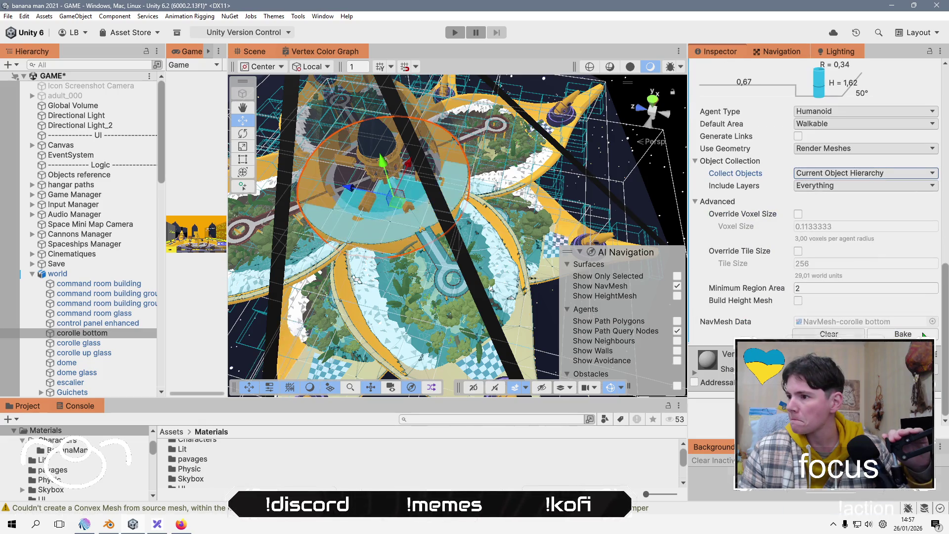
Orbit and frame the view to inspect corolle bottom's baked navmesh.
mouse_move(475, 210)
mouse_down()
mouse_move(604, 199)
mouse_move(554, 267)
mouse_up()
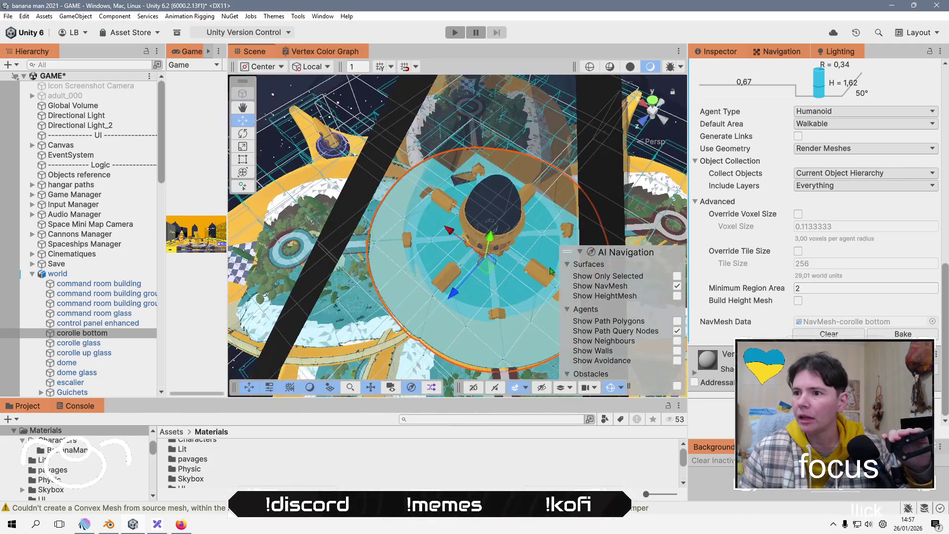
scroll(543, 286, up, 5)
mouse_move(530, 302)
mouse_down()
mouse_move(524, 278)
mouse_move(640, 274)
mouse_move(555, 146)
mouse_move(500, 153)
mouse_move(499, 177)
mouse_move(389, 180)
mouse_up()
key(f)
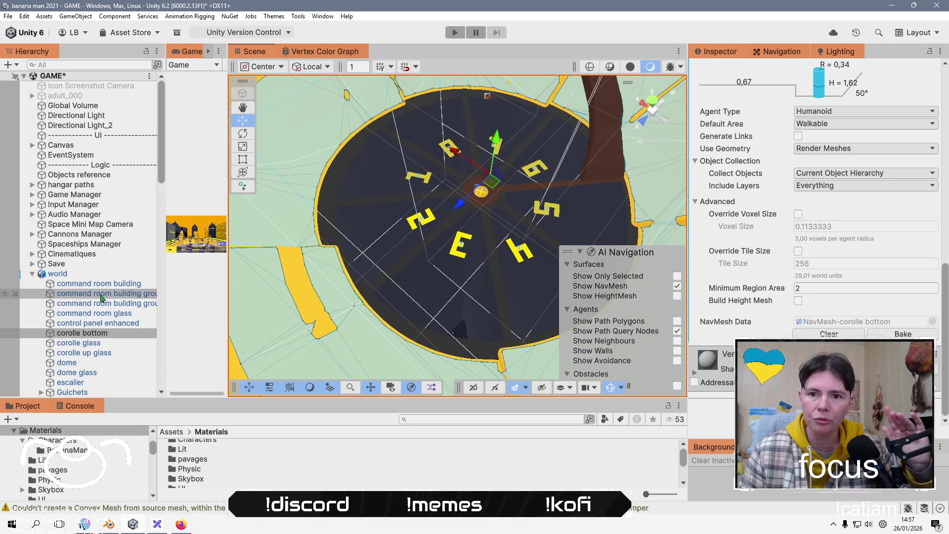
scroll(119, 338, down, 3)
click(113, 341)
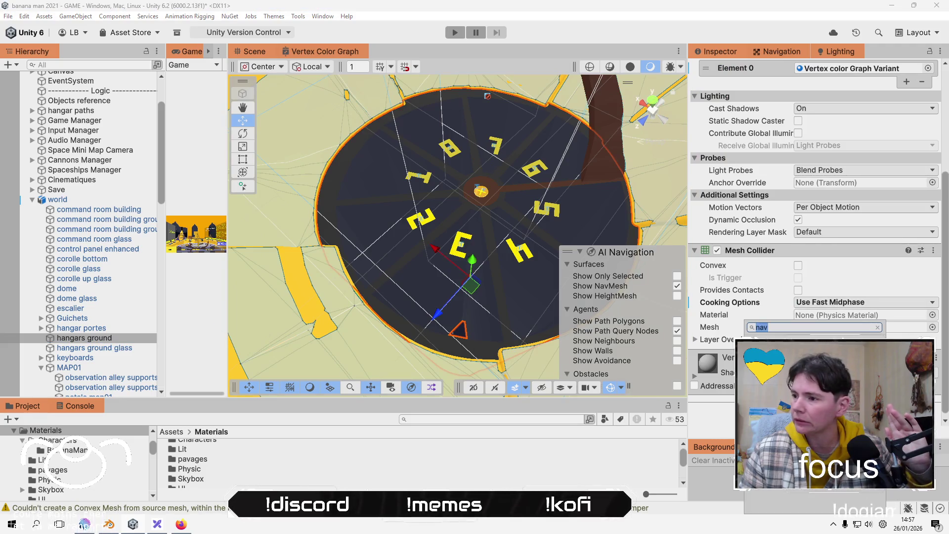
Set hangars ground's NavMesh Surface to collect only its Current Object Hierarchy.
scroll(815, 223, down, 4)
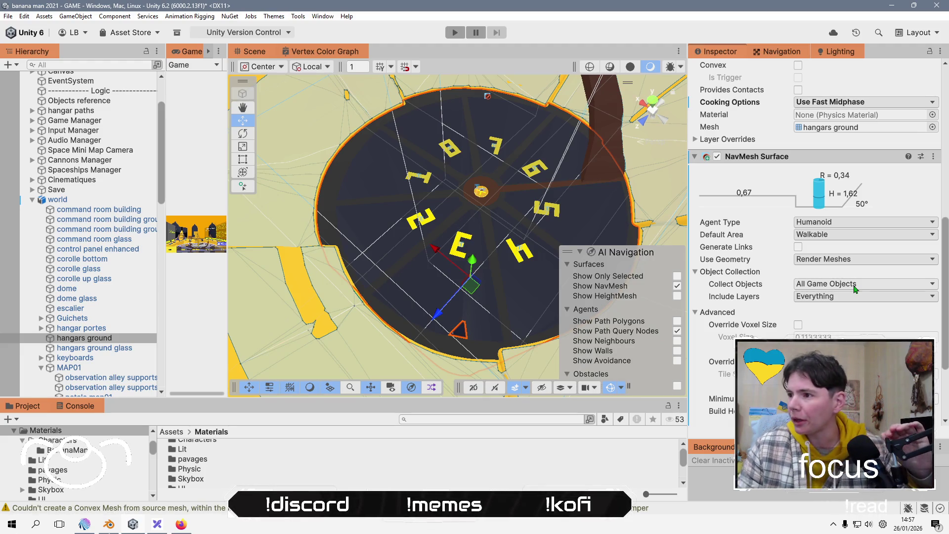
click(854, 286)
click(844, 318)
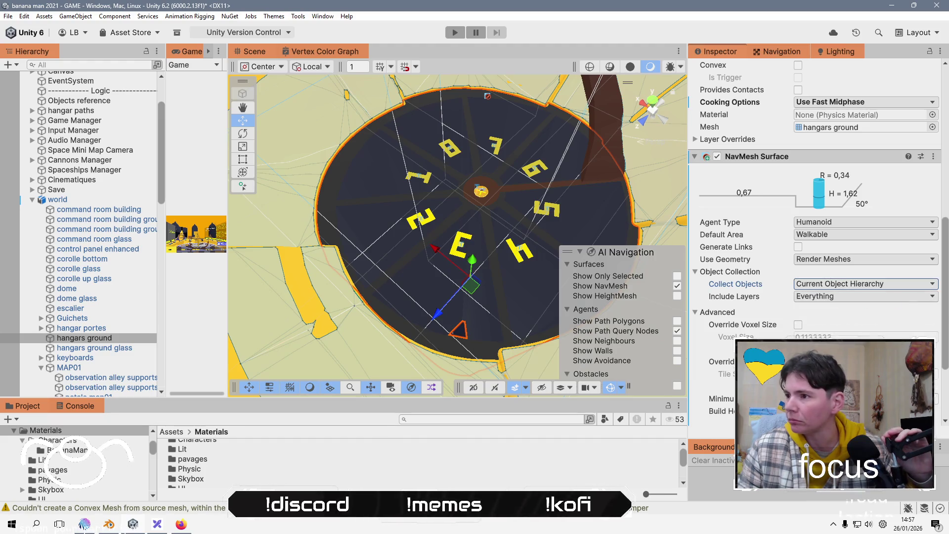
scroll(843, 319, down, 5)
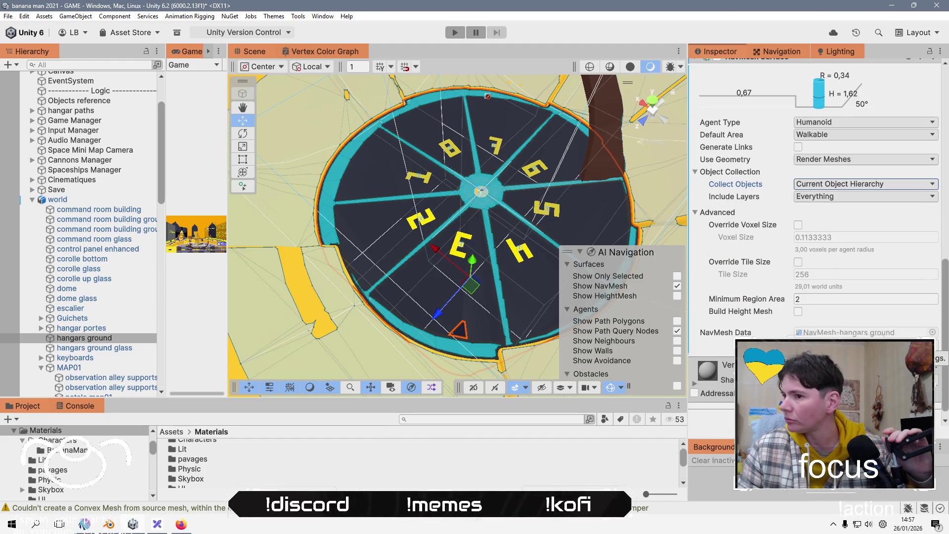
Add a NavMesh Surface to hangars ground glass collecting its own hierarchy, and bake it.
click(99, 347)
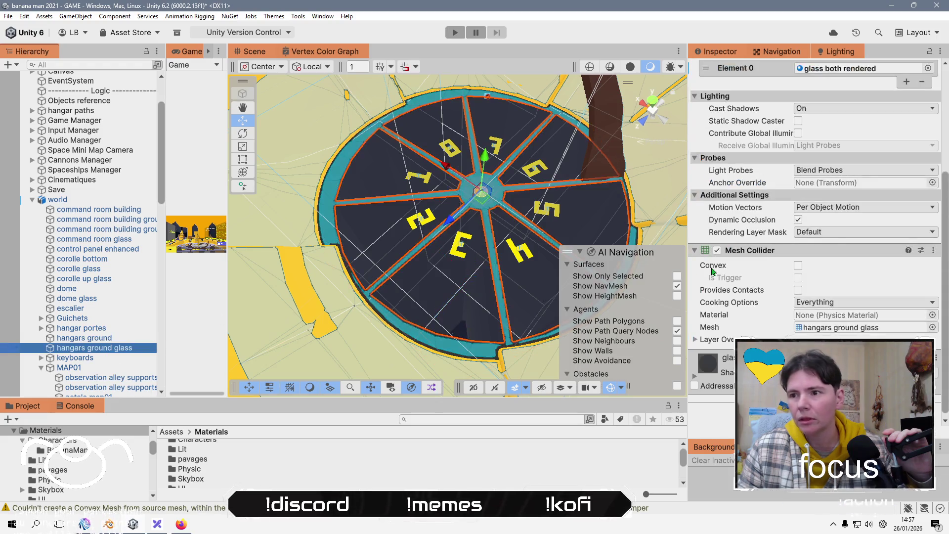
click(816, 407)
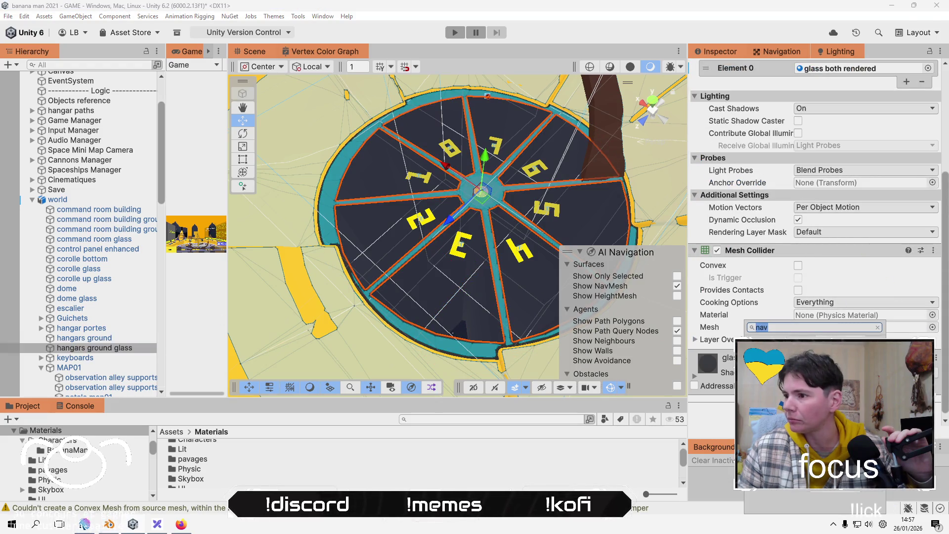
key(Return)
scroll(816, 247, down, 3)
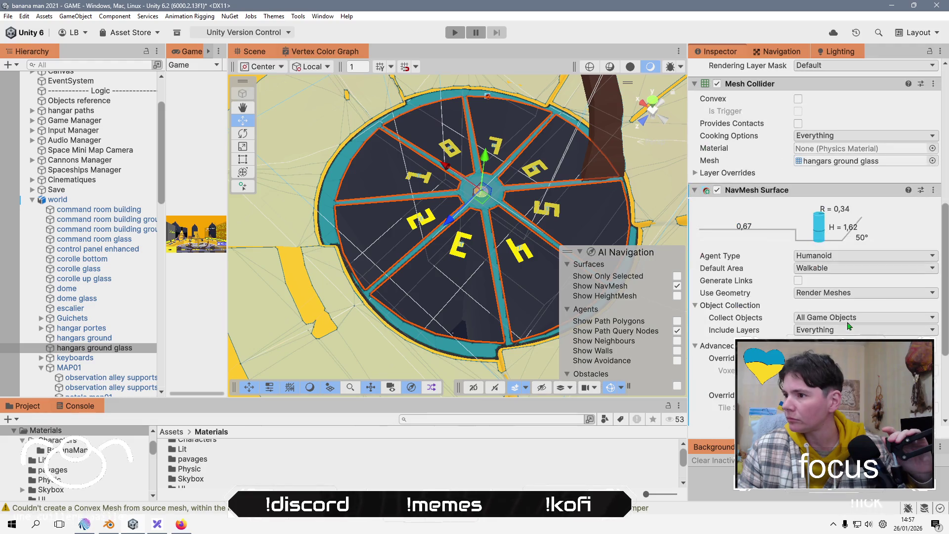
click(865, 317)
click(843, 355)
scroll(843, 346, down, 3)
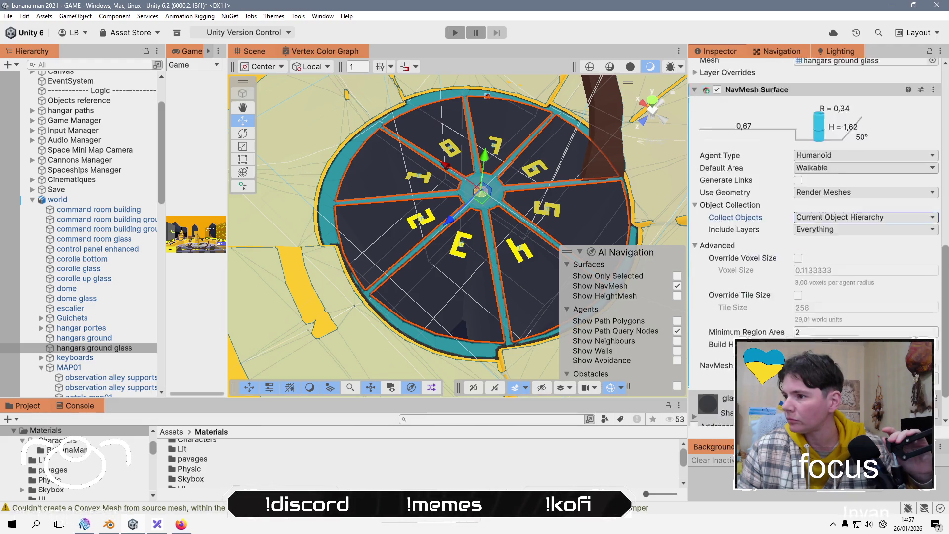
click(910, 345)
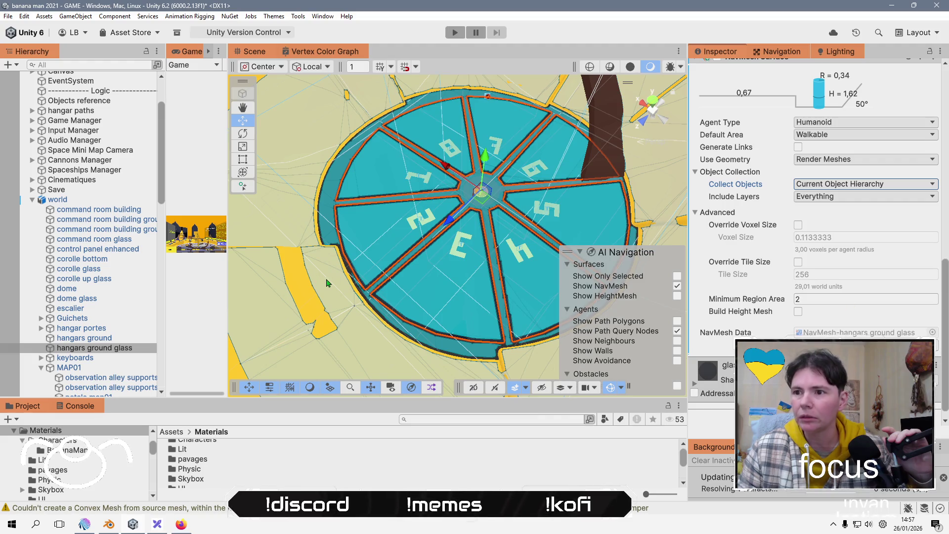
scroll(362, 270, down, 10)
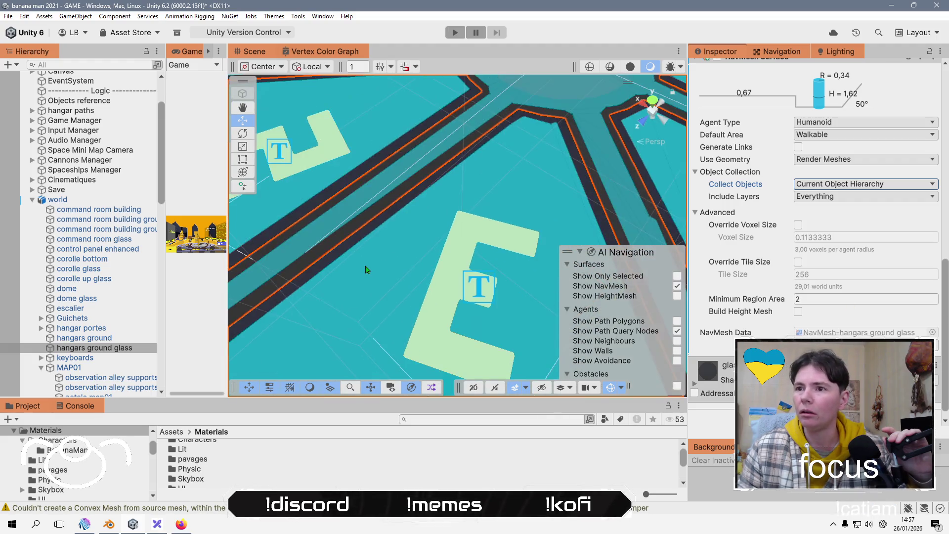
mouse_move(468, 289)
mouse_down()
mouse_move(445, 197)
mouse_move(465, 218)
mouse_up()
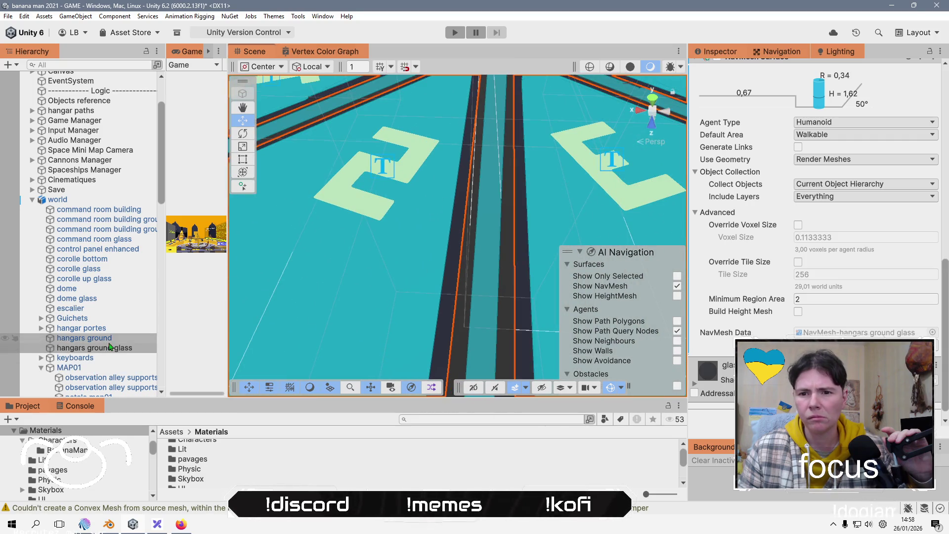
Select hangars ground and hangars ground glass together and frame the hangar disc.
click(110, 342)
key(Up)
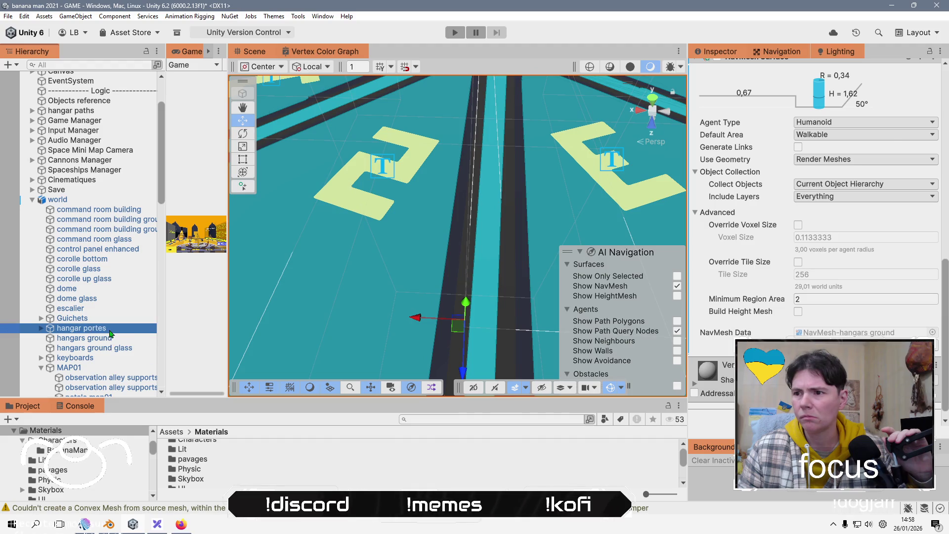
key(Down)
click(113, 349)
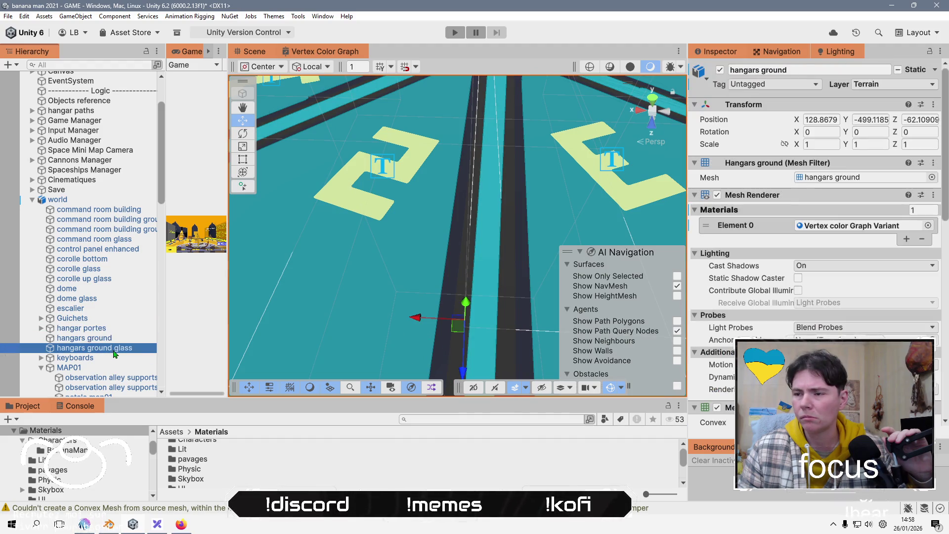
key(f)
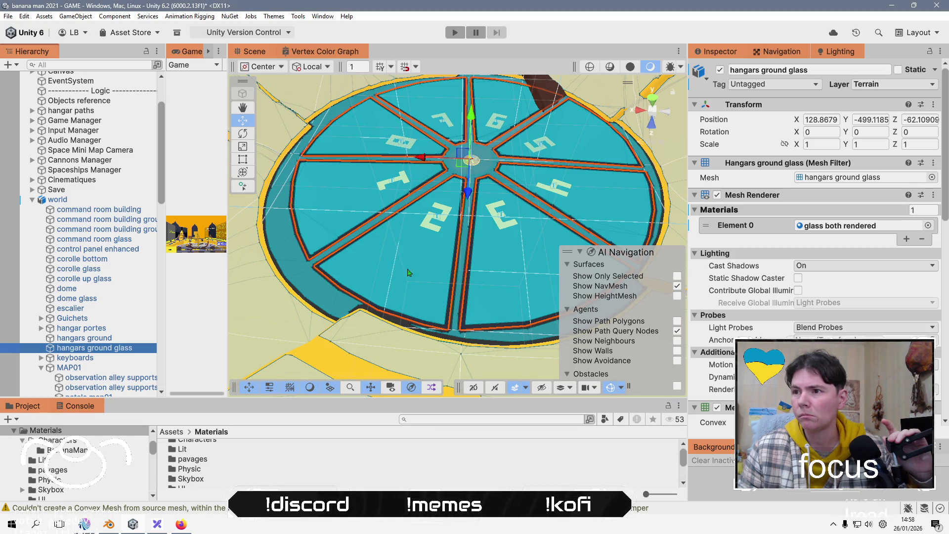
scroll(423, 255, up, 8)
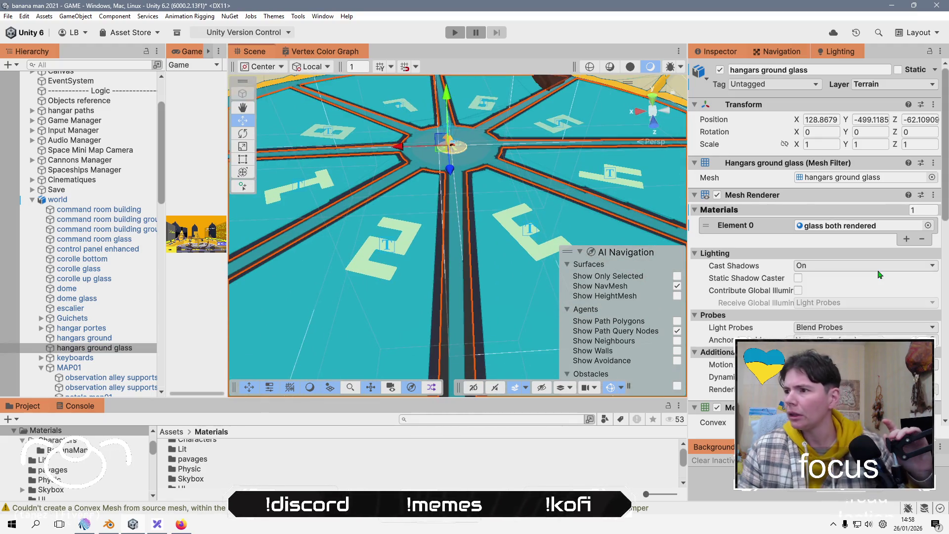
ctrl+click(132, 341)
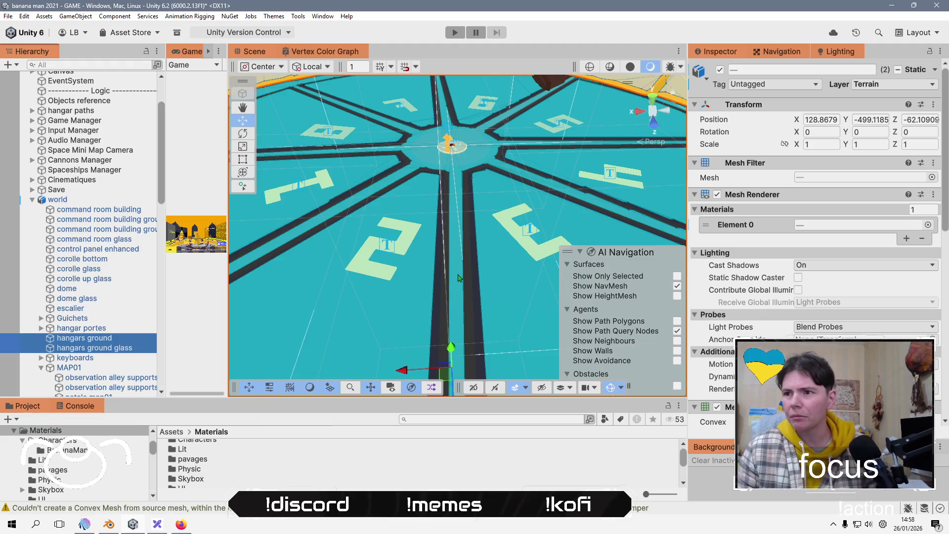
key(f)
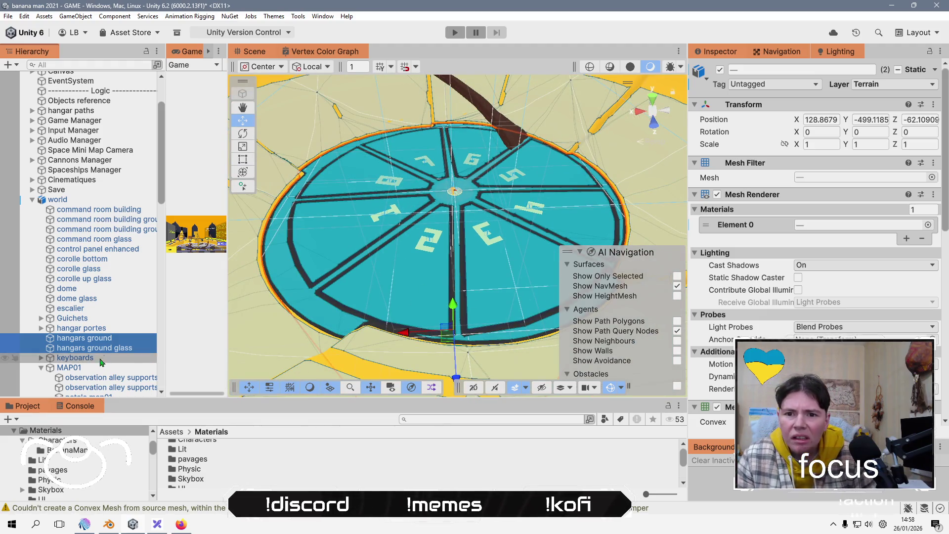
Scroll to their shared NavMesh Surface settings and select the Minimum Region Area field.
scroll(519, 261, up, 5)
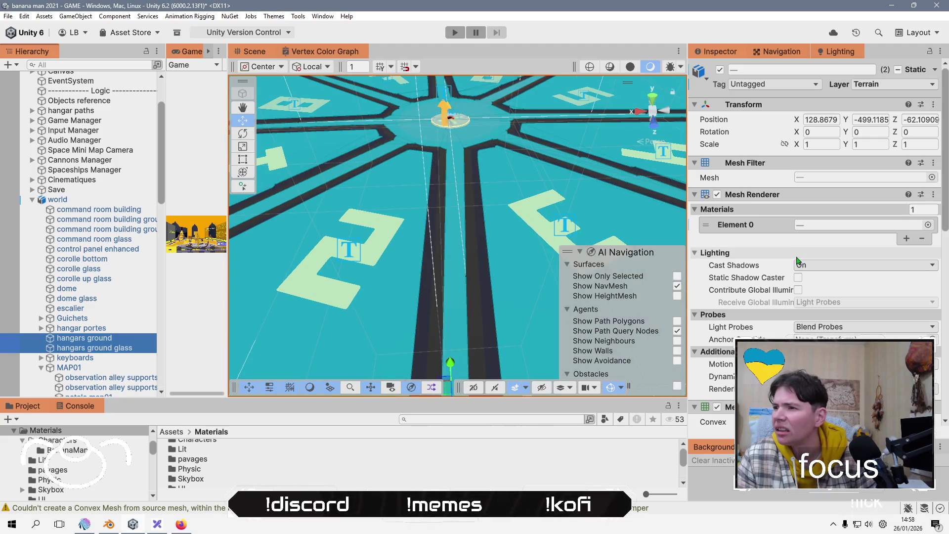
scroll(806, 311, down, 15)
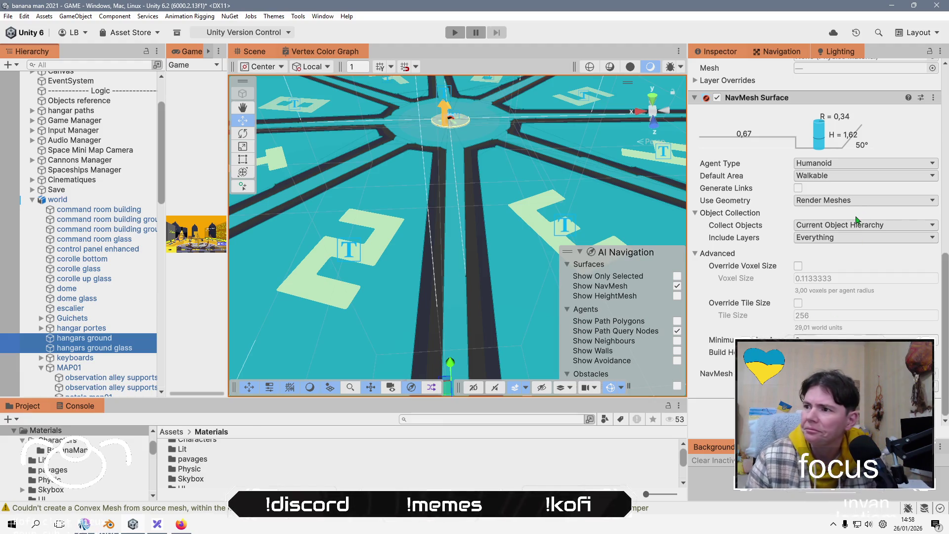
mouse_move(730, 191)
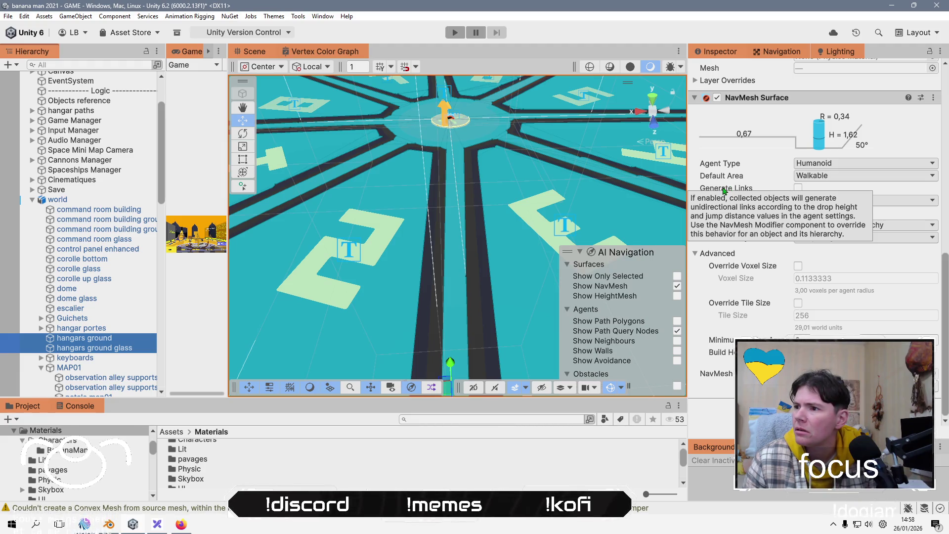
click(804, 339)
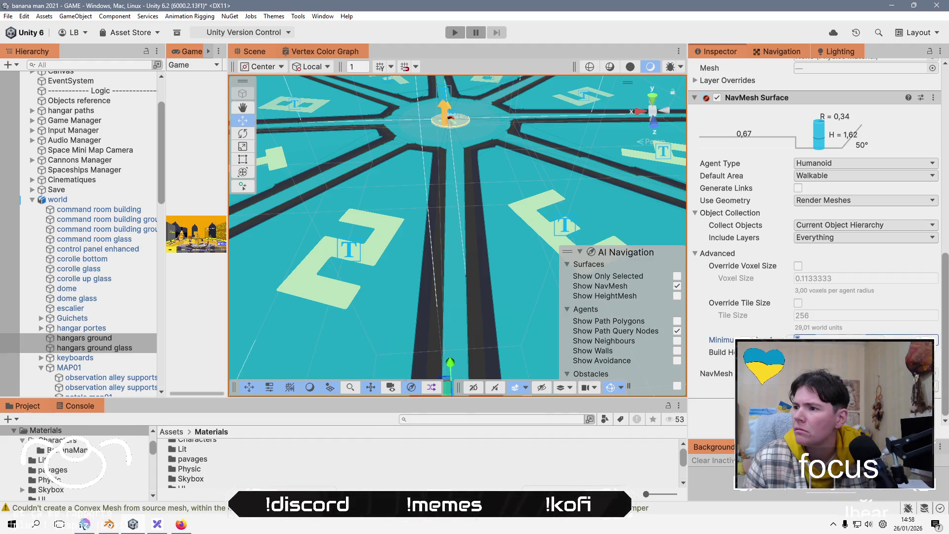
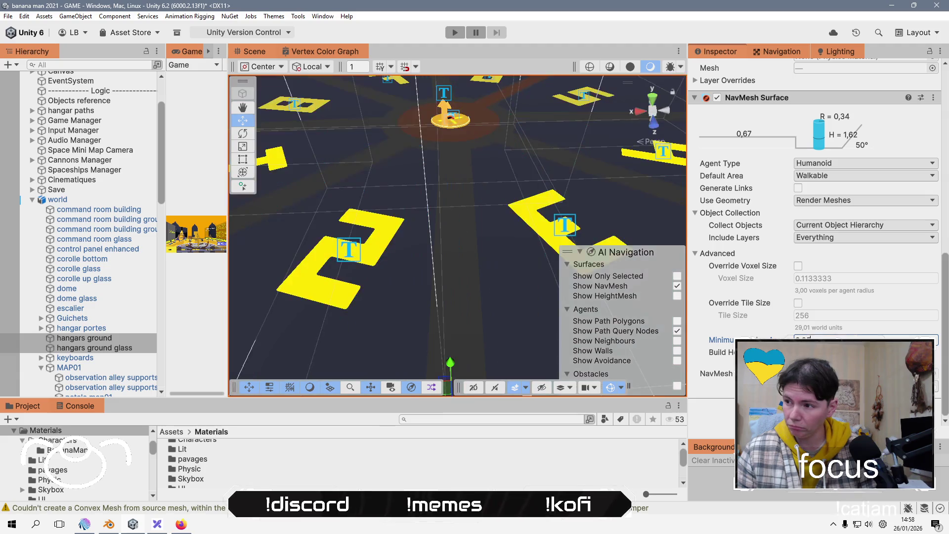
Set the hangars ground glass NavMesh Surface's Use Geometry to Physics Colliders.
click(115, 341)
click(117, 348)
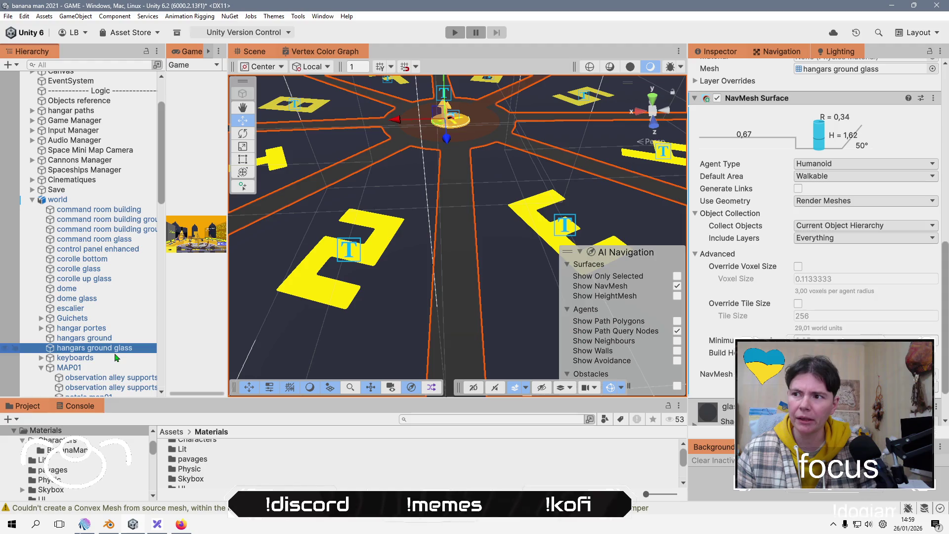
scroll(375, 247, down, 5)
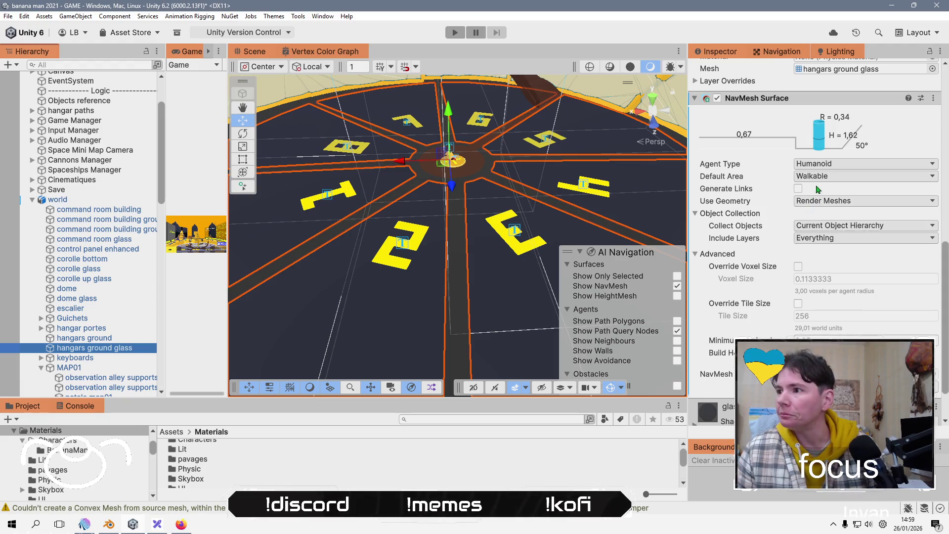
click(838, 204)
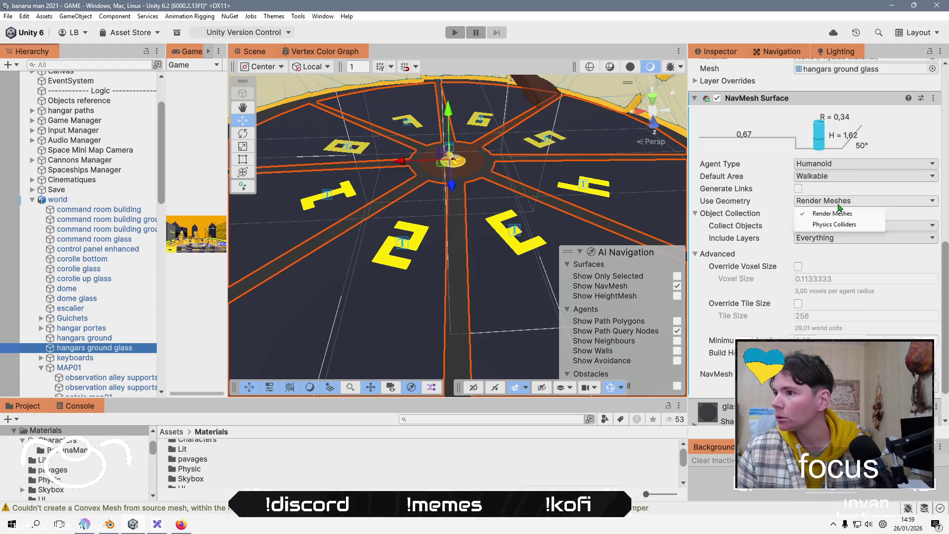
click(841, 227)
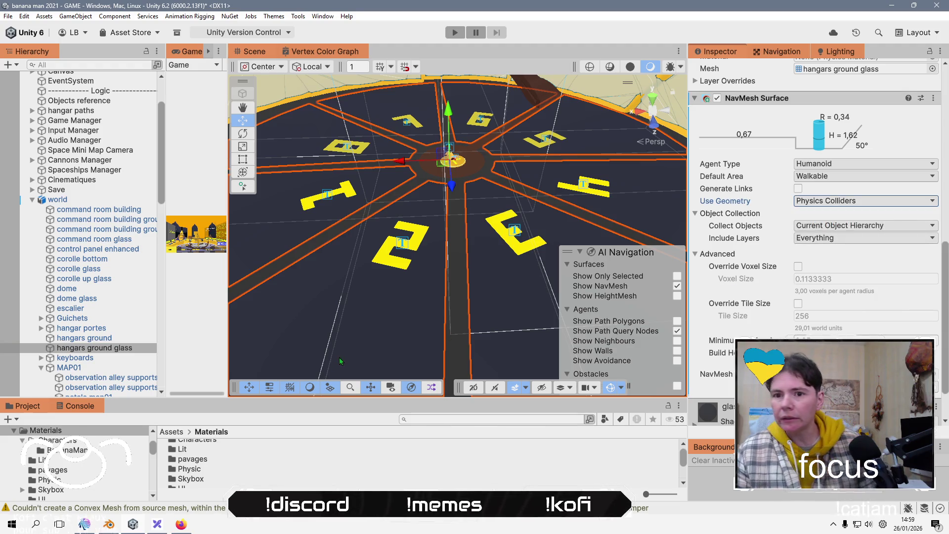
Bake the NavMesh for both hangar ground surfaces together and check the result.
ctrl+click(89, 339)
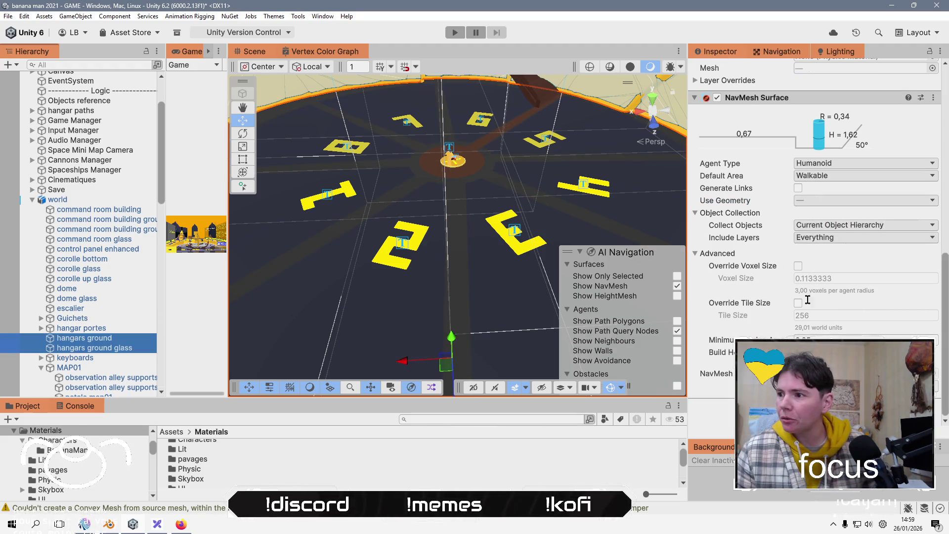
click(910, 389)
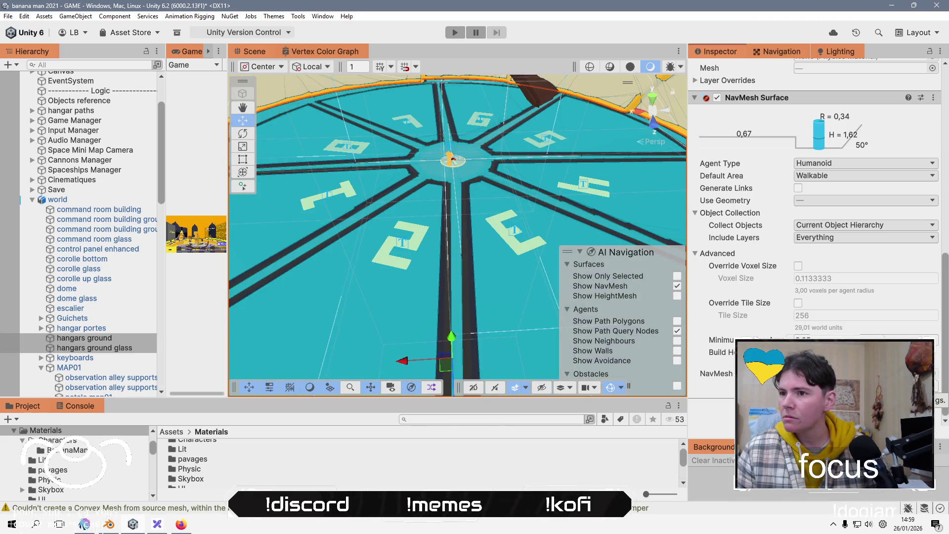
scroll(450, 222, up, 5)
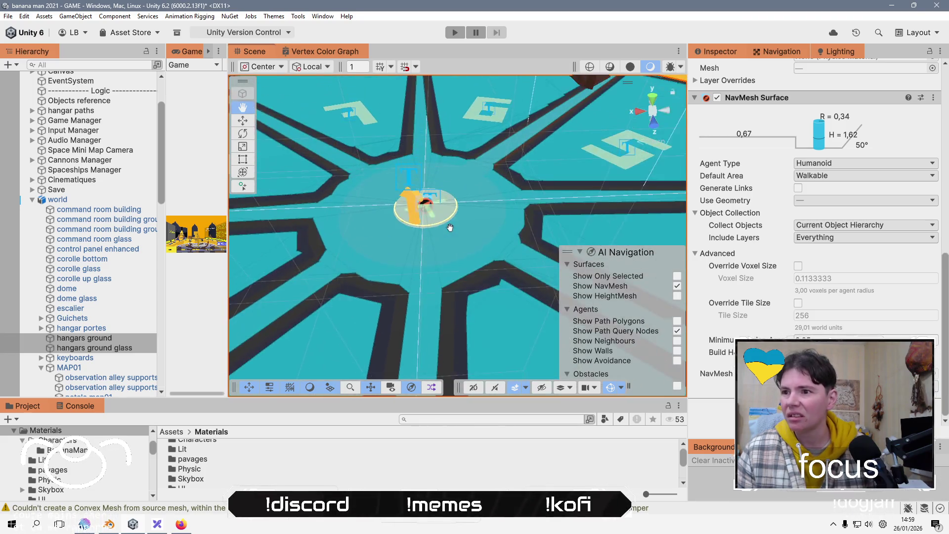
scroll(447, 226, up, 5)
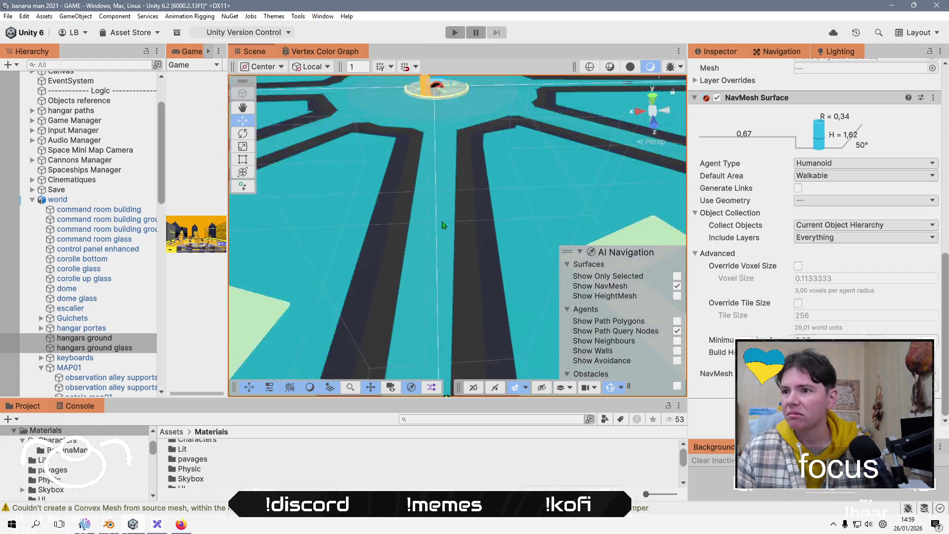
scroll(444, 226, down, 3)
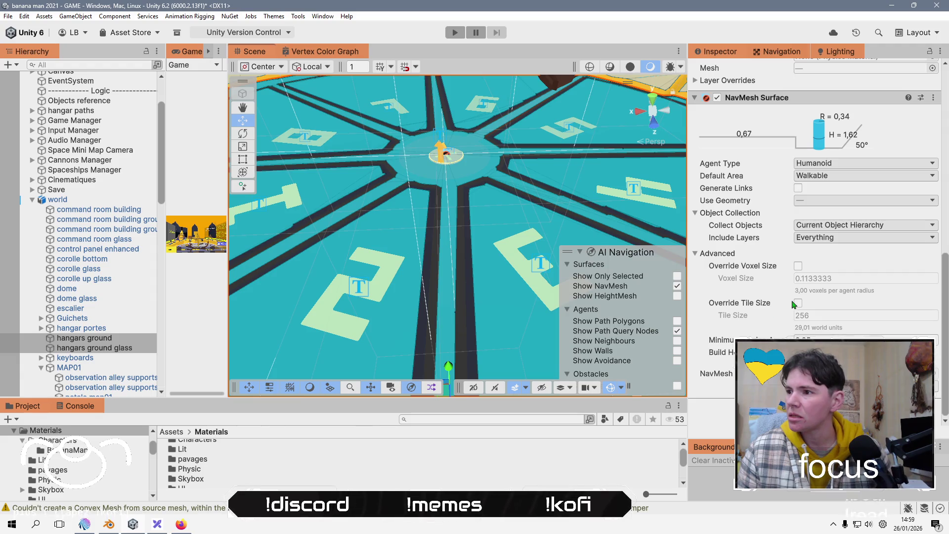
mouse_move(787, 305)
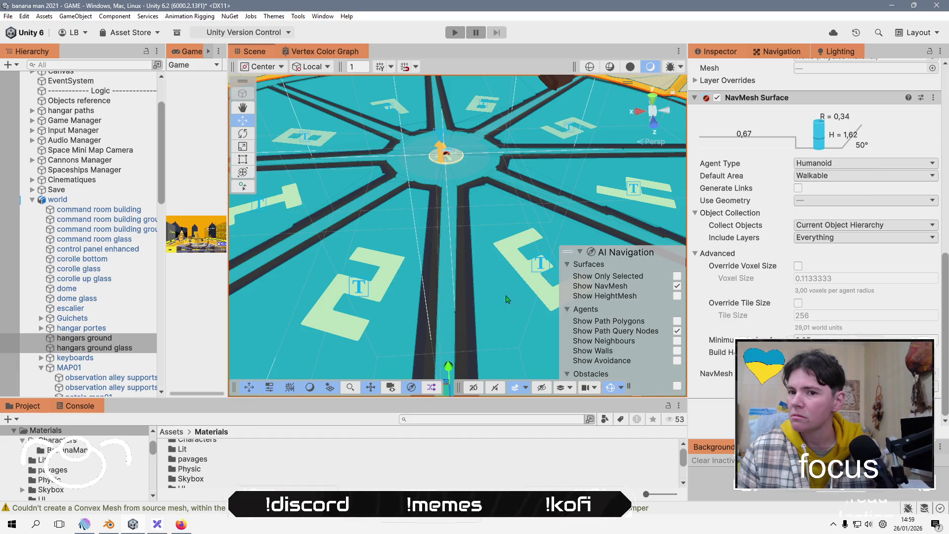
click(123, 349)
Set hangars ground's Use Geometry to Physics Colliders and review its included layers.
click(125, 339)
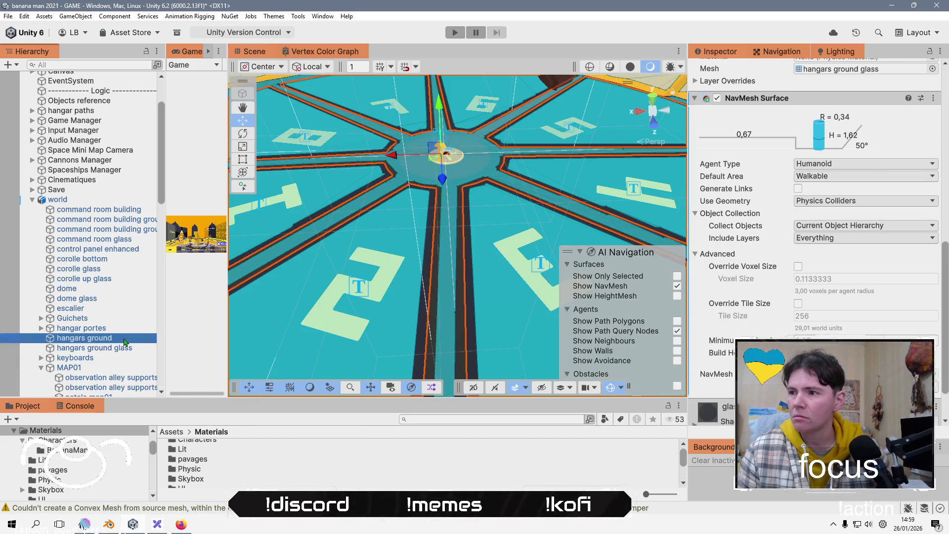
click(821, 201)
click(834, 224)
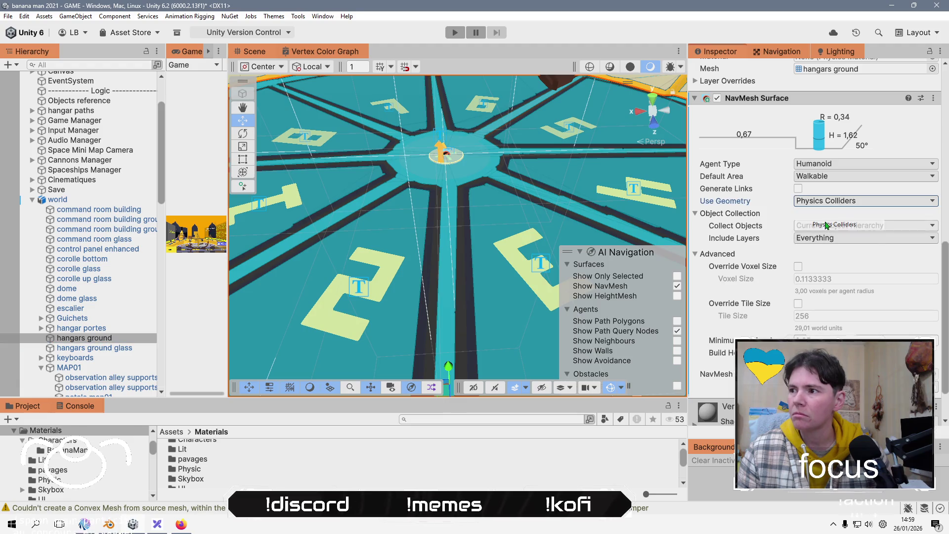
scroll(856, 301, down, 3)
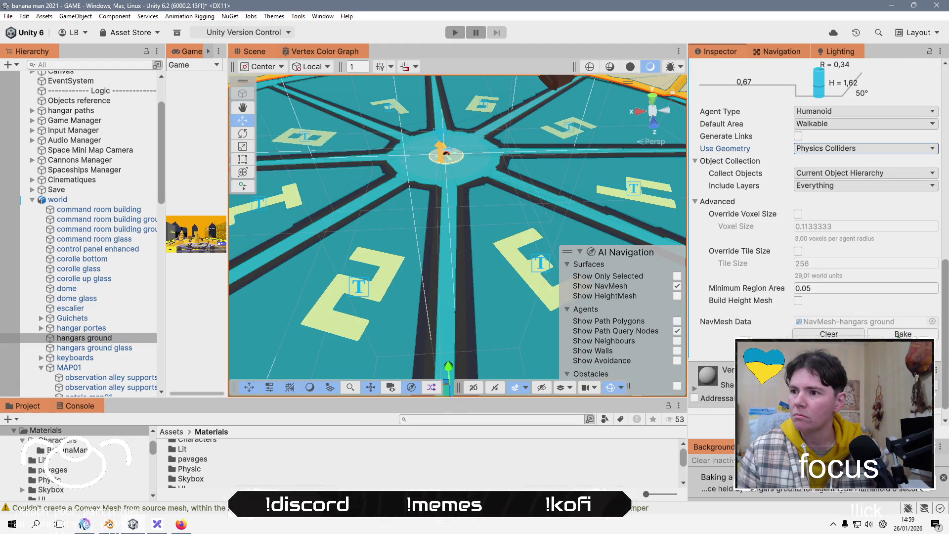
click(133, 349)
click(132, 339)
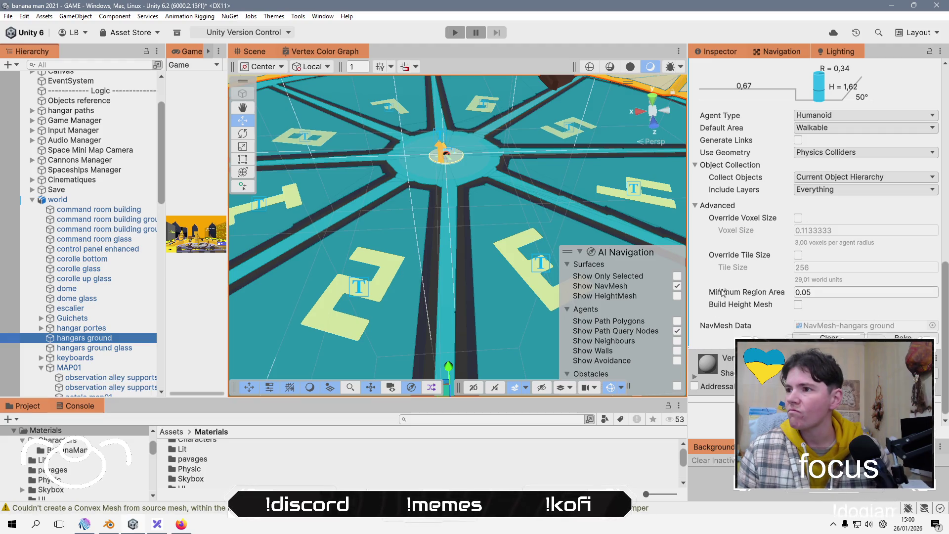
click(837, 193)
click(837, 193)
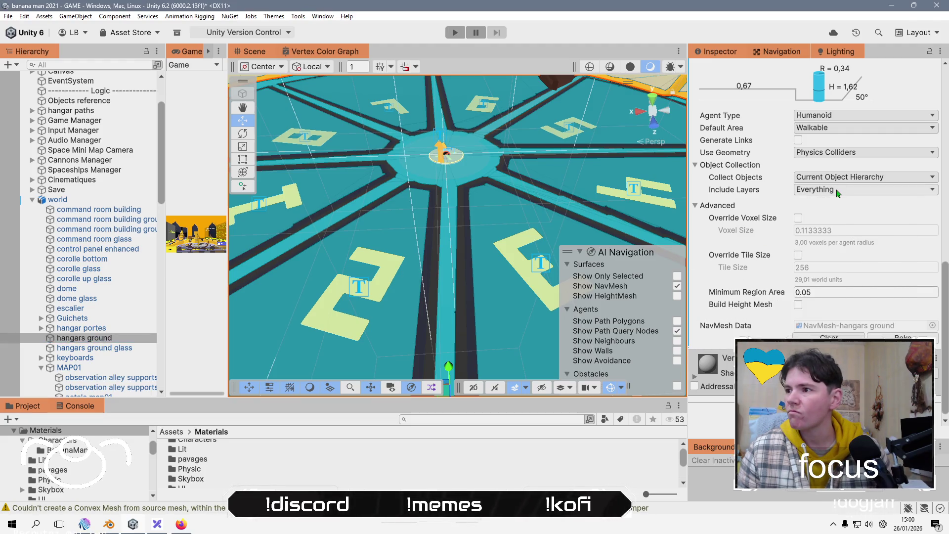
Bake the hangars ground NavMesh with Default Area set to Not Walkable.
click(830, 129)
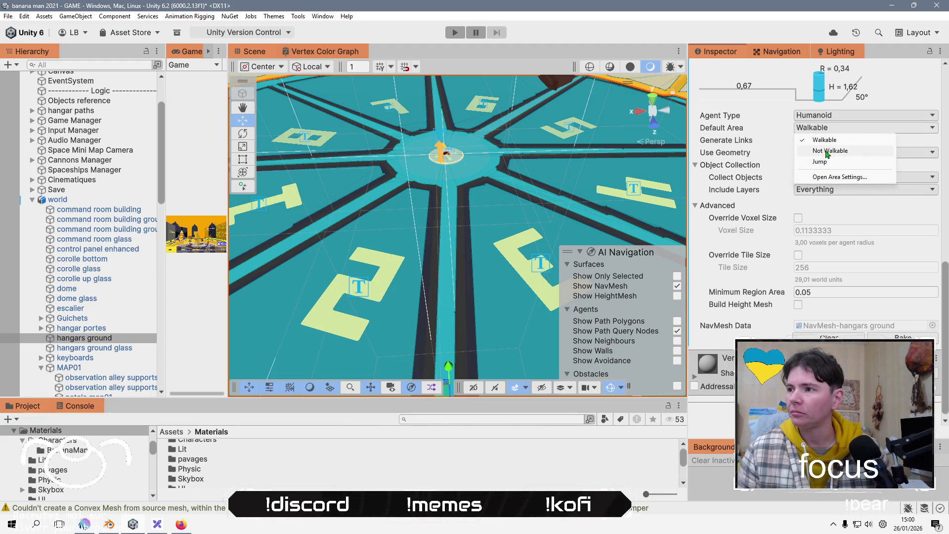
click(741, 144)
click(833, 129)
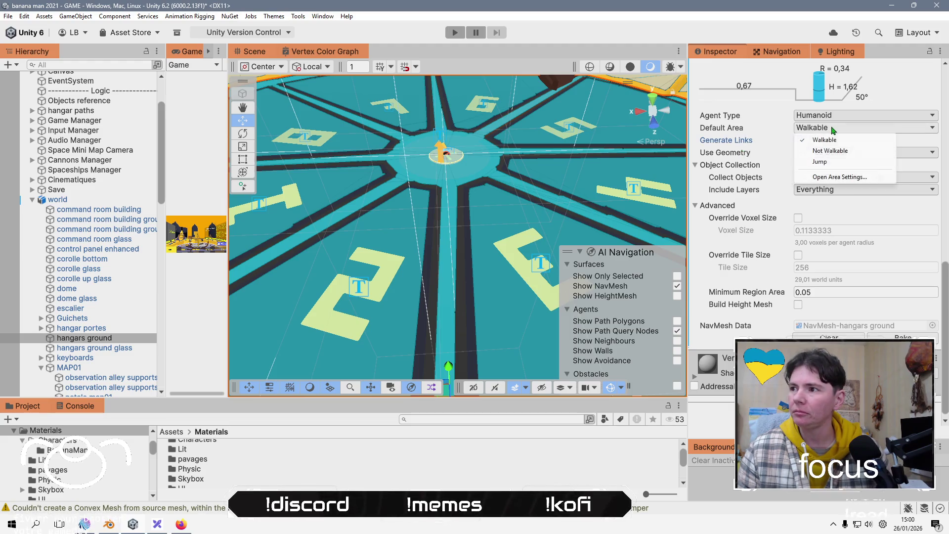
click(828, 151)
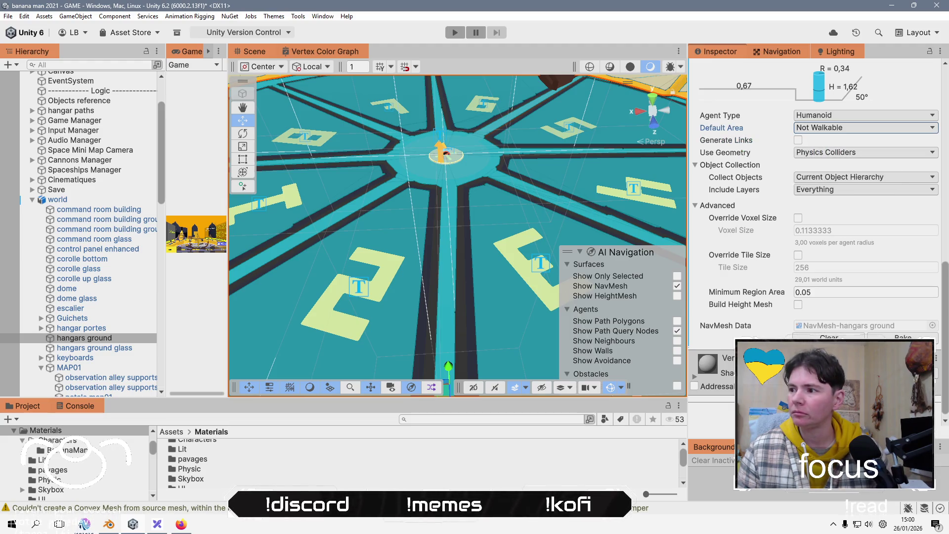
click(828, 337)
click(902, 337)
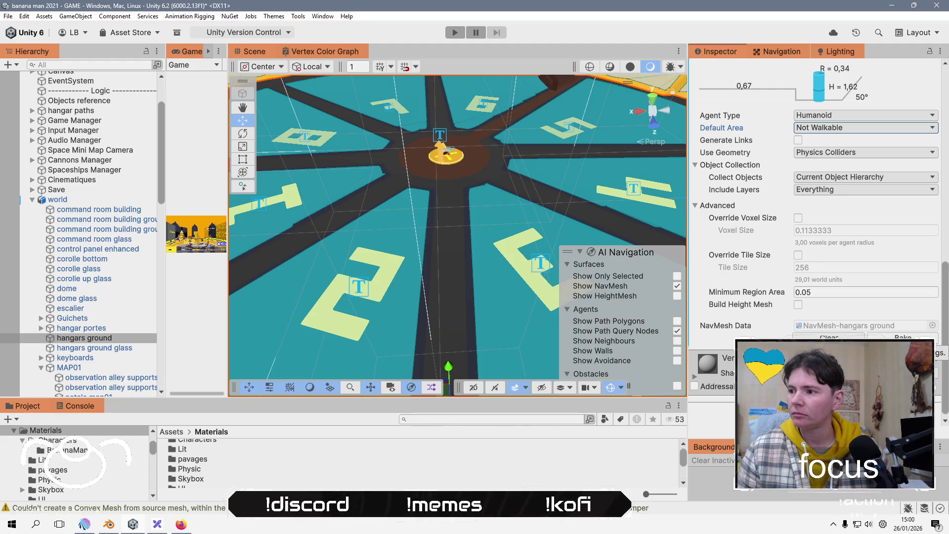
Set hangars ground's Default Area back to Walkable and rebake.
click(828, 128)
click(830, 141)
click(903, 337)
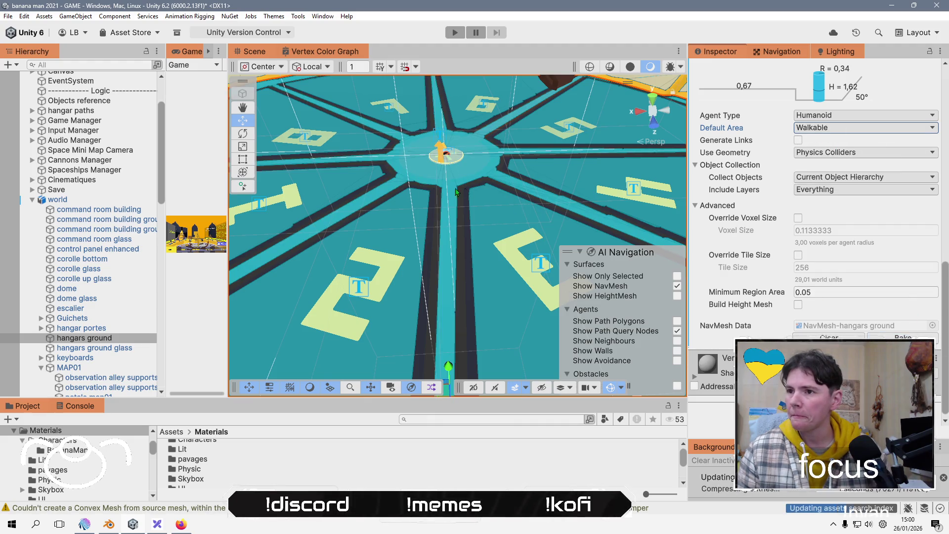
scroll(456, 192, up, 5)
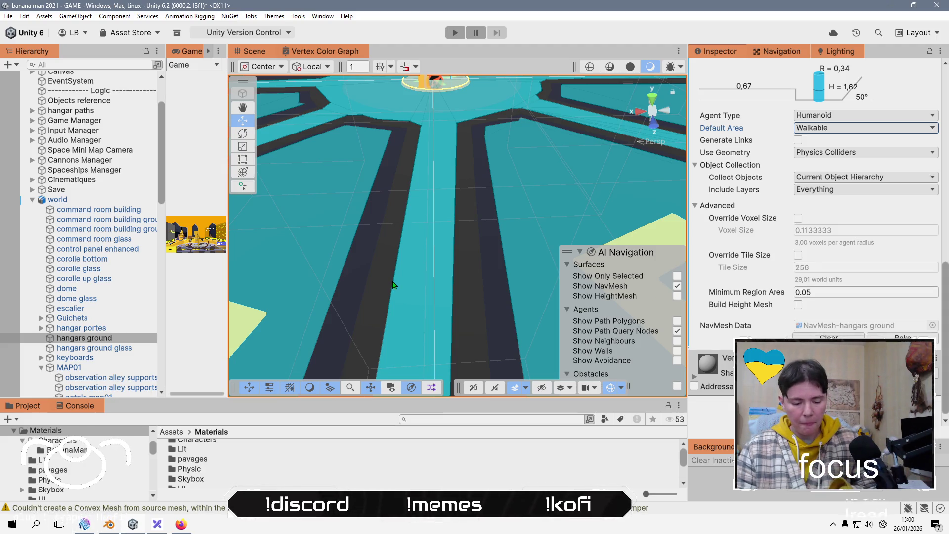
Enable Generate Links on both hangar ground NavMesh surfaces.
ctrl+click(94, 348)
click(798, 188)
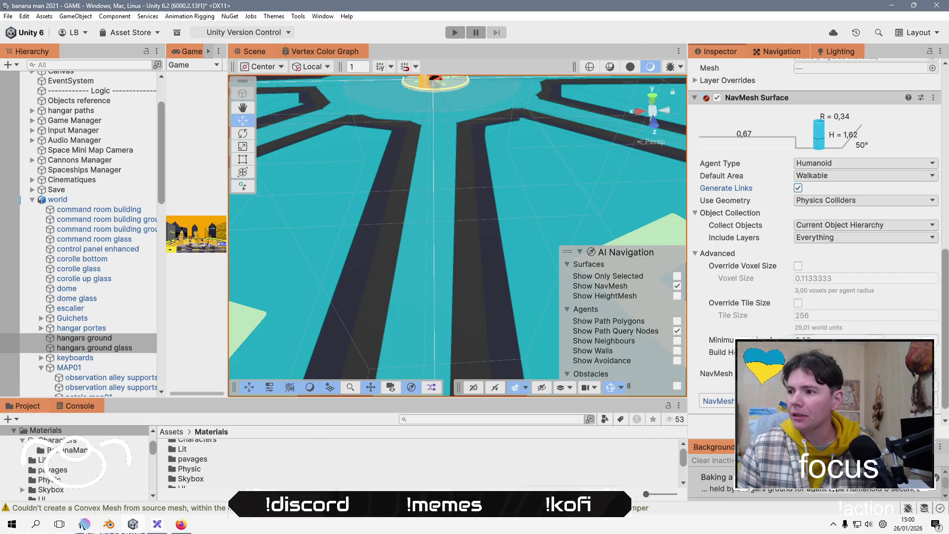
scroll(456, 254, down, 5)
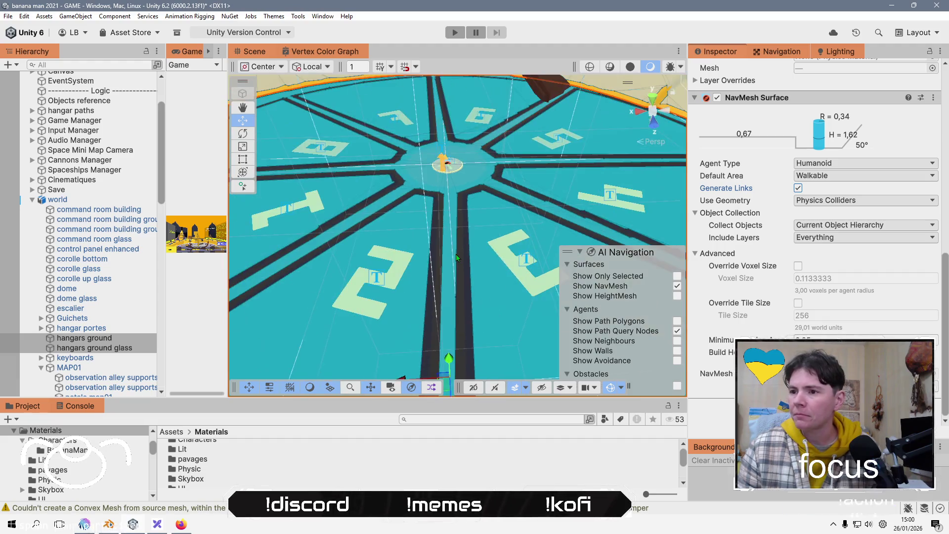
scroll(456, 254, up, 2)
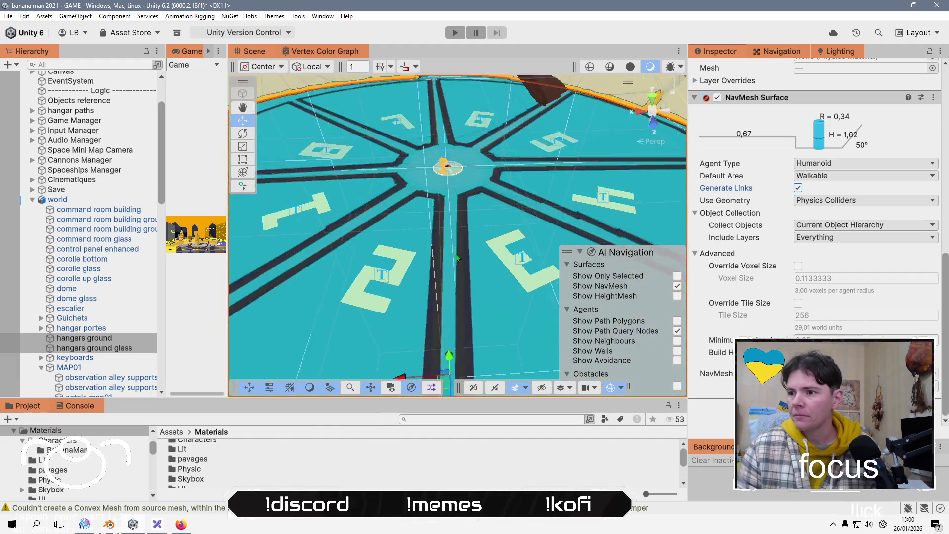
Turn on Show HeightMesh in the AI Navigation overlay.
click(677, 296)
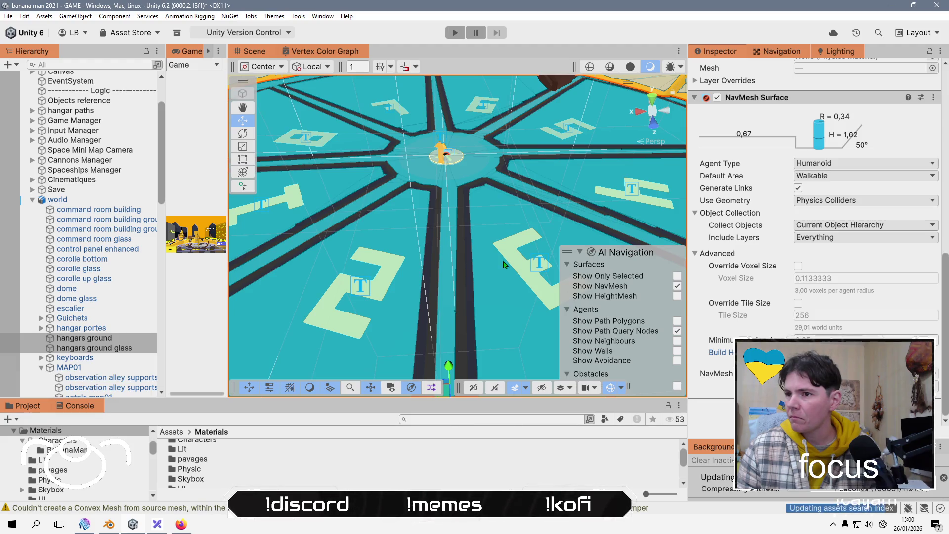
scroll(504, 265, down, 5)
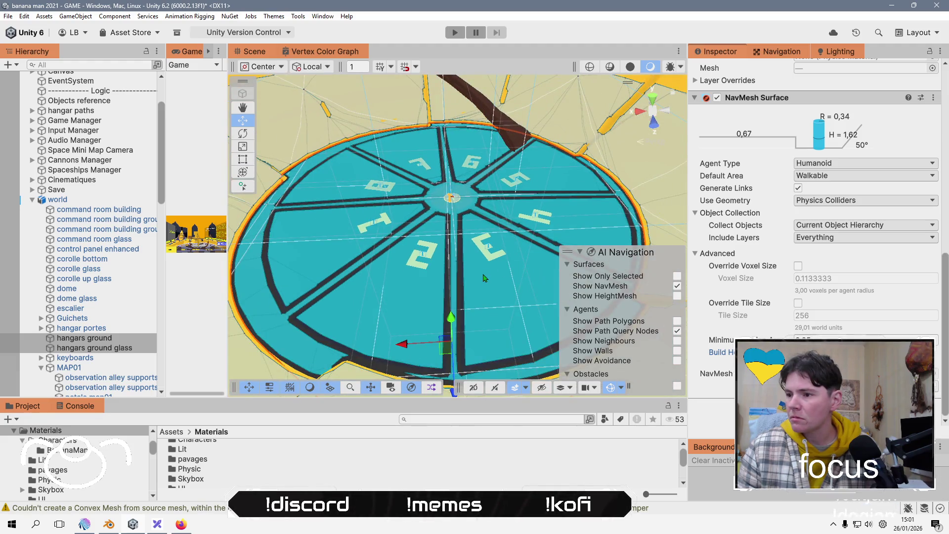
scroll(477, 267, up, 2)
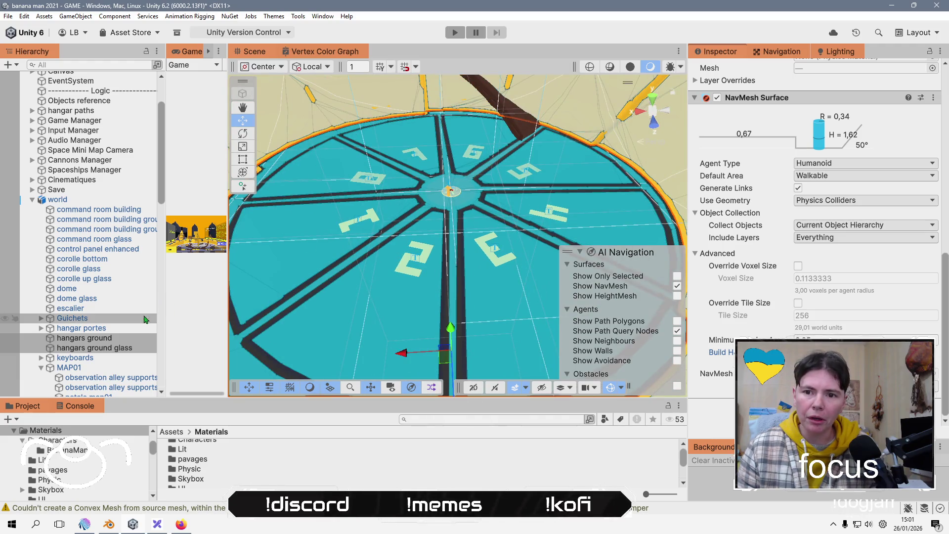
Select and frame the escalier staircase in the Scene view.
click(134, 329)
double_click(121, 308)
mouse_move(317, 246)
mouse_down()
mouse_move(261, 164)
mouse_move(349, 185)
mouse_move(406, 283)
mouse_up()
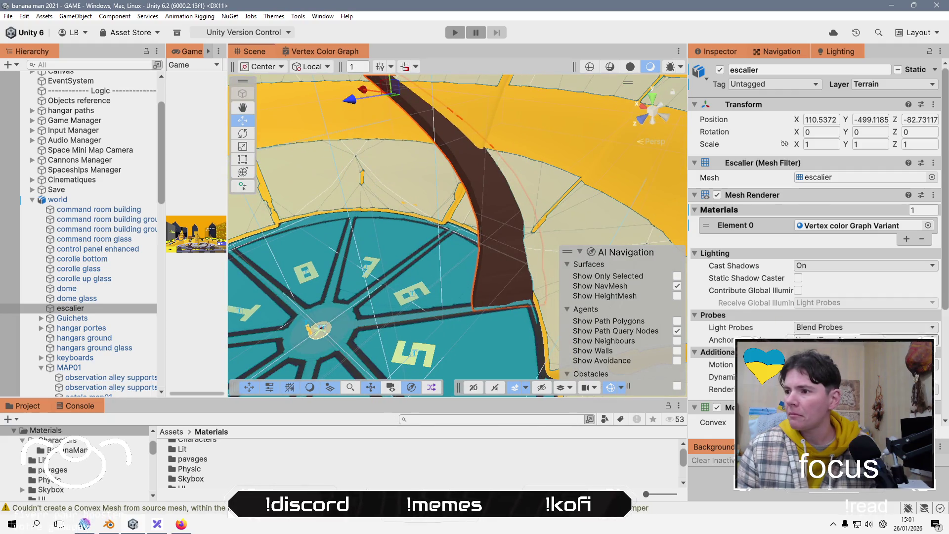
Add a navigation component to the escalier object and view the ramp.
scroll(816, 223, down, 3)
click(816, 400)
key(Return)
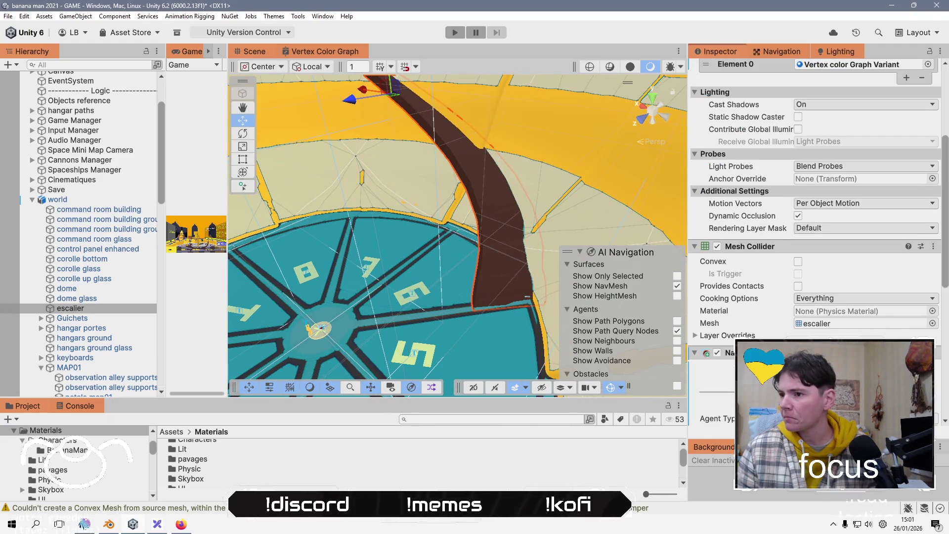
scroll(787, 320, down, 3)
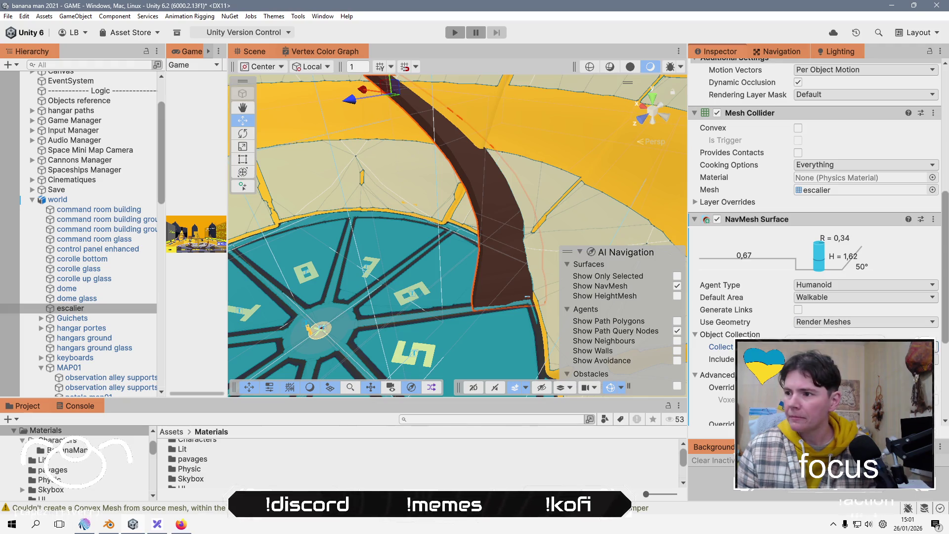
scroll(816, 237, down, 3)
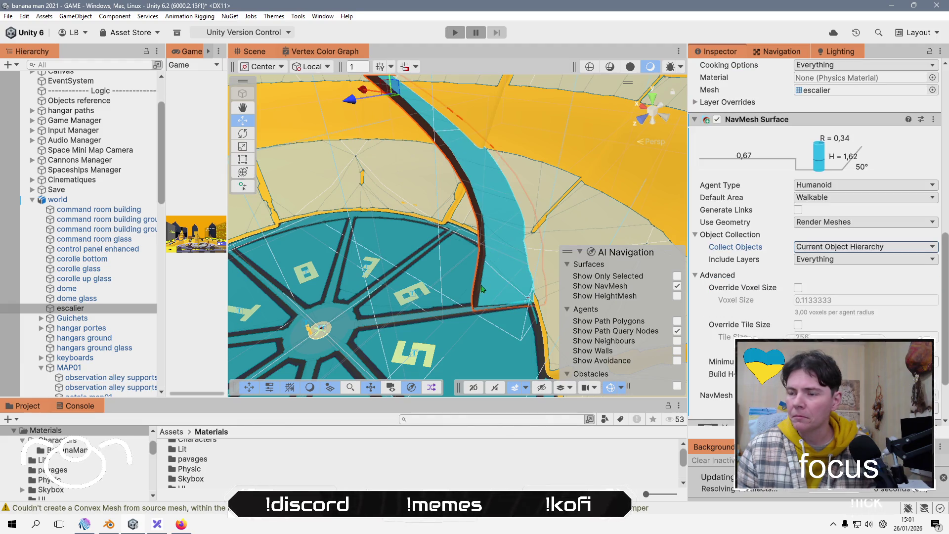
scroll(482, 289, up, 10)
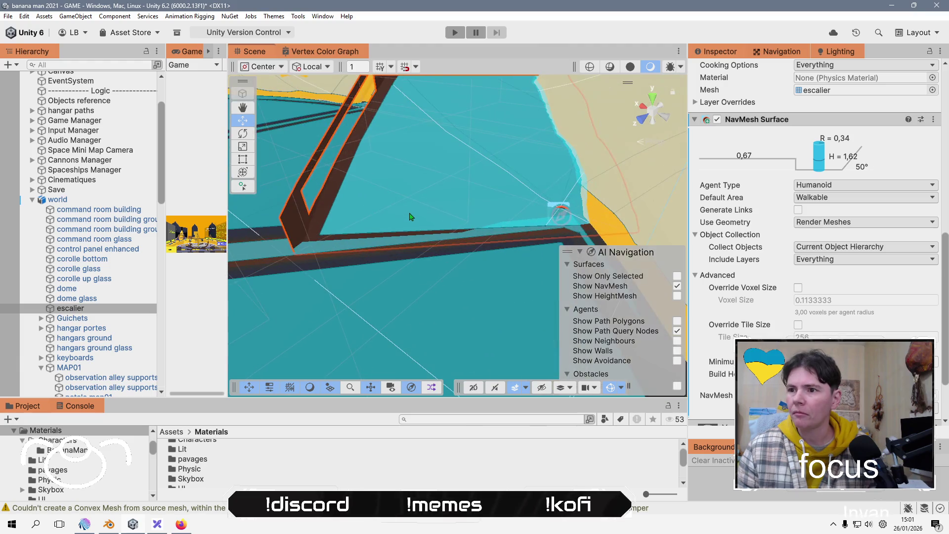
mouse_move(410, 216)
mouse_down()
mouse_move(526, 288)
mouse_move(487, 226)
mouse_up()
scroll(488, 226, up, 5)
scroll(482, 242, down, 5)
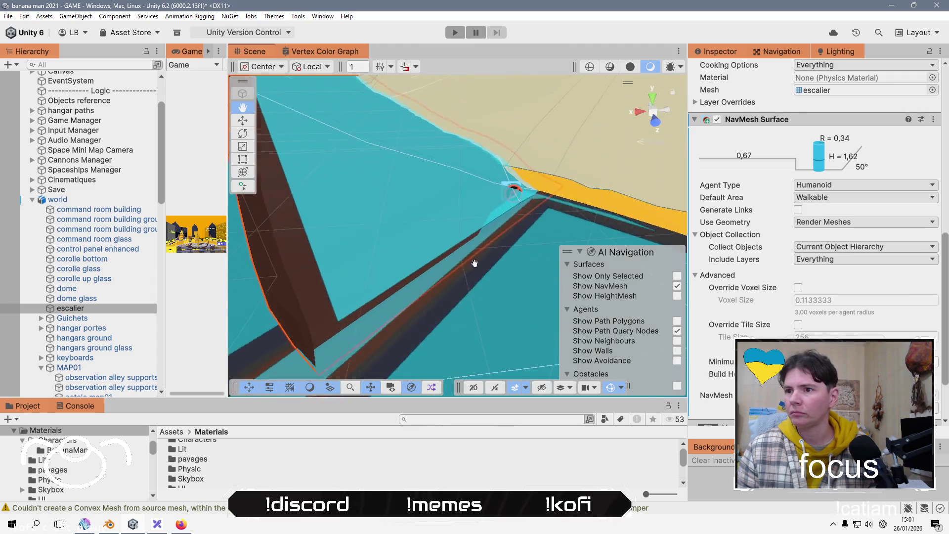
scroll(475, 263, down, 2)
scroll(379, 292, down, 2)
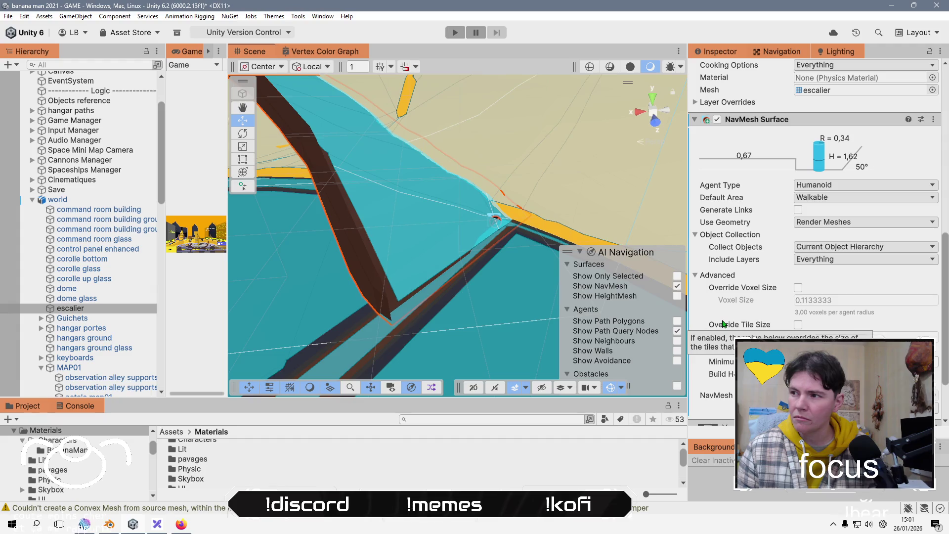
Keep Render Meshes as the escalier's geometry source and enable Generate Links.
click(842, 222)
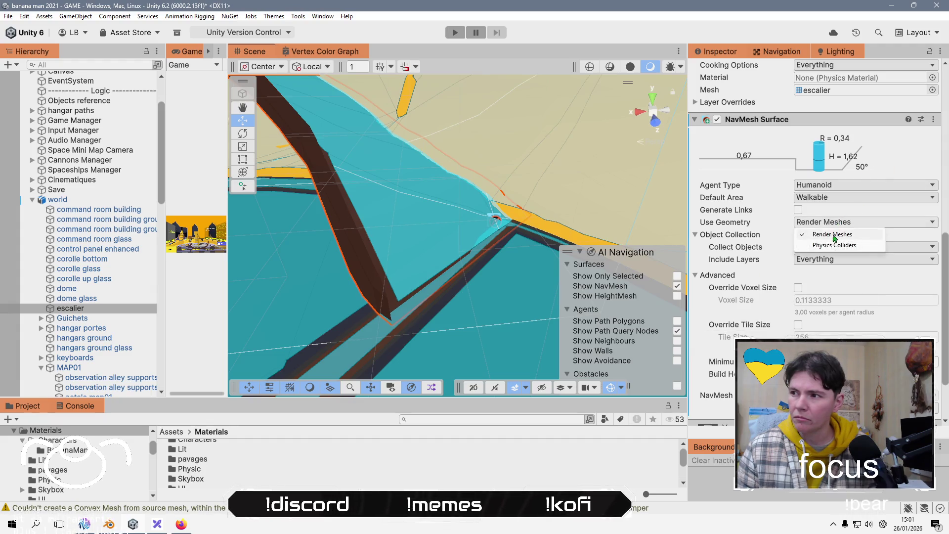
click(743, 233)
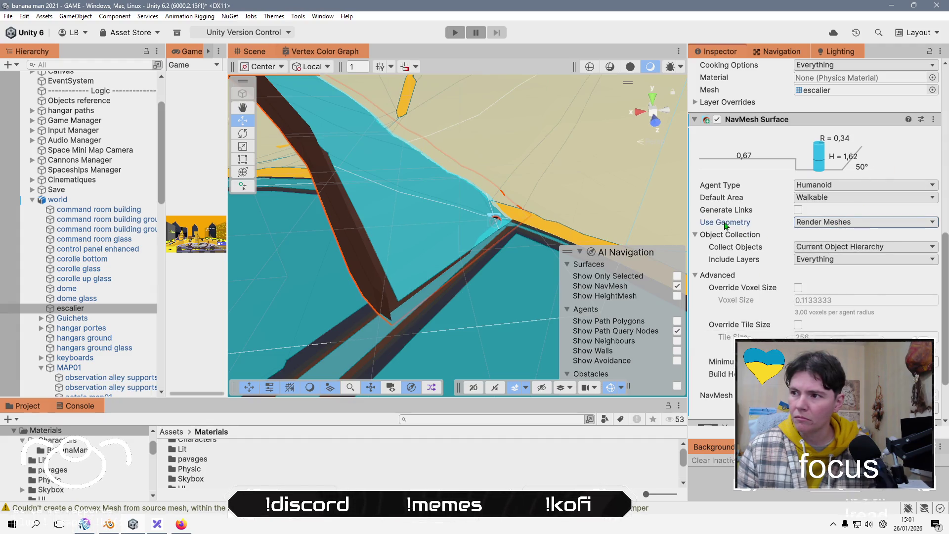
click(798, 210)
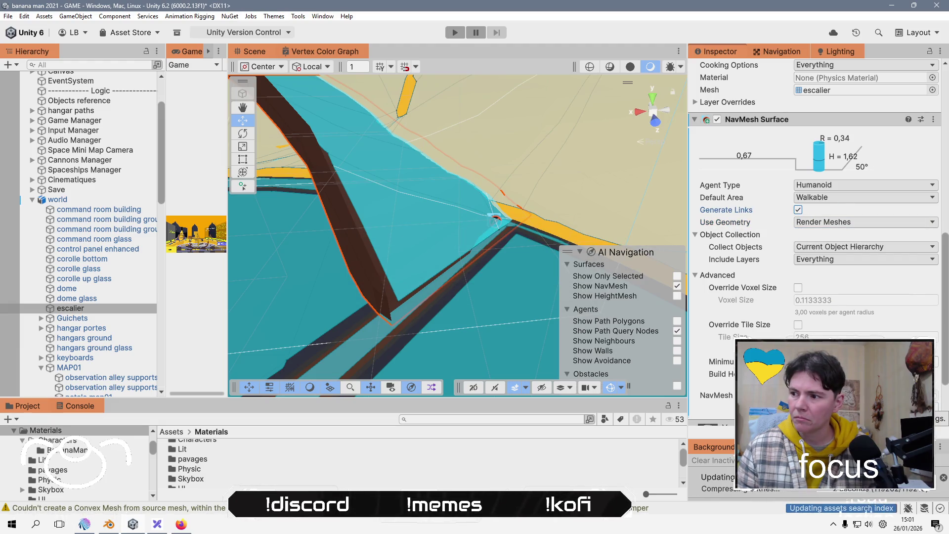
mouse_move(429, 271)
mouse_down()
mouse_move(507, 318)
mouse_move(498, 296)
mouse_up()
Deselect escalier, then select and frame the Map01 guichet object.
scroll(497, 294, down, 10)
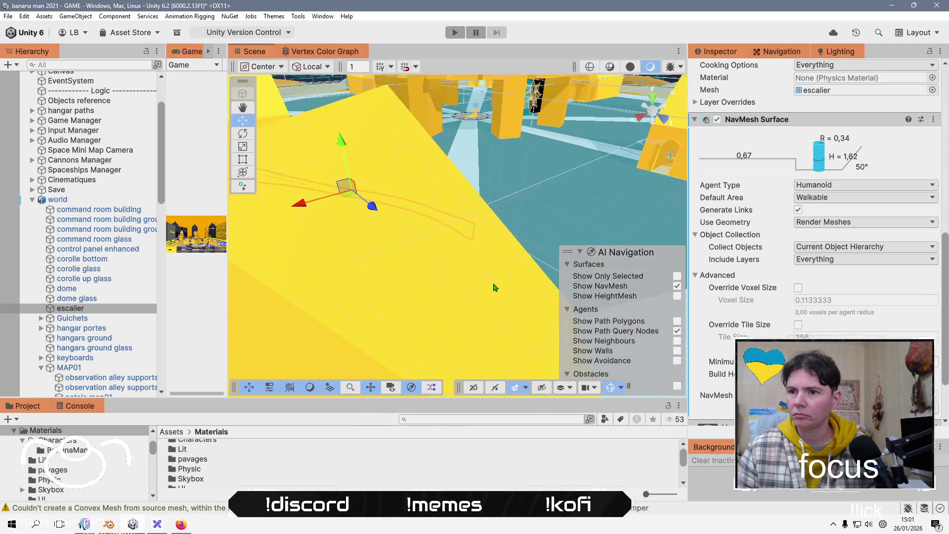
scroll(492, 287, down, 6)
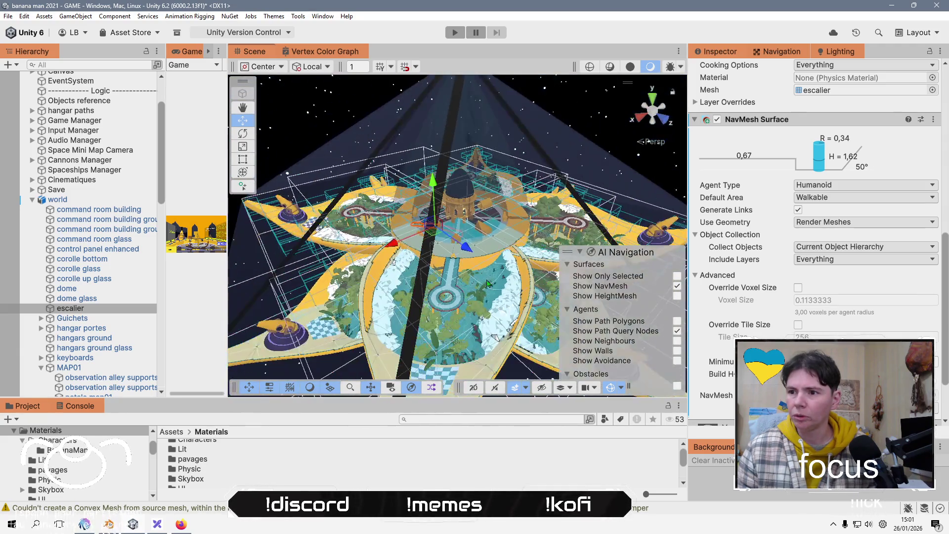
scroll(484, 287, down, 3)
drag(483, 287, 302, 277)
click(302, 277)
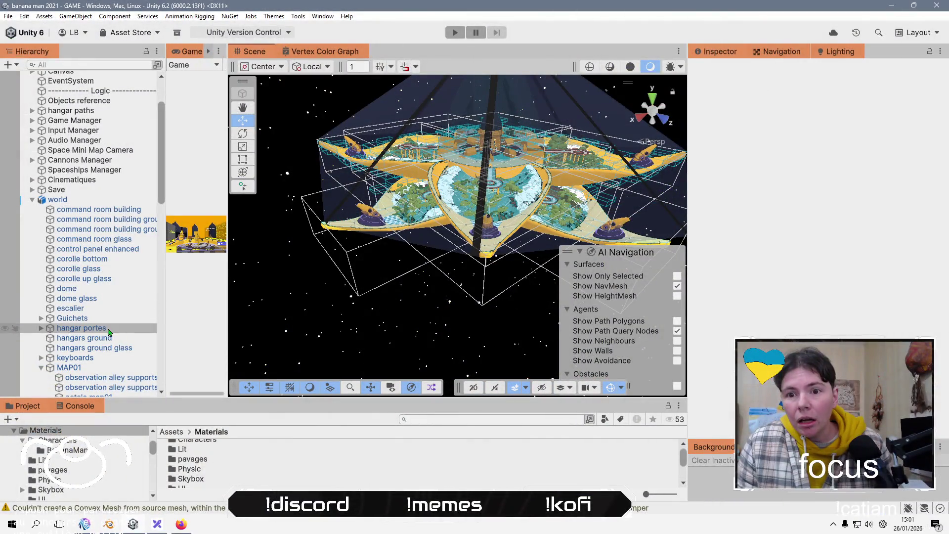
click(398, 208)
key(f)
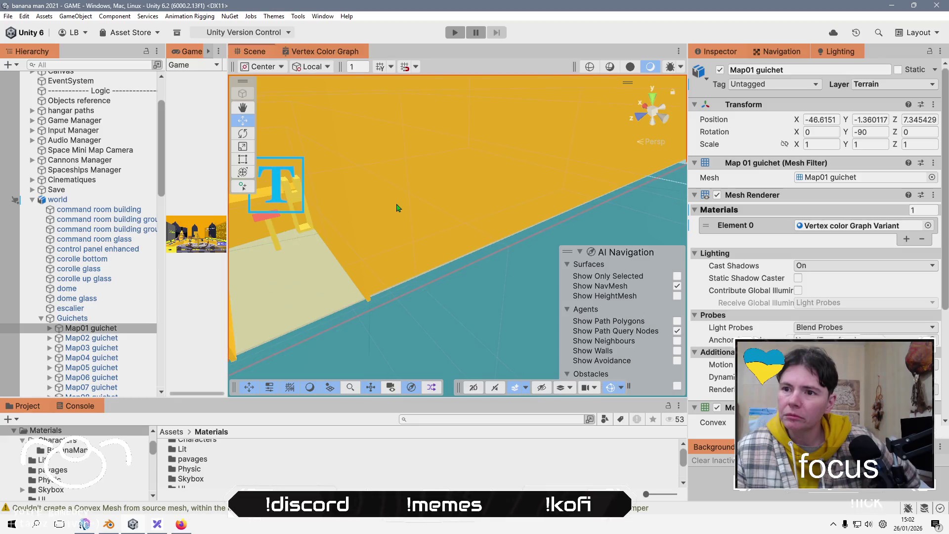
Collapse the world hierarchy and widen the Game view beside the Scene view.
scroll(373, 235, down, 10)
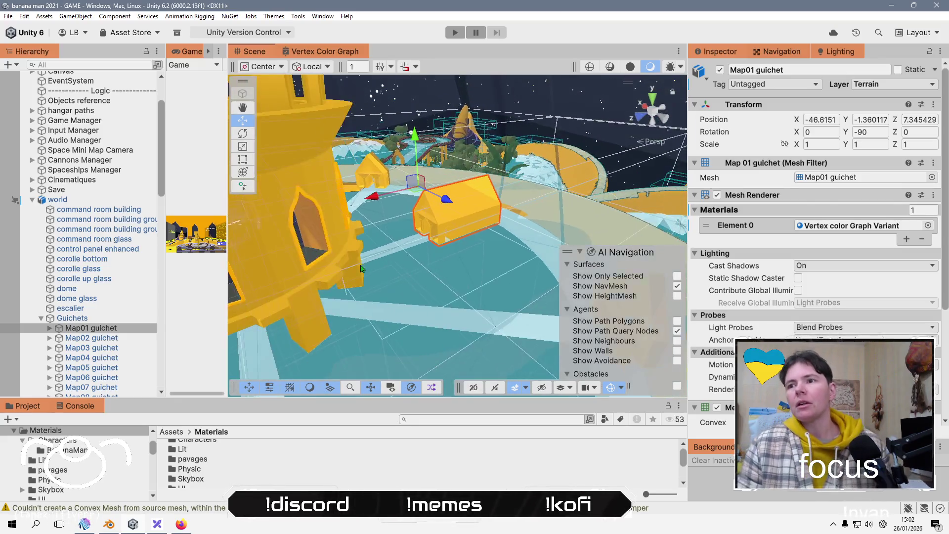
scroll(373, 253, down, 3)
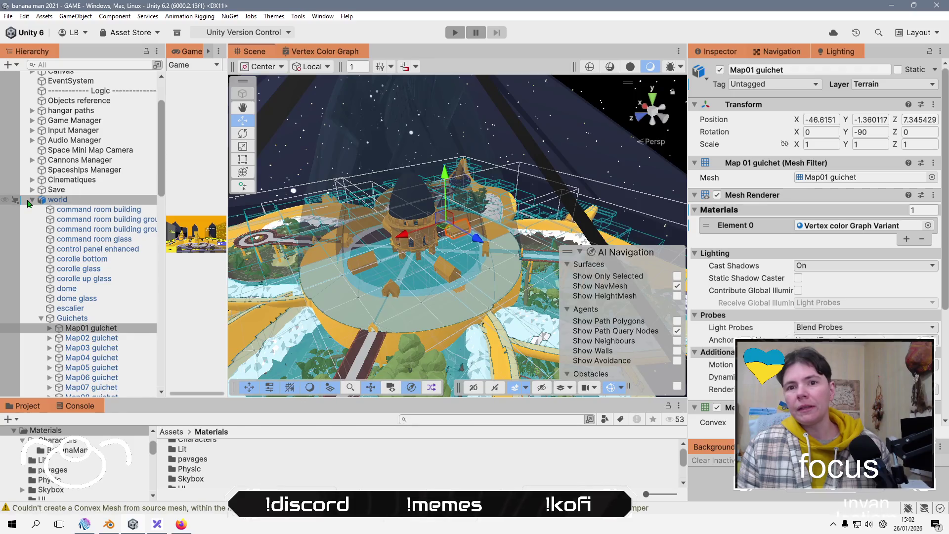
click(32, 199)
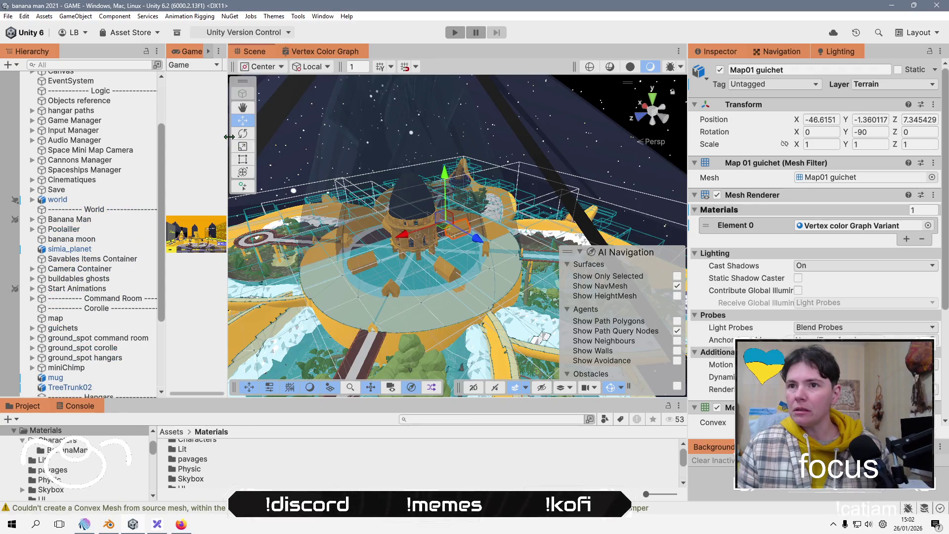
drag(228, 131, 554, 131)
scroll(96, 193, up, 3)
scroll(540, 308, up, 1)
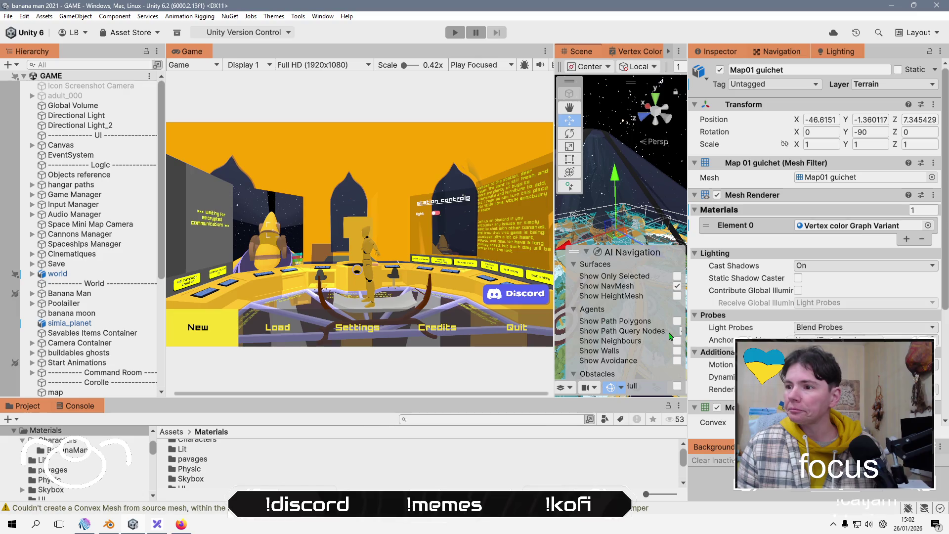
Hide the NavMesh overlay and start Play mode to test the game.
click(677, 286)
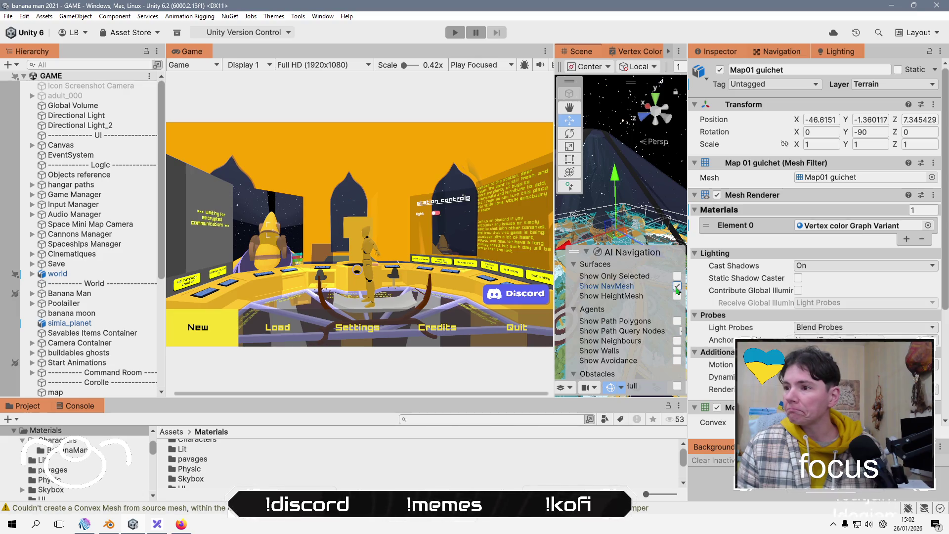
click(585, 253)
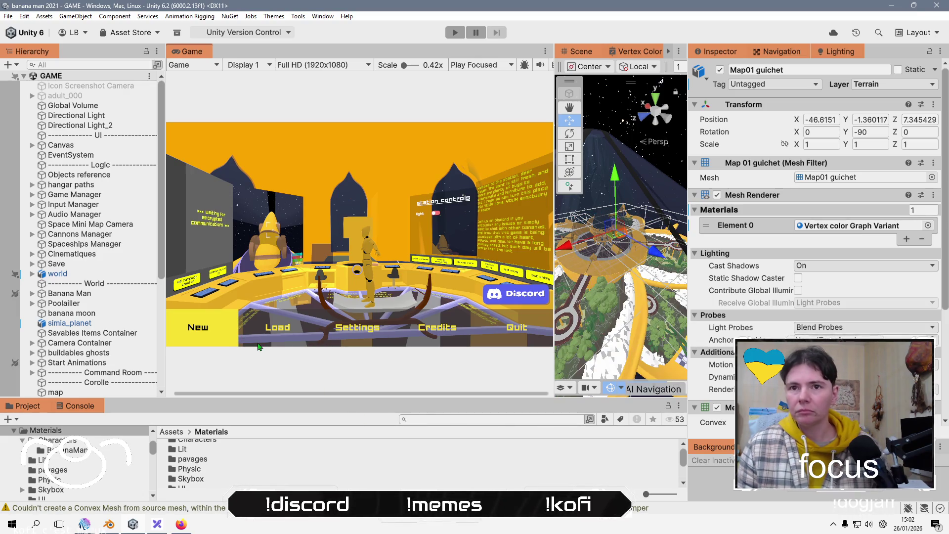
click(459, 29)
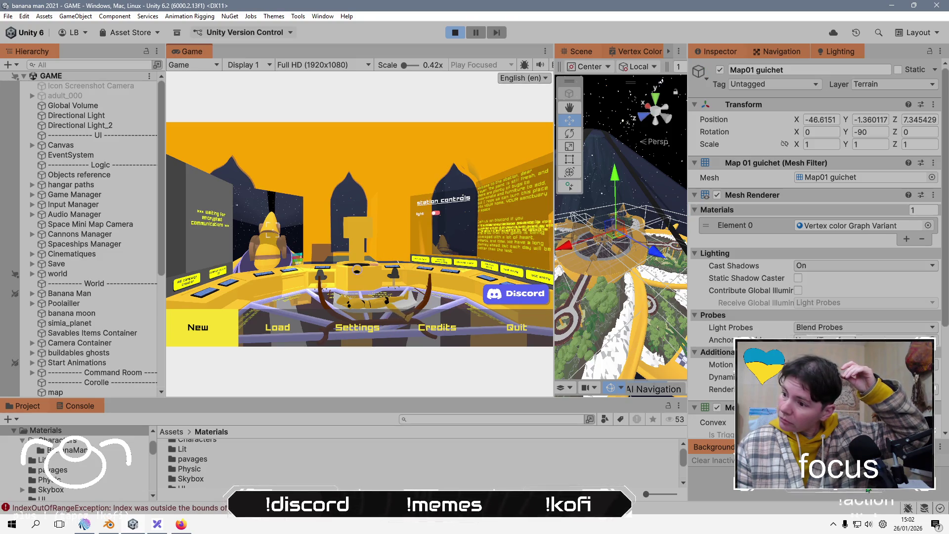
click(869, 525)
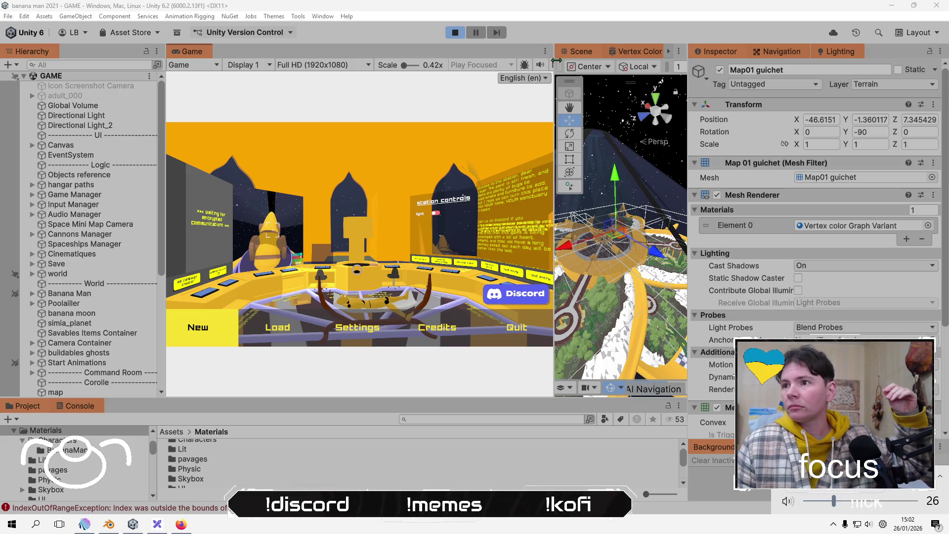
click(542, 68)
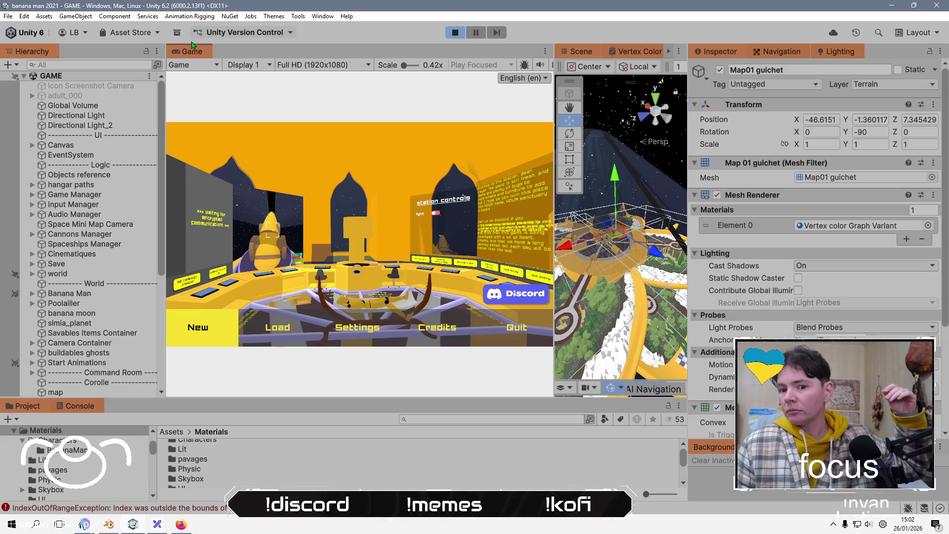
Inspect the IndexOutOfRange errors in the Console, stop Play mode and clear them.
click(81, 406)
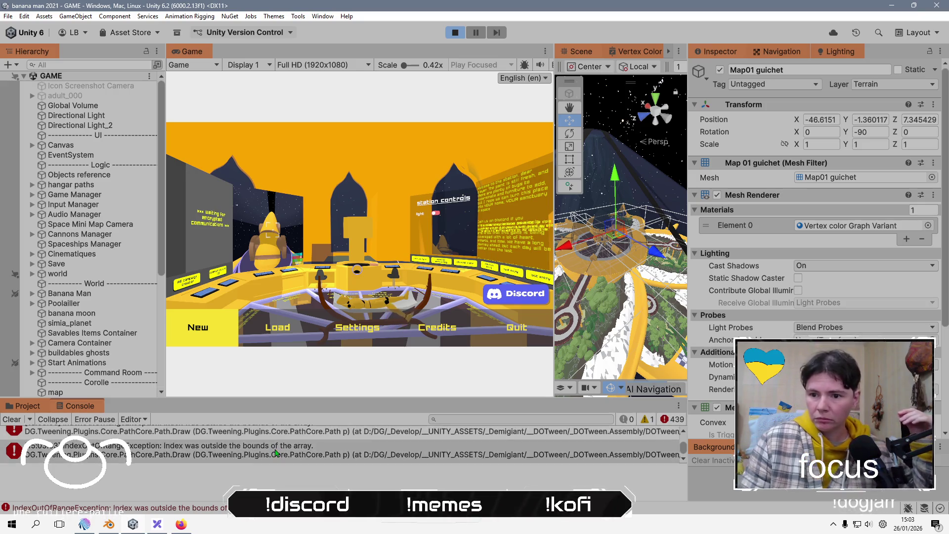
mouse_move(303, 386)
mouse_down()
mouse_move(303, 114)
mouse_move(304, 229)
mouse_up()
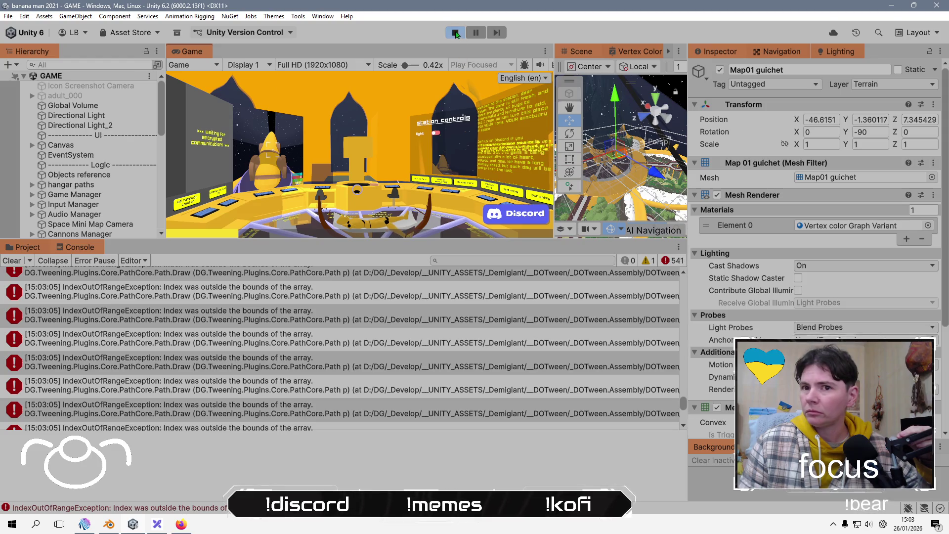
click(456, 33)
click(212, 340)
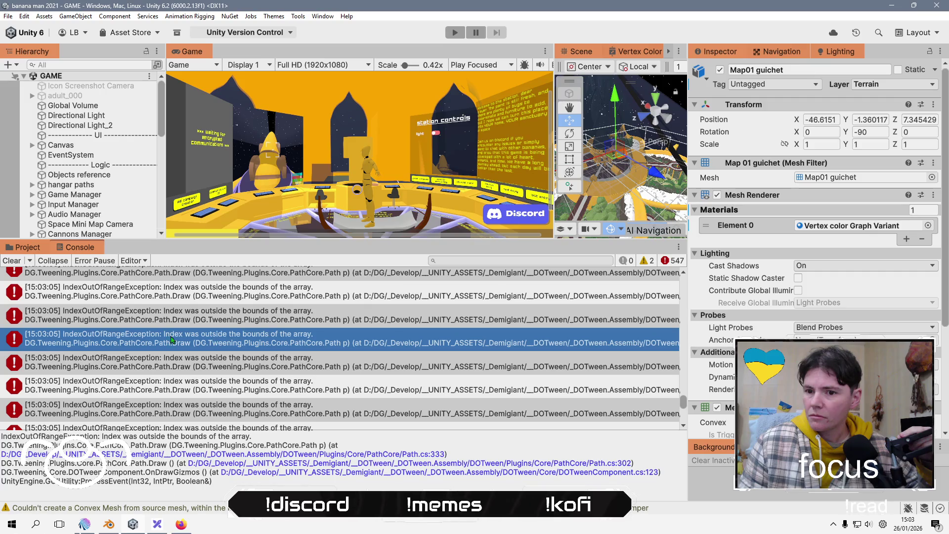
click(12, 260)
drag(210, 243, 248, 422)
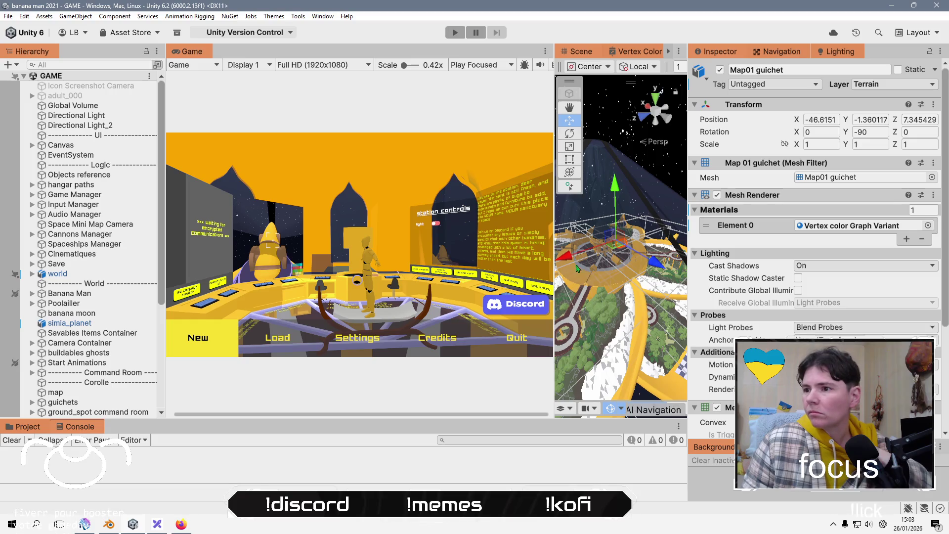
Frame the hangar paths group, expand it and frame path to hangar 1.
drag(550, 223, 254, 224)
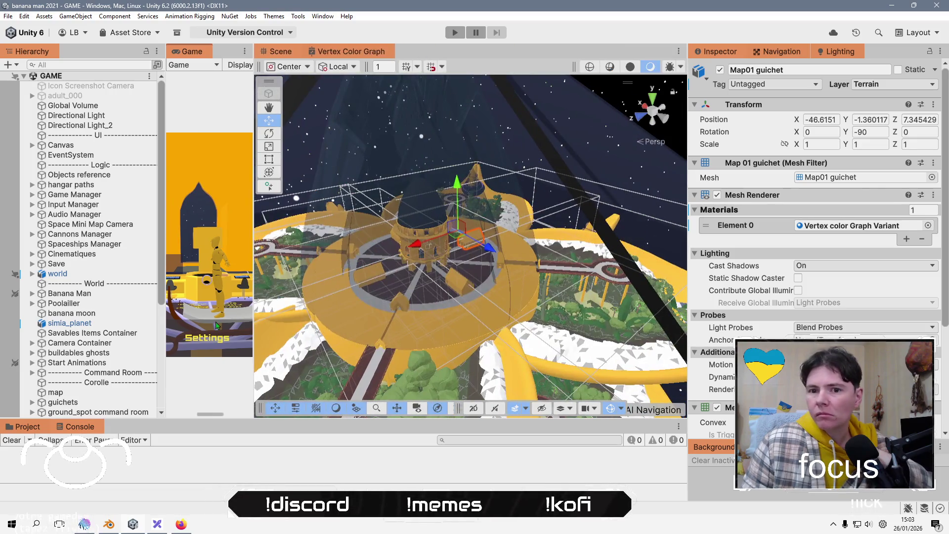
scroll(112, 351, down, 6)
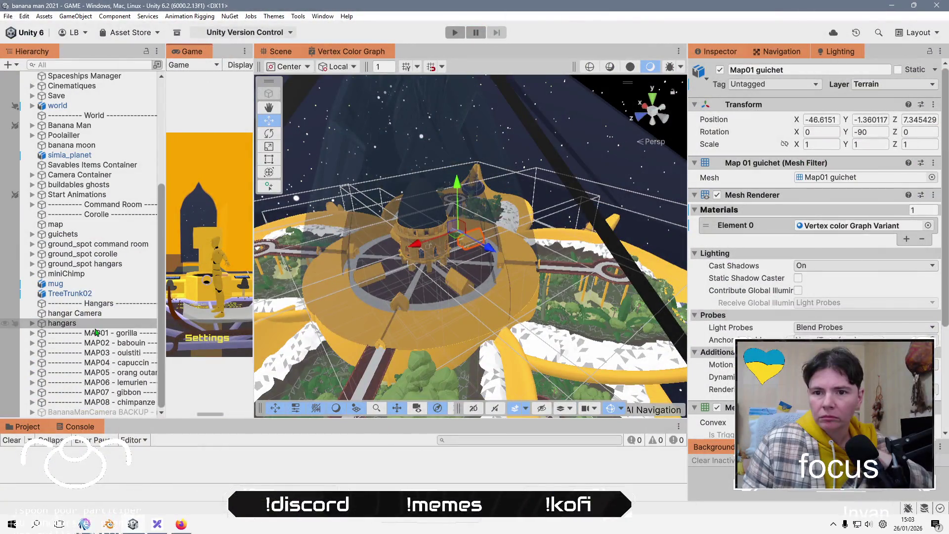
scroll(108, 276, up, 6)
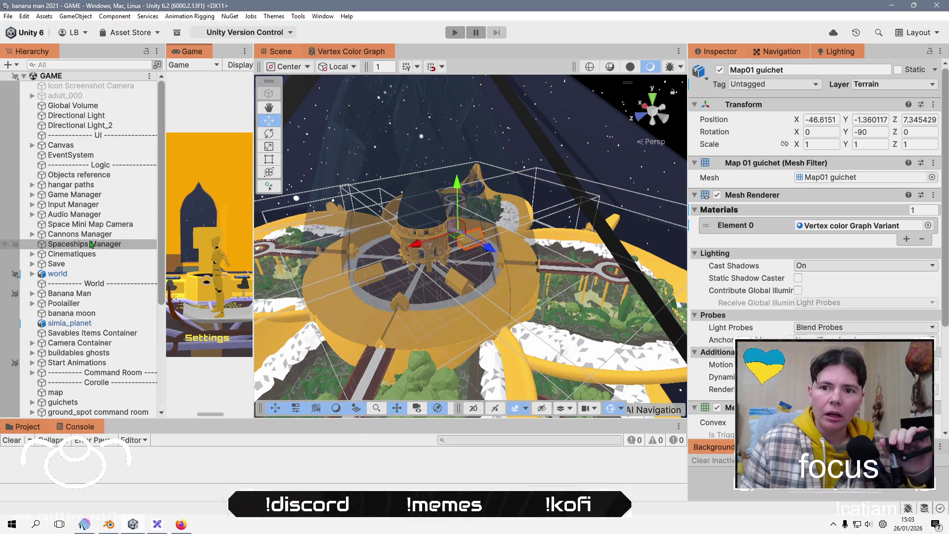
double_click(97, 186)
key(F2)
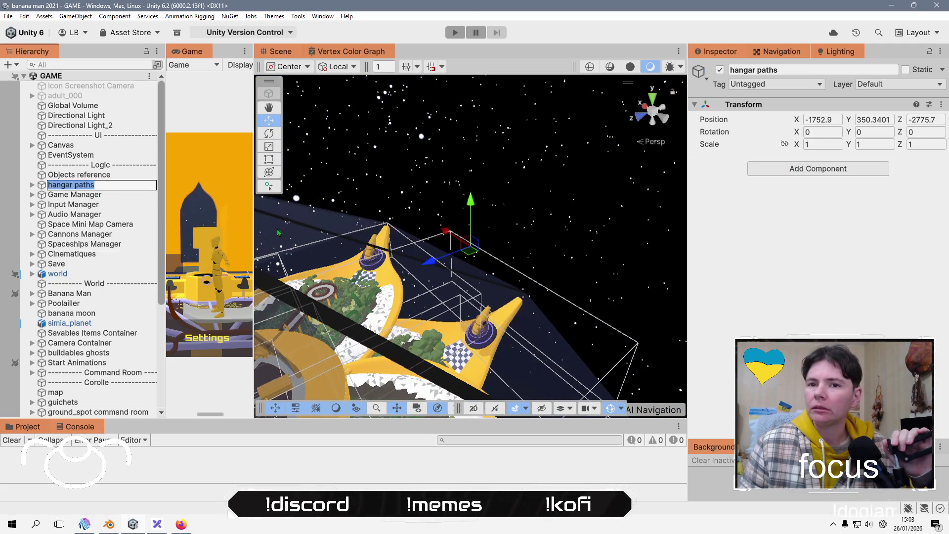
key(Escape)
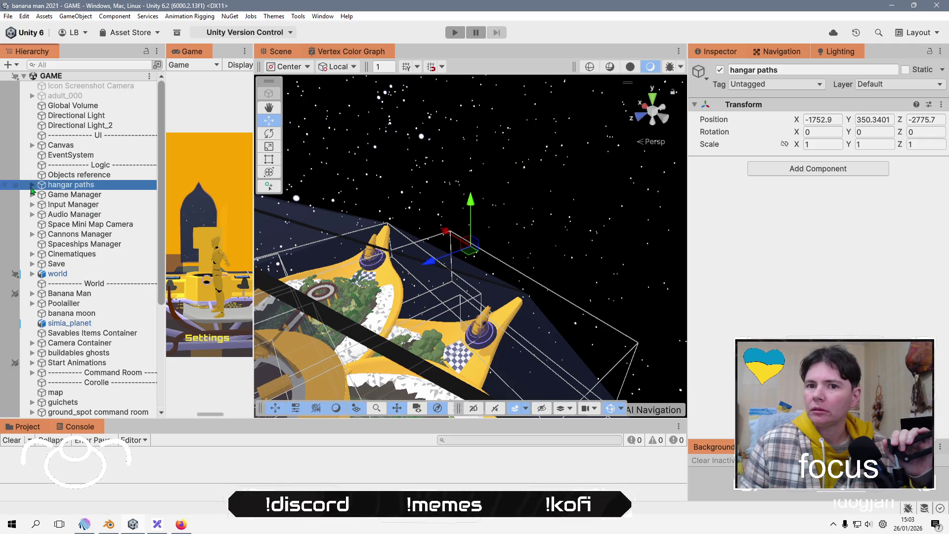
click(32, 185)
double_click(82, 196)
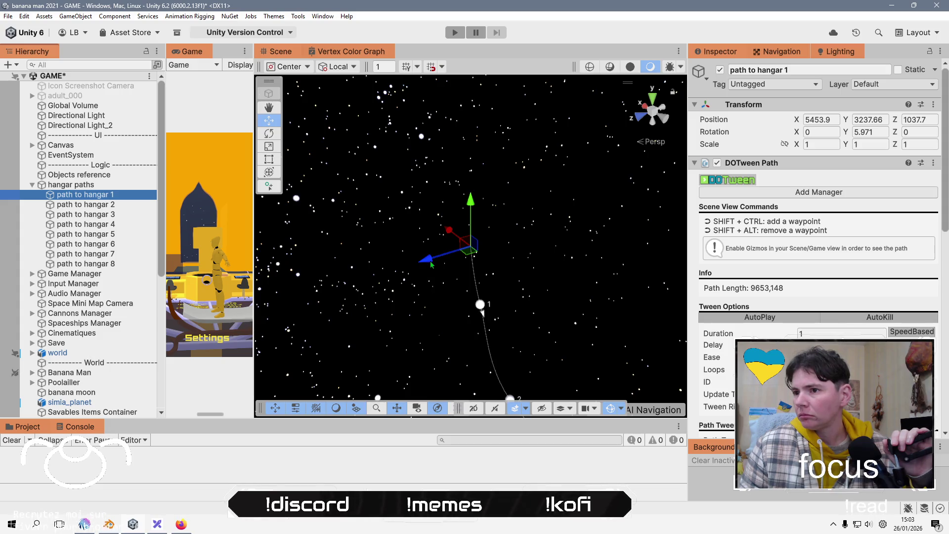
scroll(433, 262, down, 5)
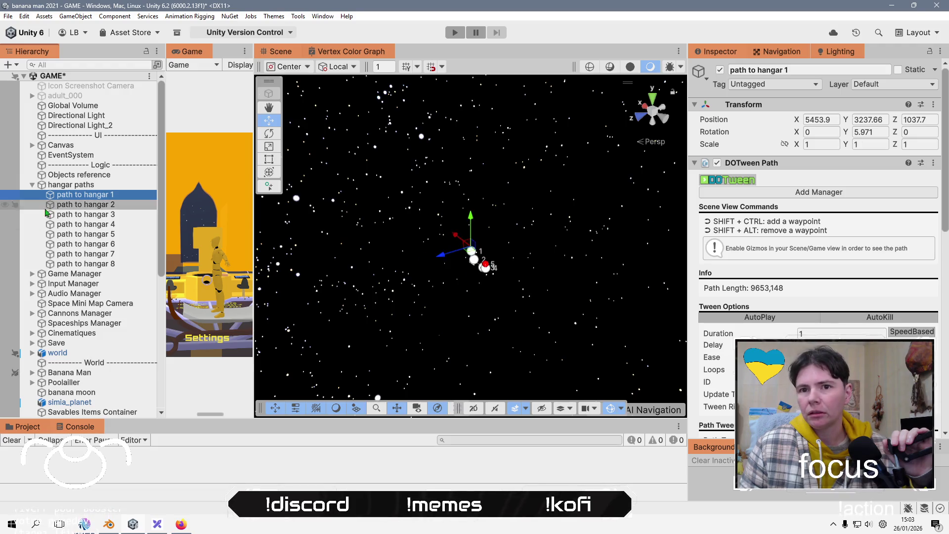
Select all eight hangar paths and inspect the routes of paths 5, 4 and 8.
click(83, 186)
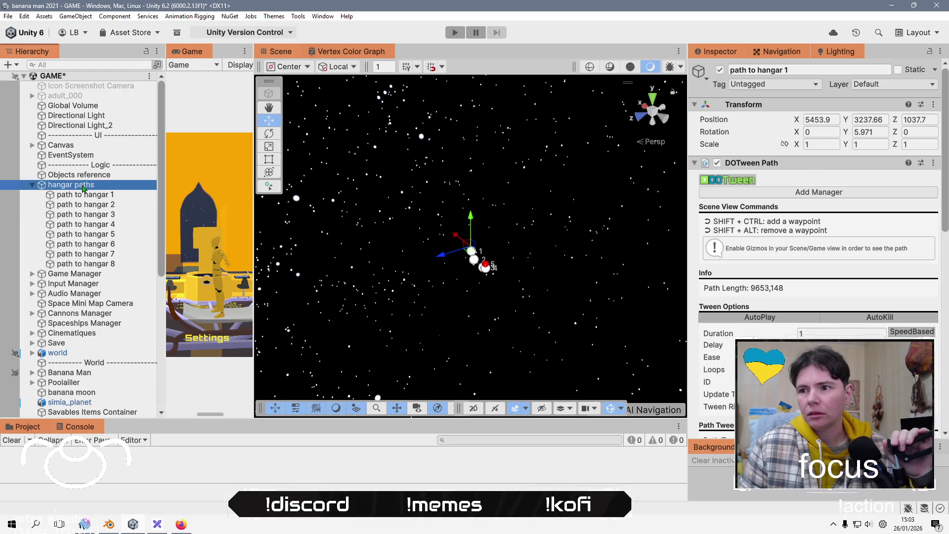
shift+click(100, 265)
mouse_move(472, 261)
mouse_down()
mouse_move(481, 326)
mouse_move(540, 325)
mouse_move(429, 272)
mouse_move(385, 219)
mouse_up()
click(101, 235)
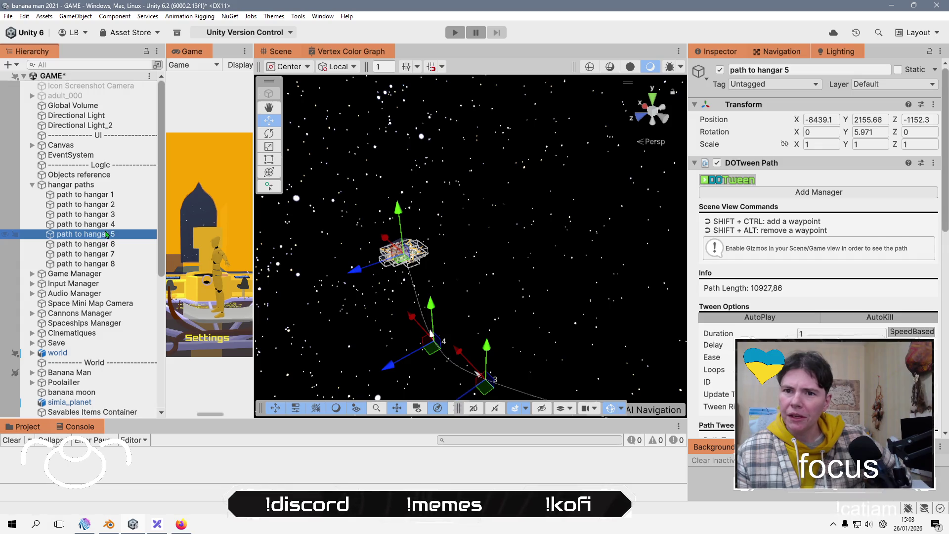
key(Up)
key(Up)
key(Up)
key(Up)
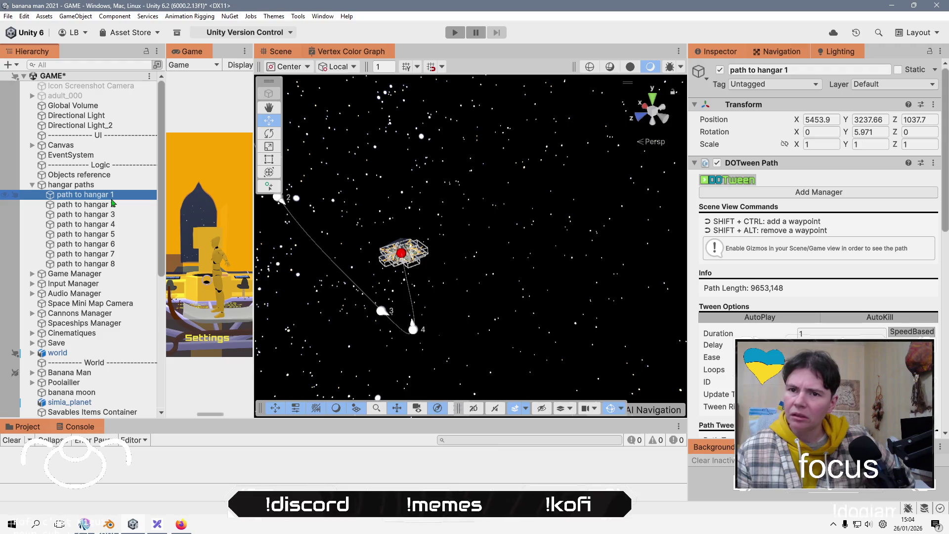
click(104, 264)
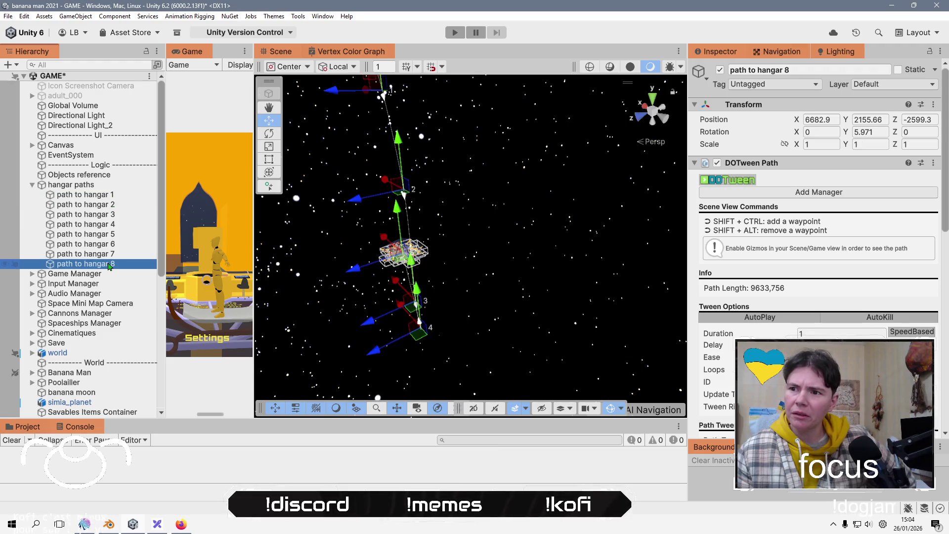
Reselect the hangar paths group and widen the Game view.
click(105, 187)
click(246, 465)
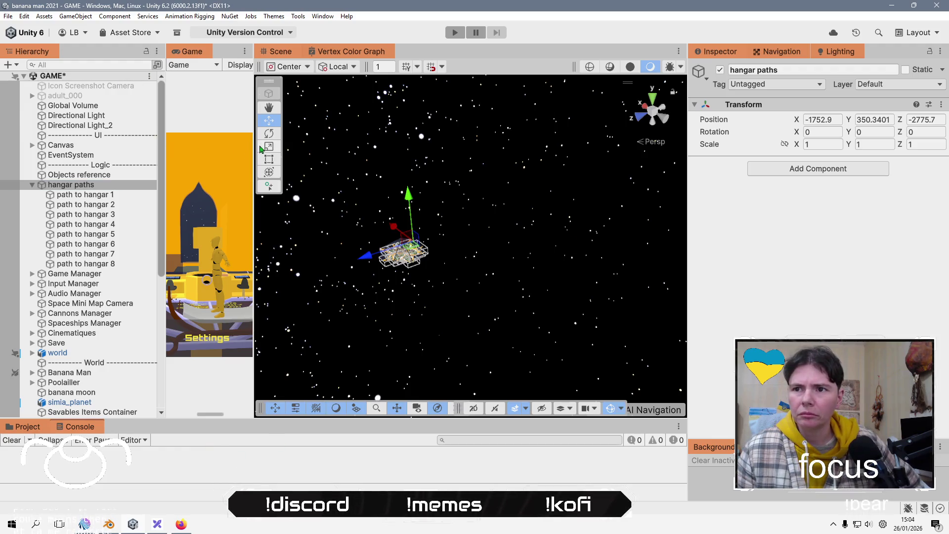
drag(254, 148, 510, 127)
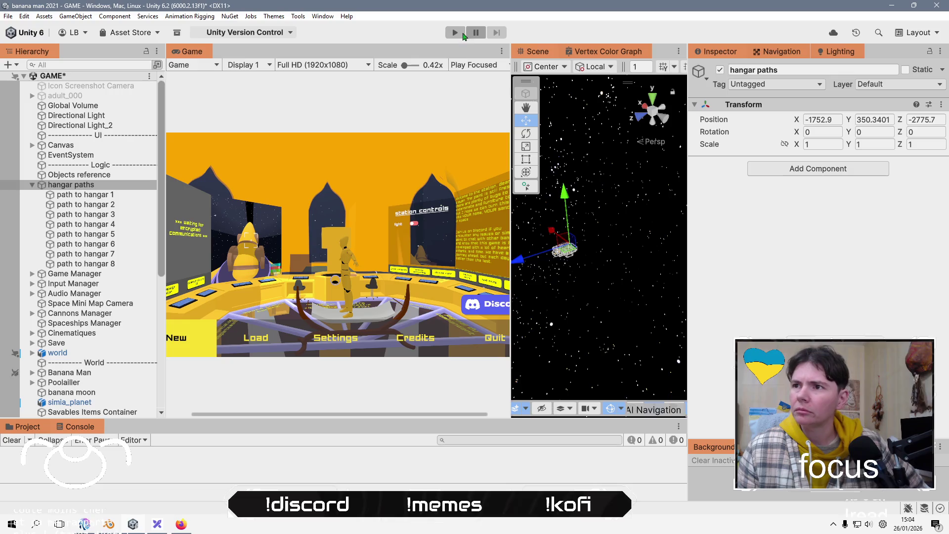
Widen the Game view, start Play mode and raise system volume to 53.
drag(510, 94, 578, 76)
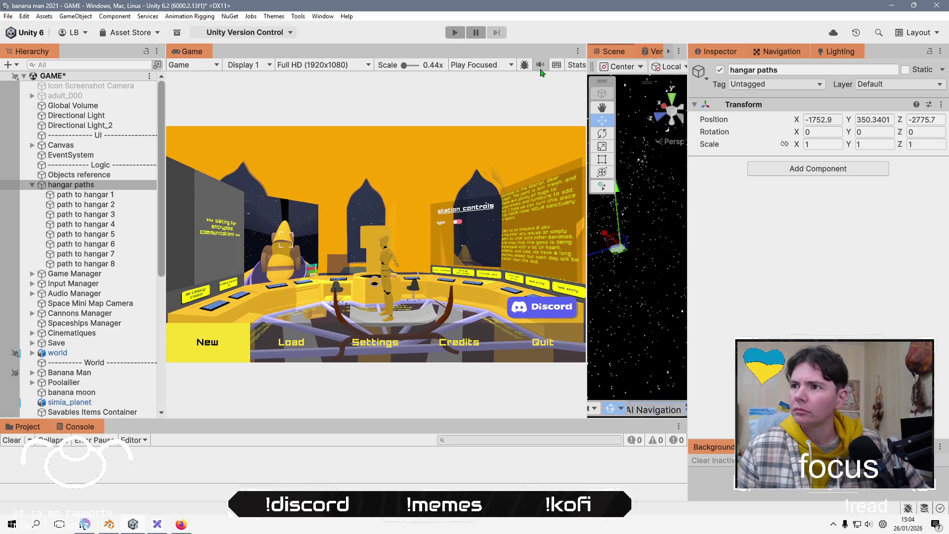
click(455, 32)
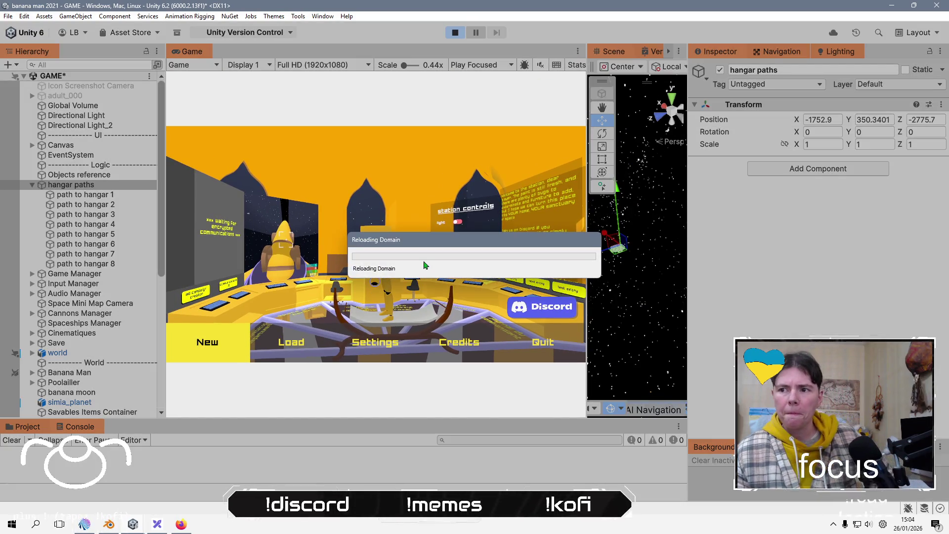
click(858, 523)
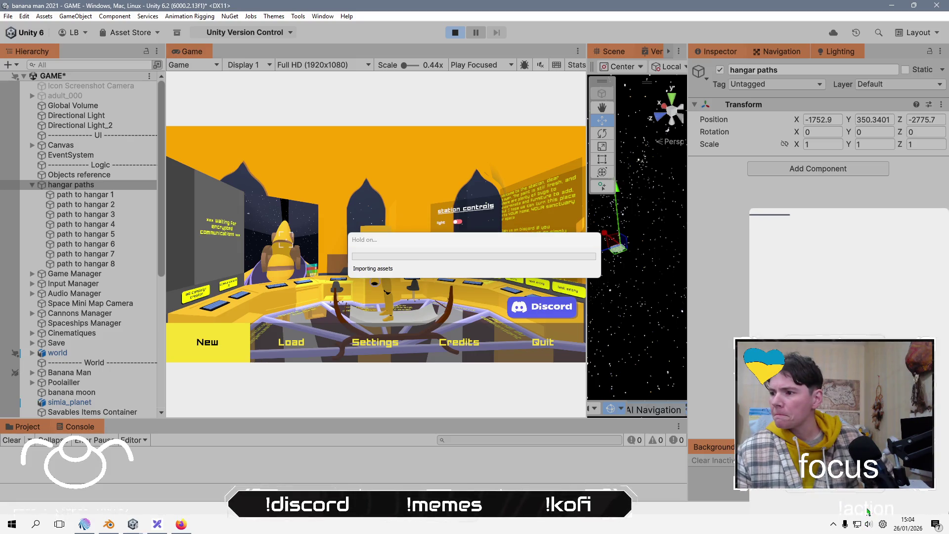
click(868, 523)
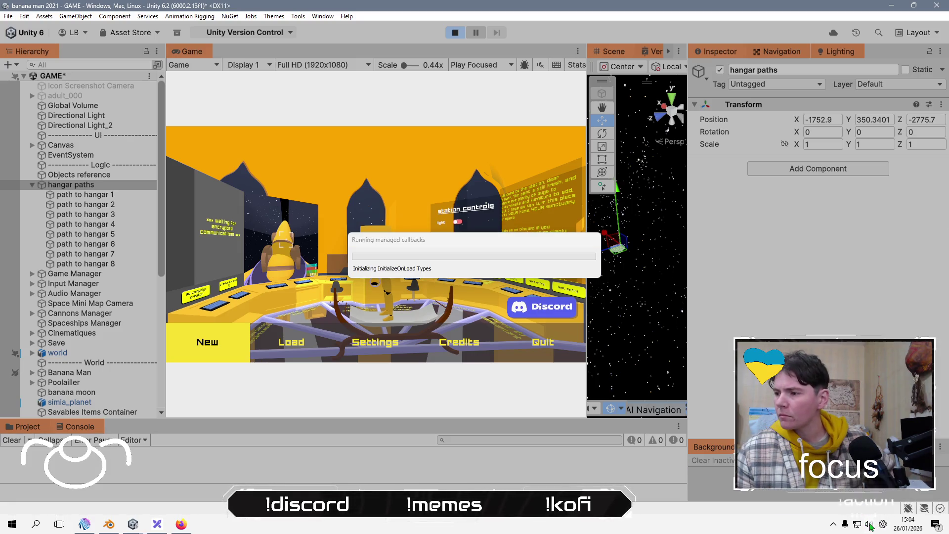
drag(852, 502, 864, 502)
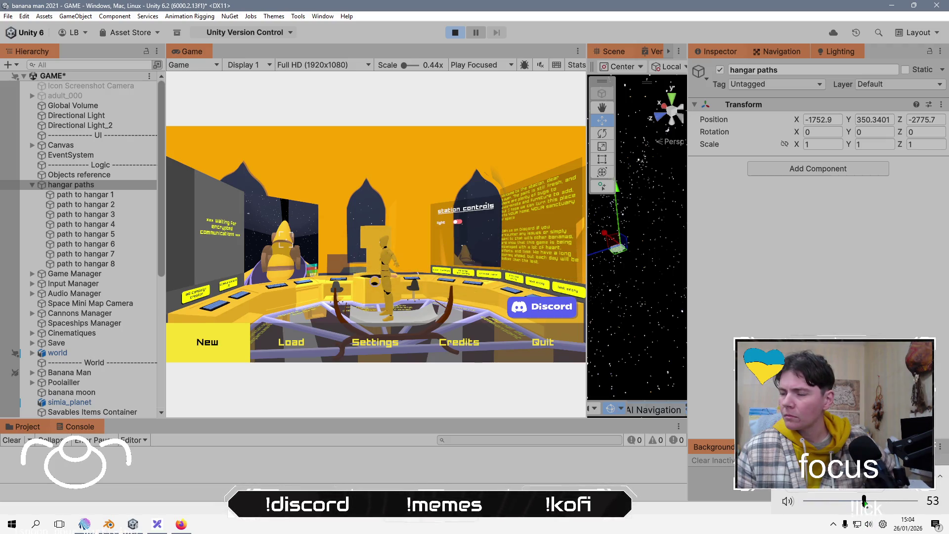
Start a new game, skip the intro cinematic and run the character around the hangar.
click(214, 341)
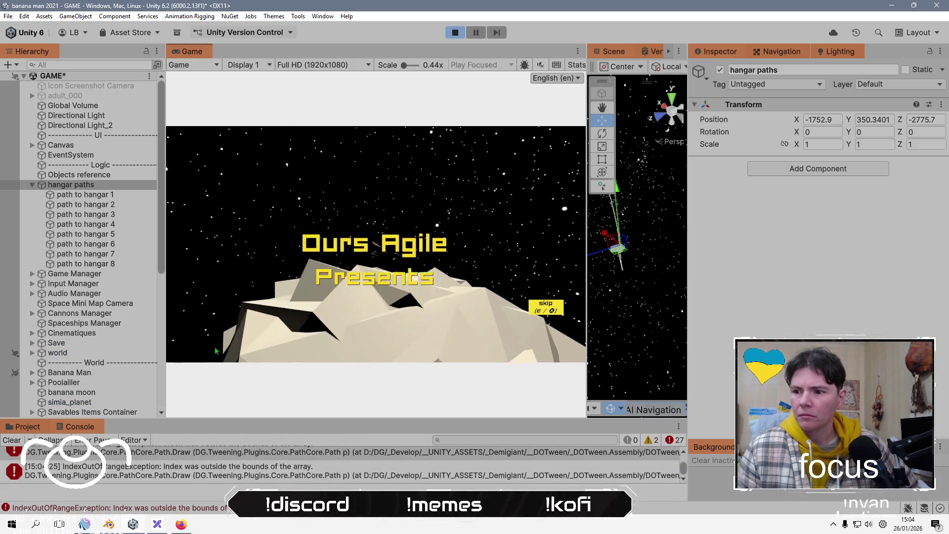
click(552, 313)
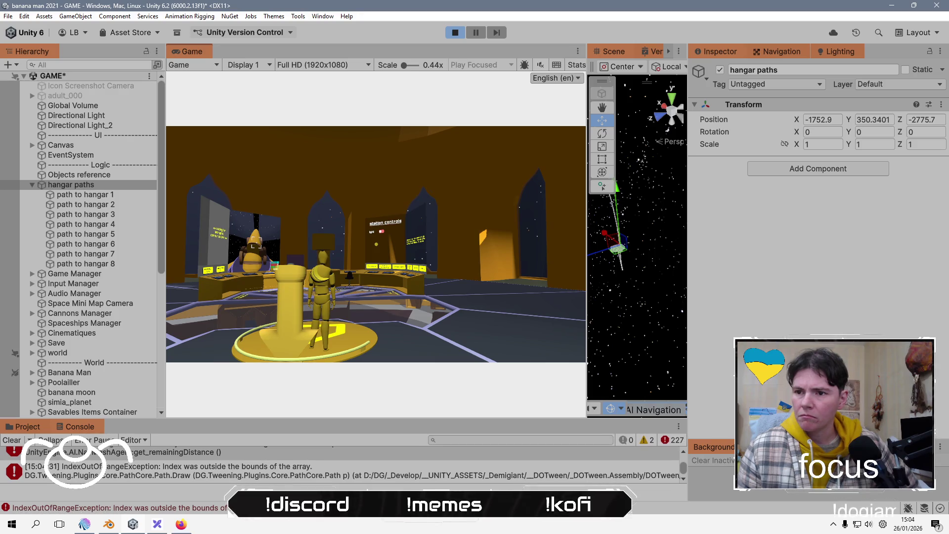
key(alt+Tab)
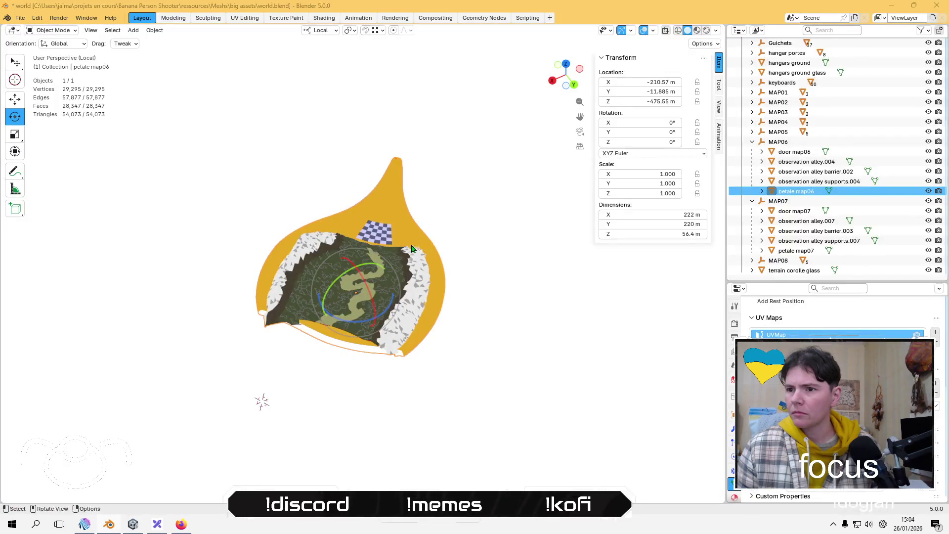
key(alt+Tab)
key(w)
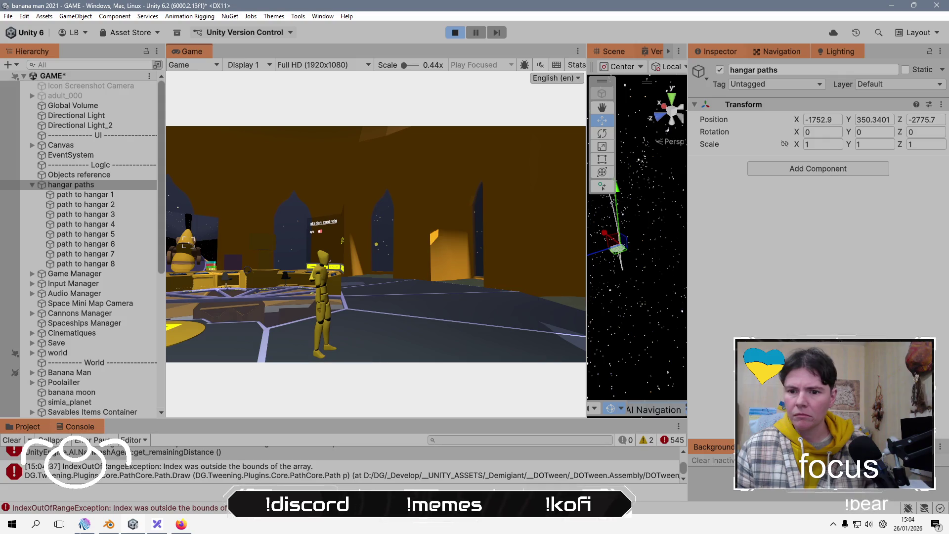
Pause the game, read an IndexOutOfRange error's stack trace, and inspect the [DOTween] object.
key(Escape)
key(Right)
key(Right)
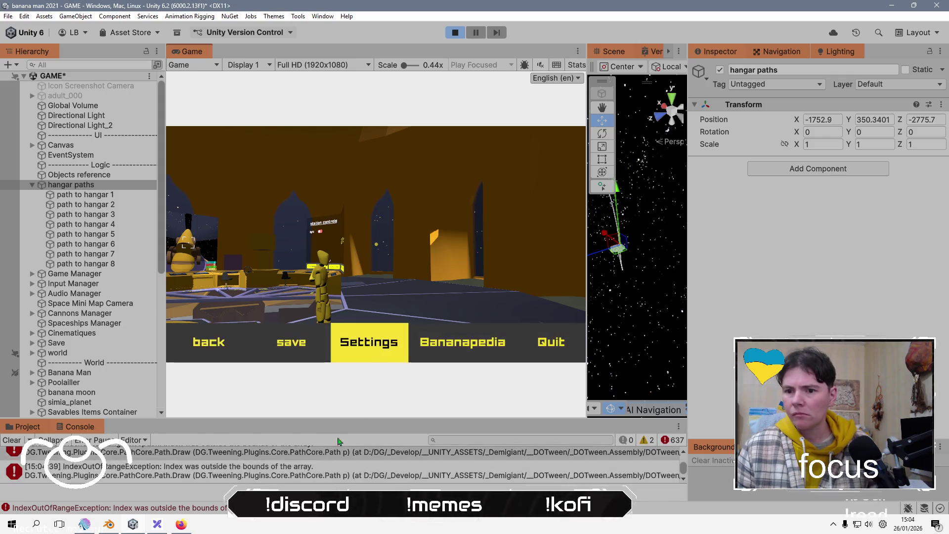
drag(285, 226, 285, 226)
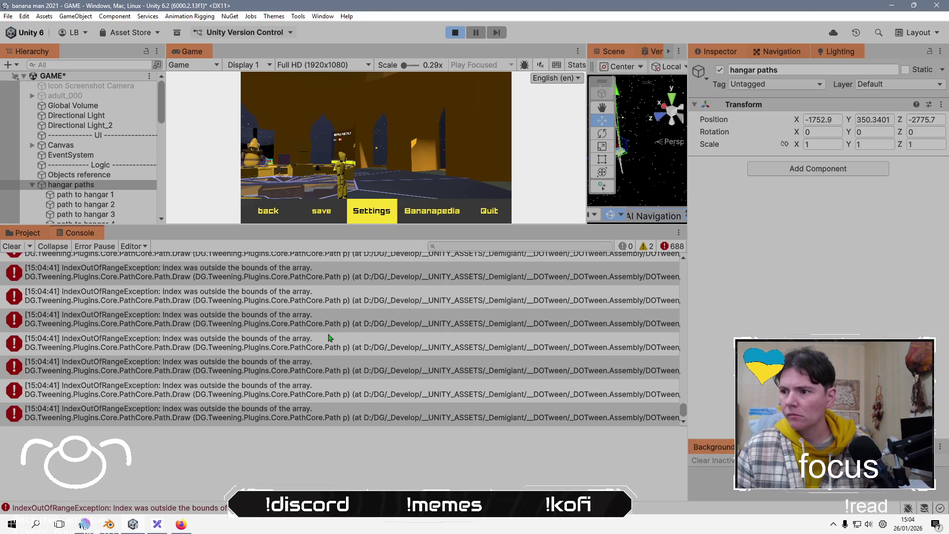
click(312, 310)
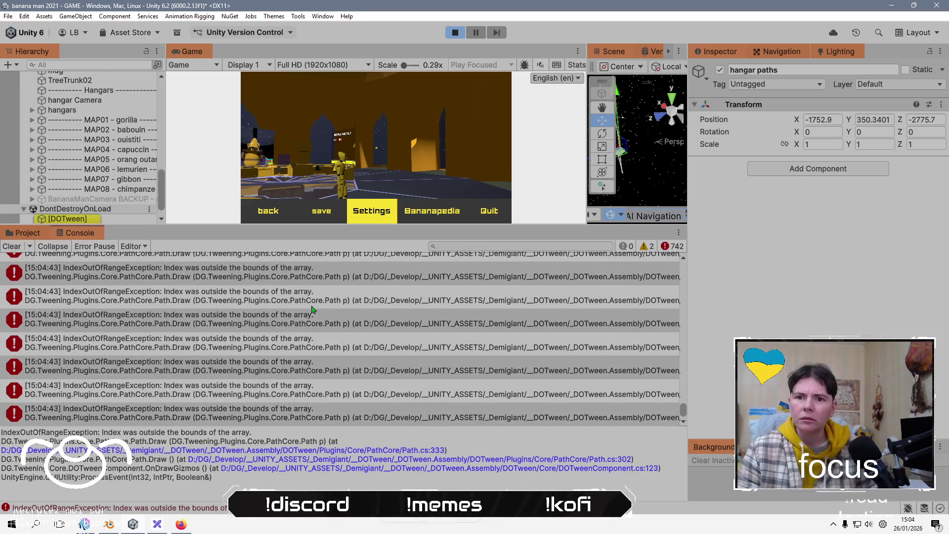
scroll(99, 198, down, 2)
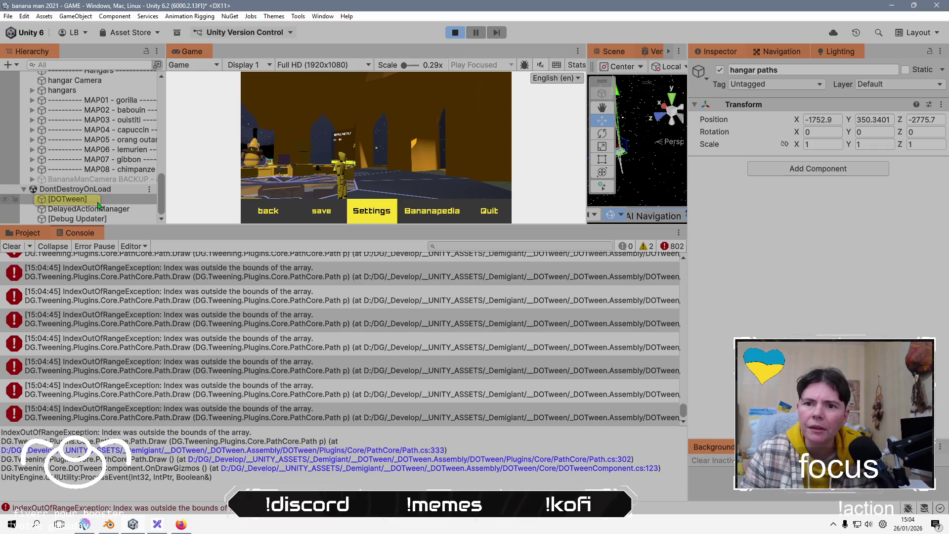
click(99, 201)
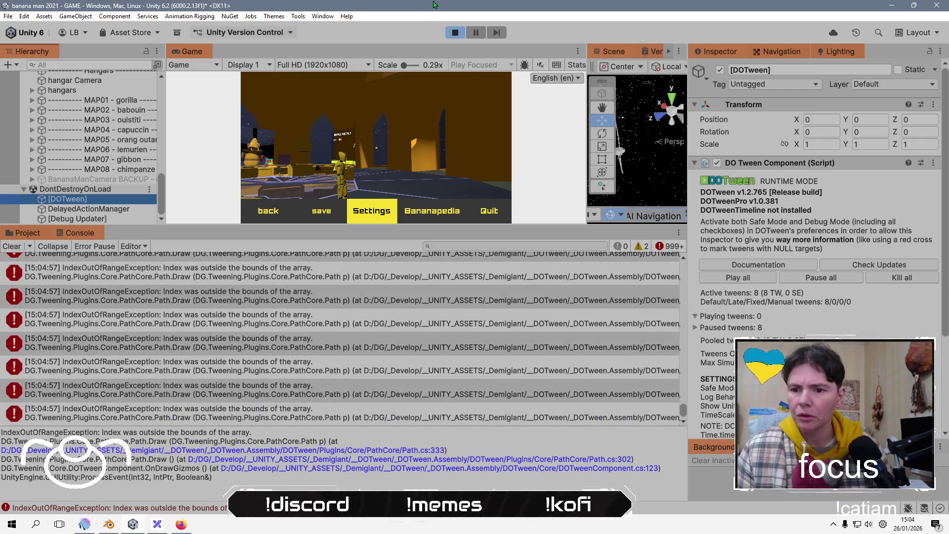
Close the Scene and Vertex Color Graph panels, discarding shader changes, clear the Console, and enlarge the Game view.
right_click(624, 55)
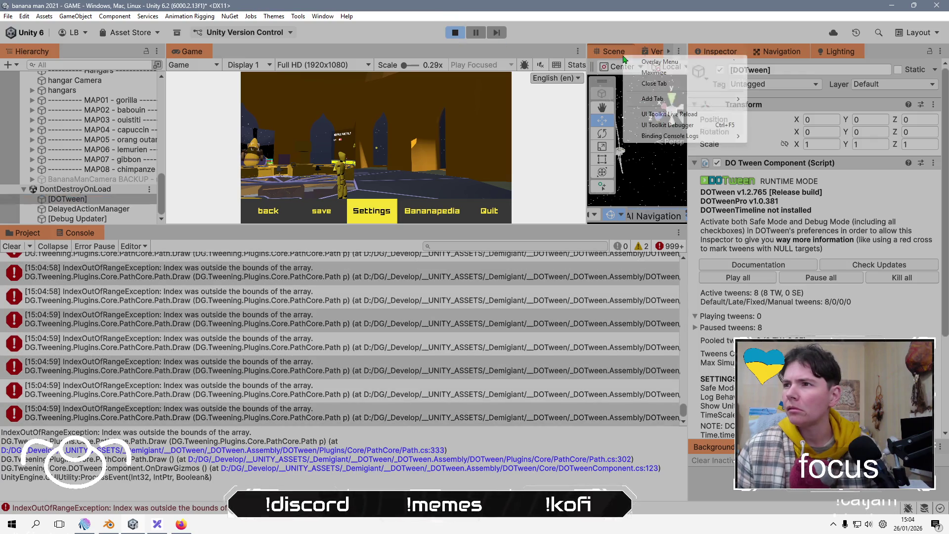
click(655, 84)
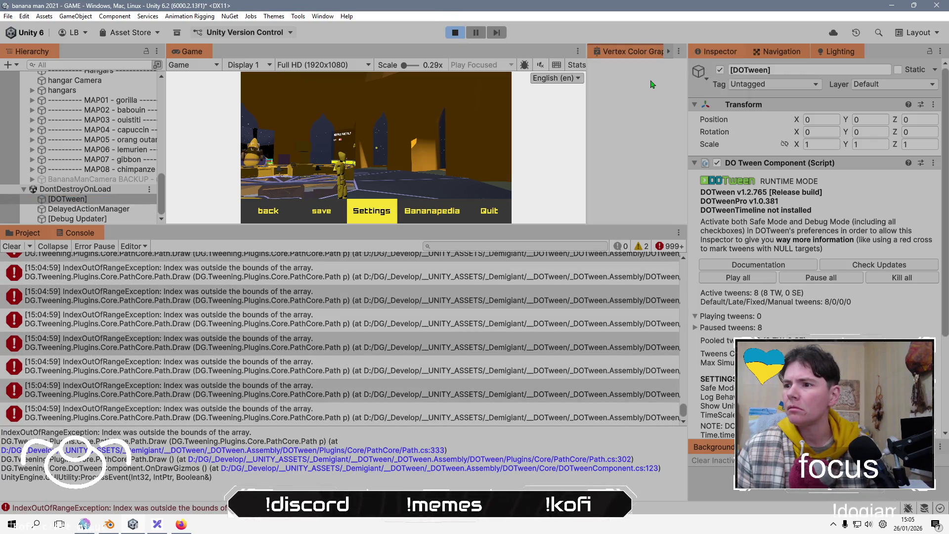
click(12, 246)
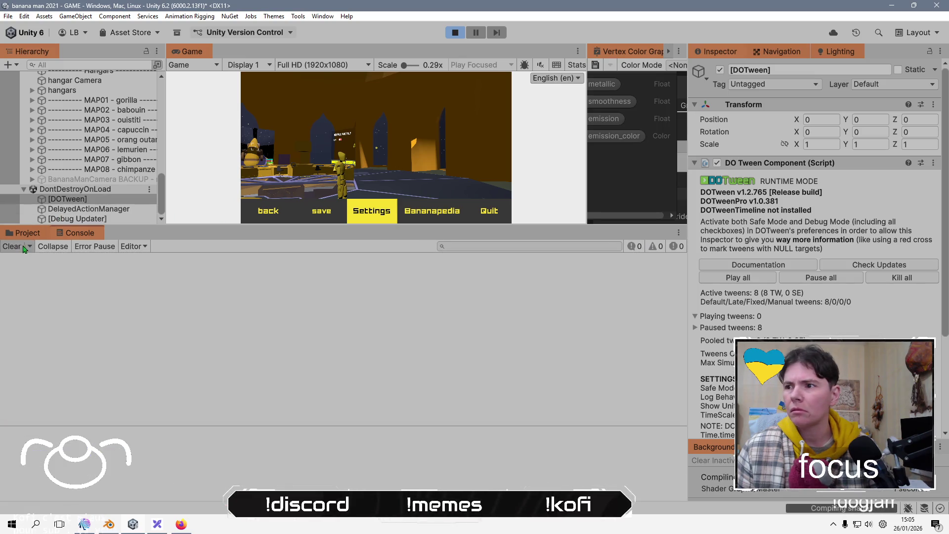
right_click(645, 57)
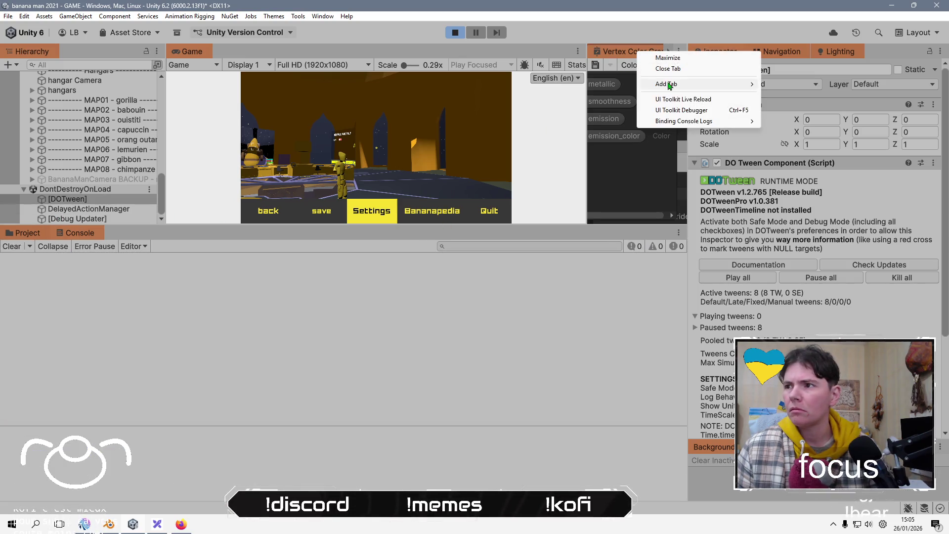
click(650, 70)
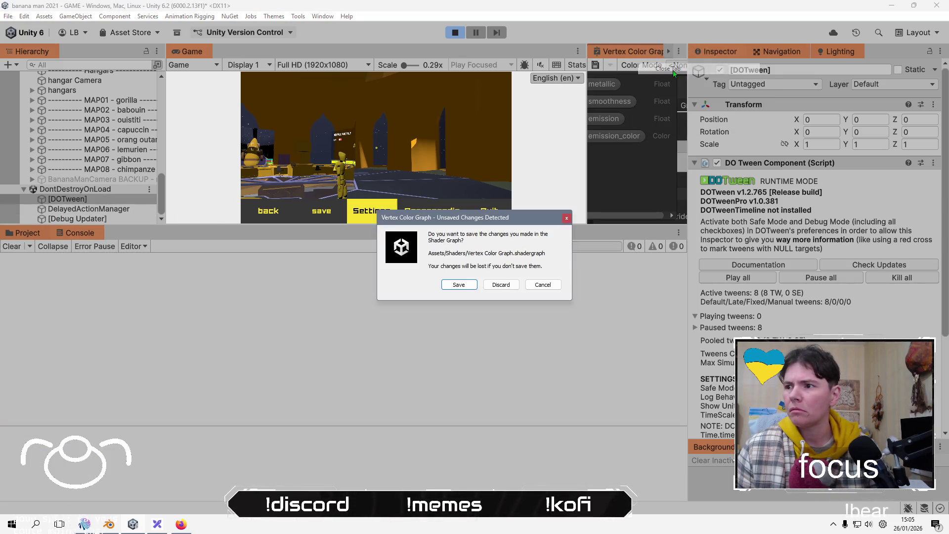
click(509, 289)
drag(498, 226, 490, 348)
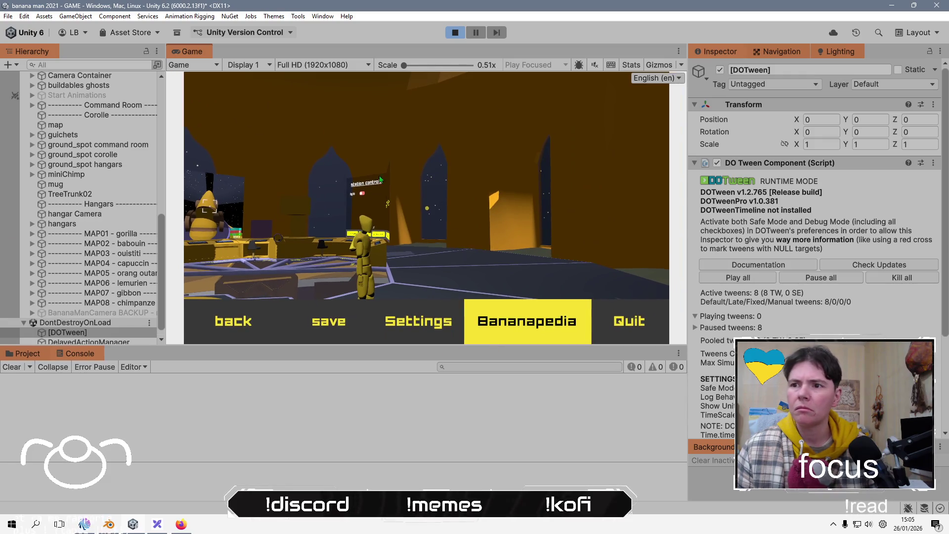
Resume play, pause again, and read a NavMesh error's stack trace.
key(Escape)
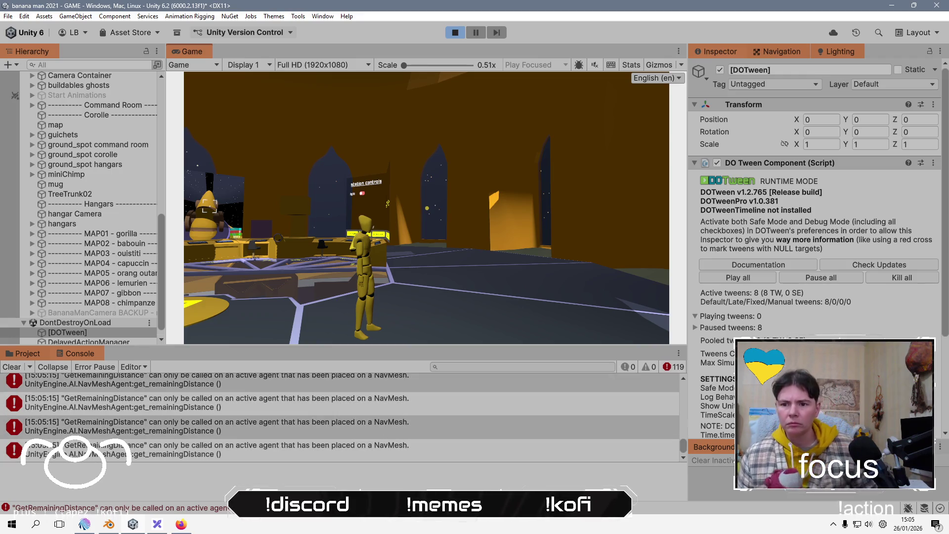
key(Escape)
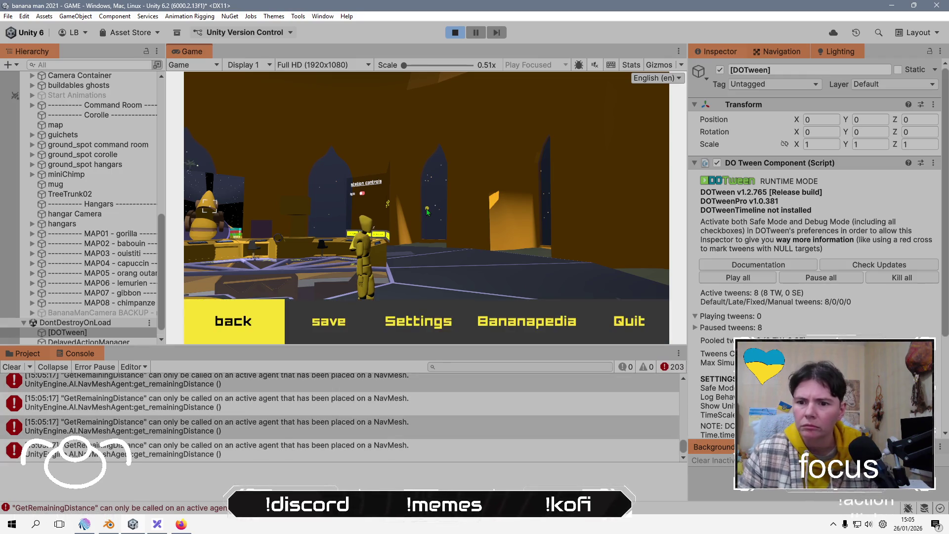
key(Right)
key(Right)
click(374, 425)
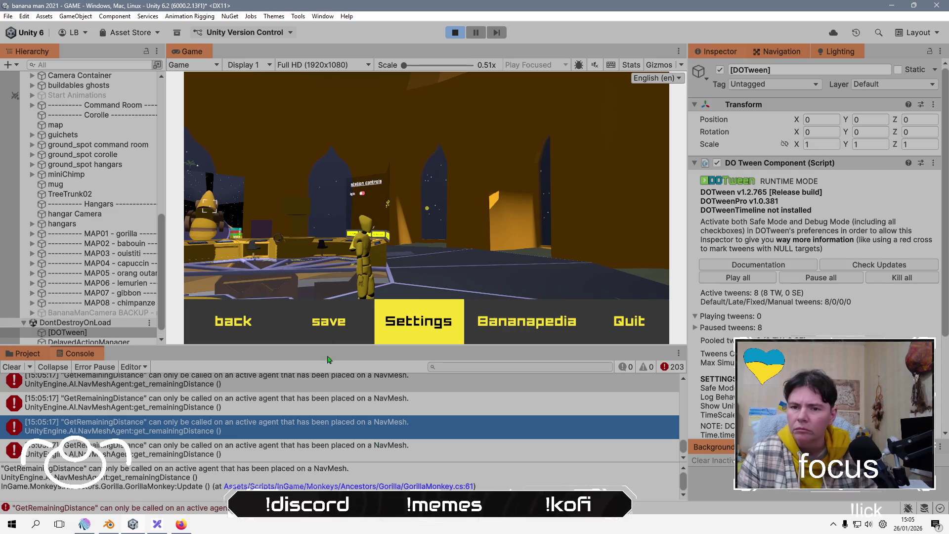
scroll(116, 234, up, 15)
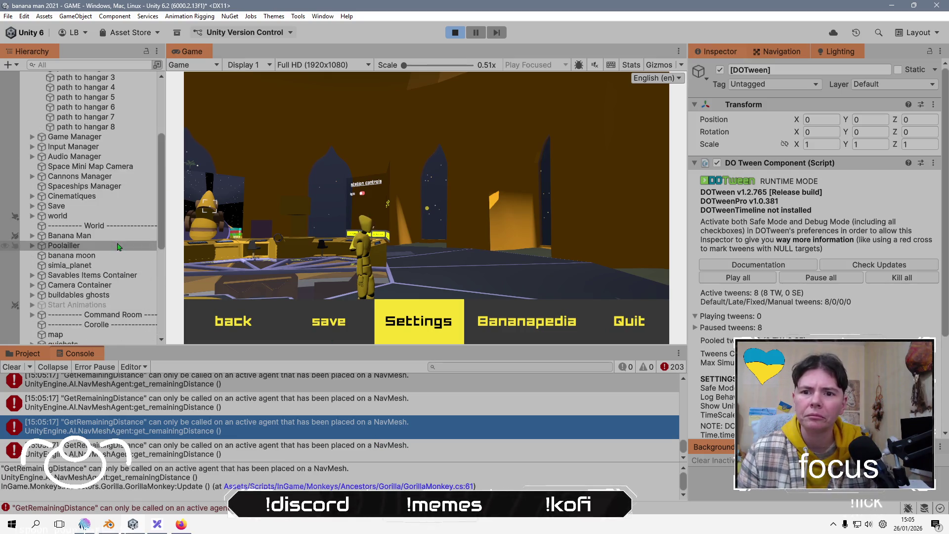
scroll(115, 233, down, 5)
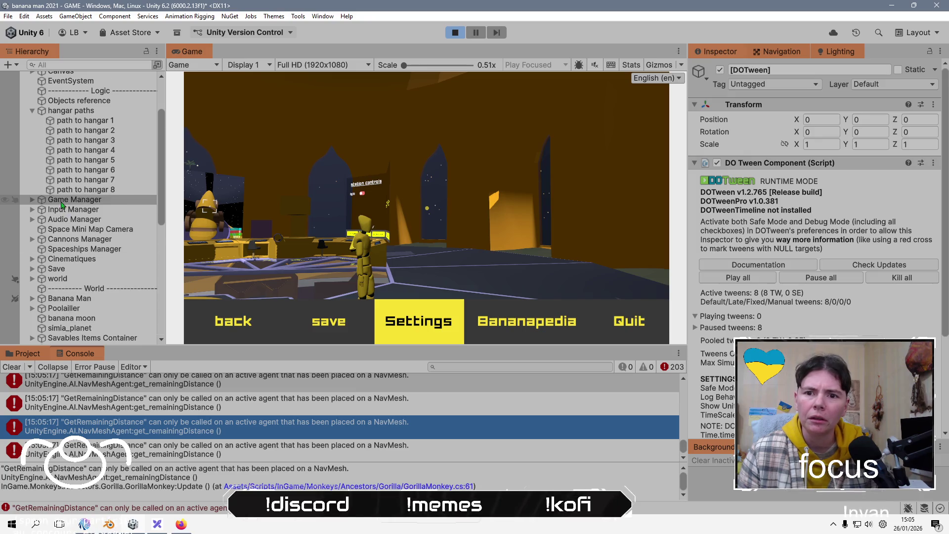
scroll(72, 210, down, 5)
scroll(49, 257, down, 5)
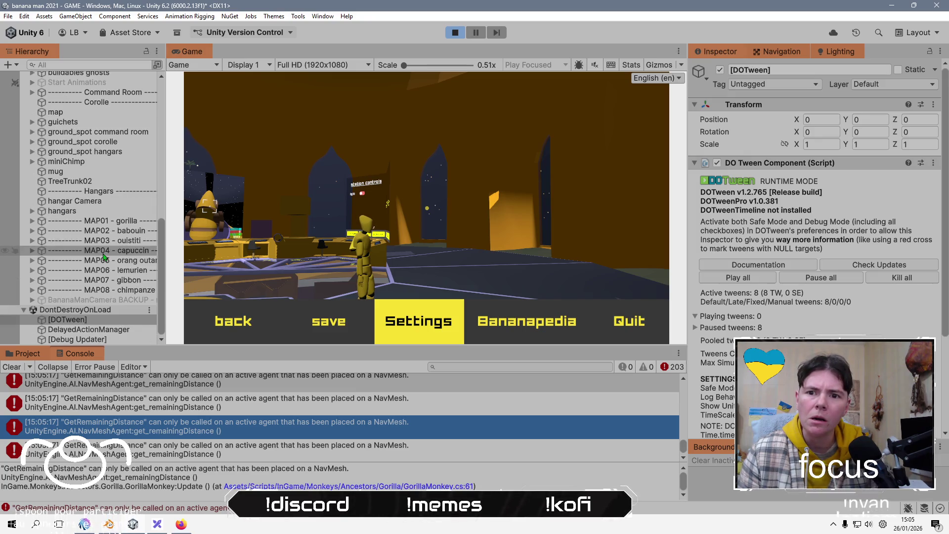
Collapse DontDestroyOnLoad, check the navigation agent settings, inspect the map, and close the Lighting panel.
click(23, 309)
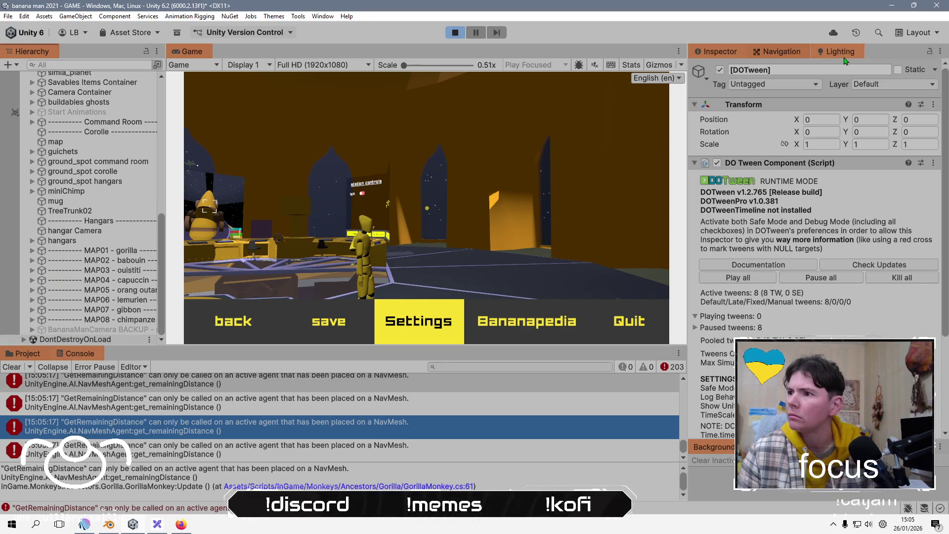
click(786, 54)
click(725, 51)
click(55, 142)
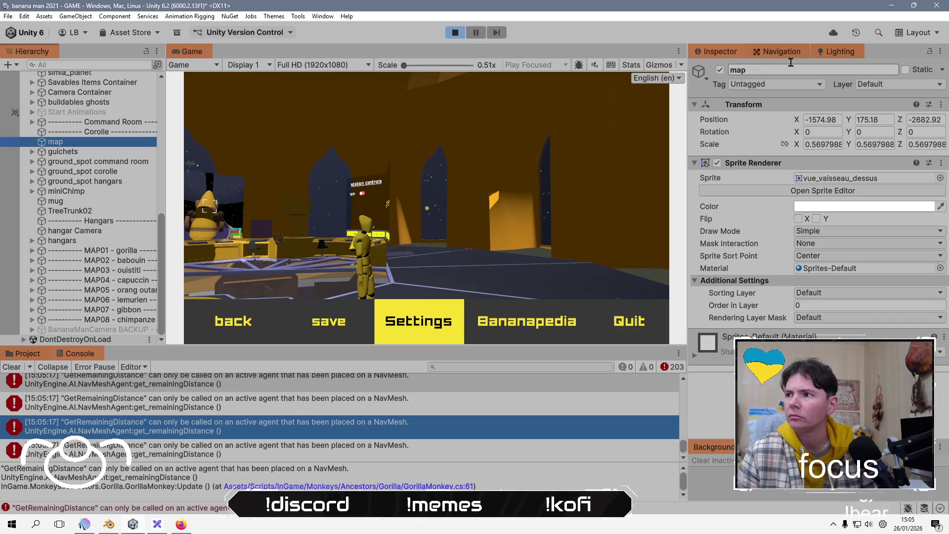
right_click(834, 55)
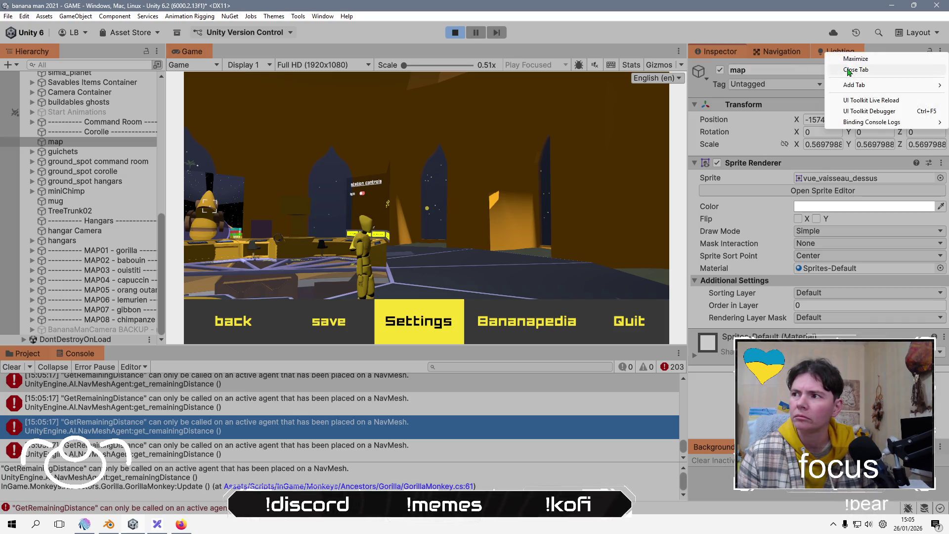
click(849, 72)
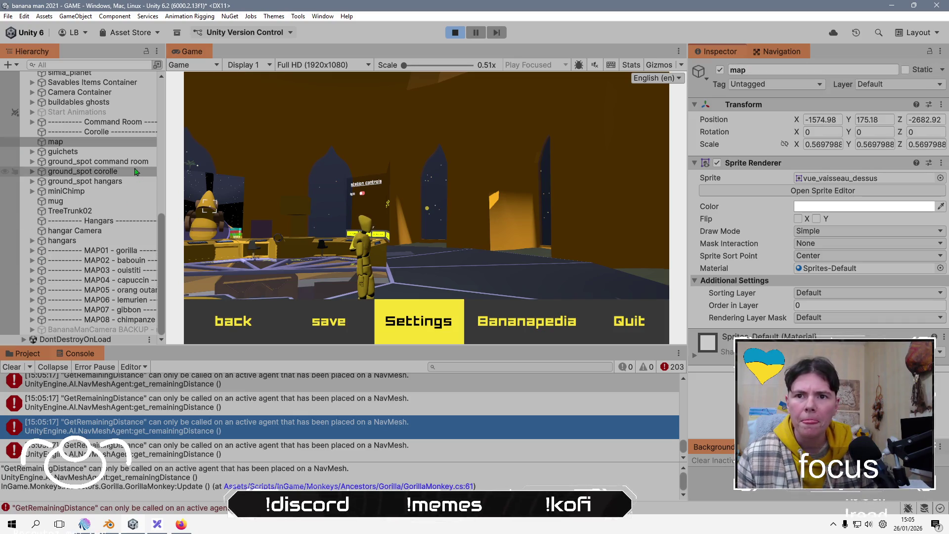
Search the Hierarchy for 'gori', inspect Gorilla_2, and select its parent Gorilla object.
click(93, 64)
text(gori)
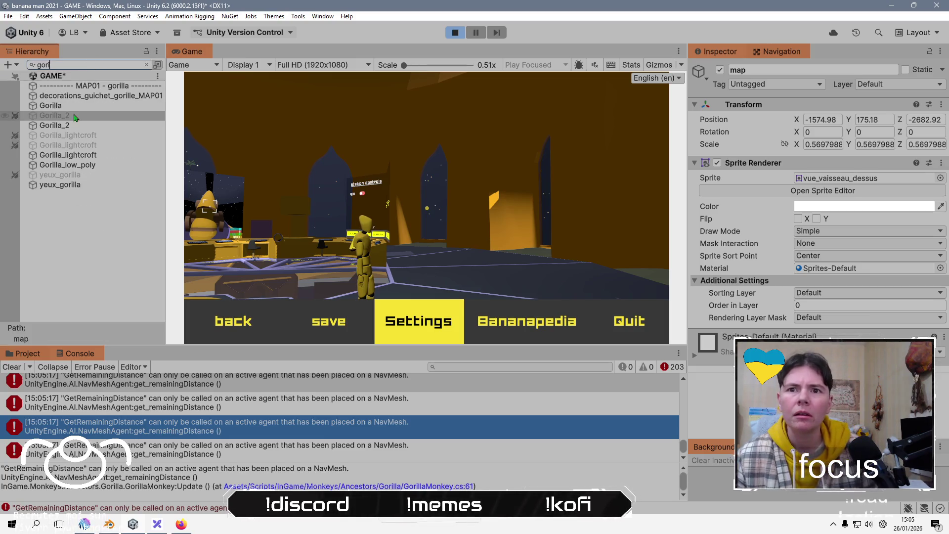
click(74, 105)
click(80, 126)
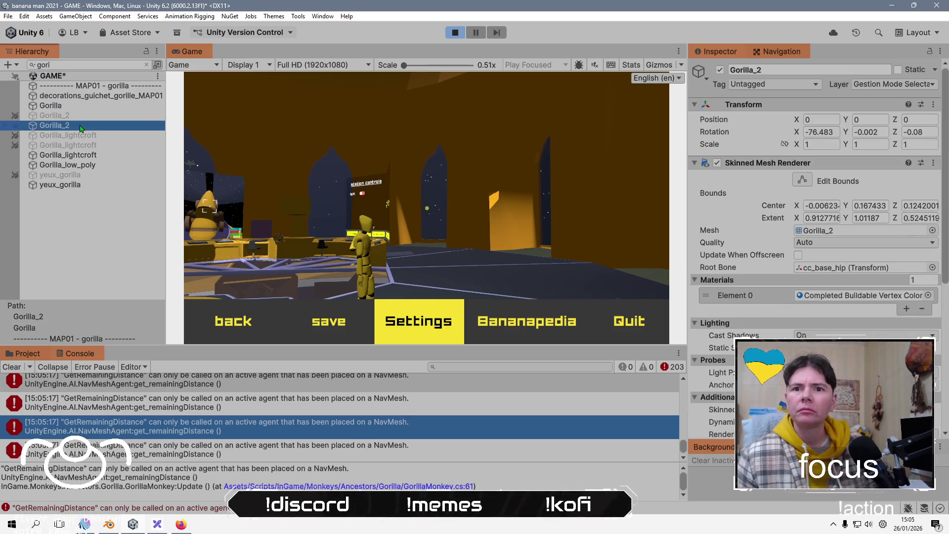
click(146, 66)
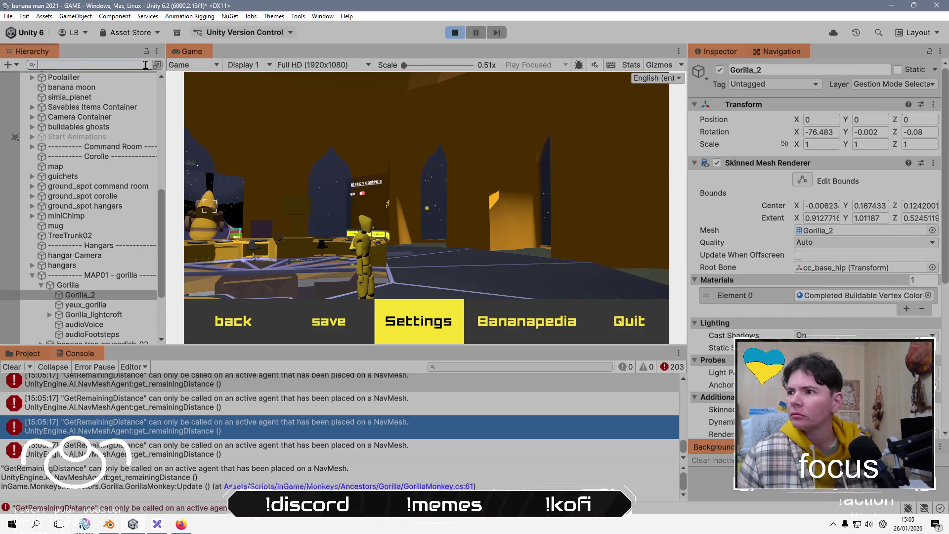
click(118, 286)
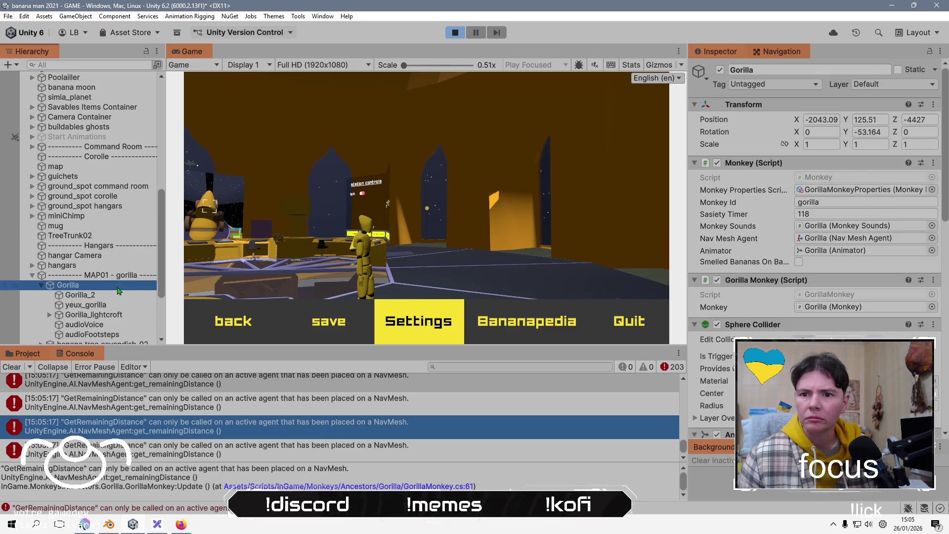
key(F2)
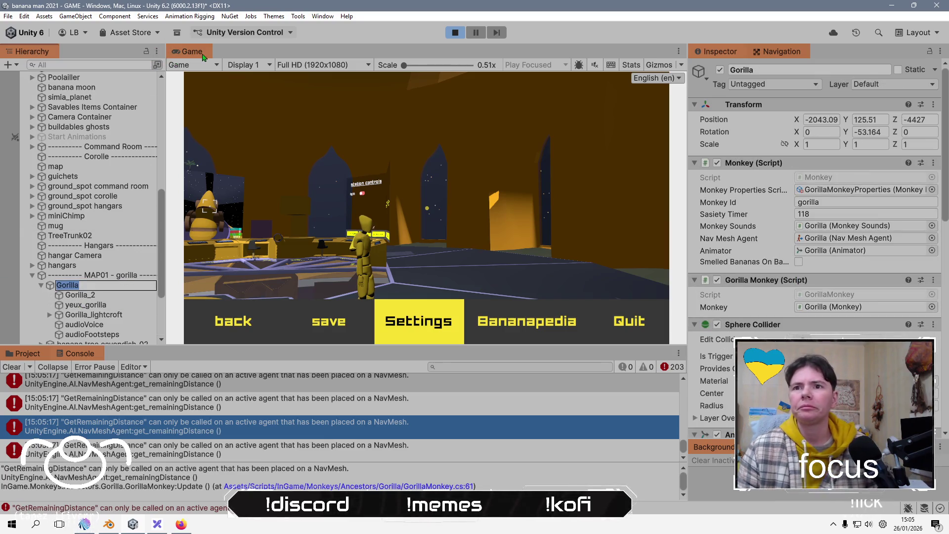
Add a Scene view tab beside the Game view.
right_click(203, 57)
mouse_move(331, 115)
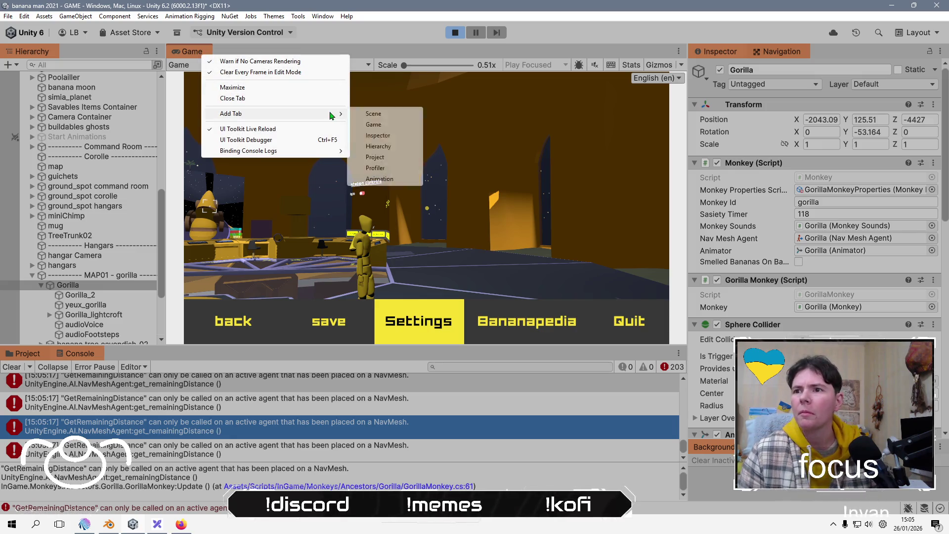
click(386, 113)
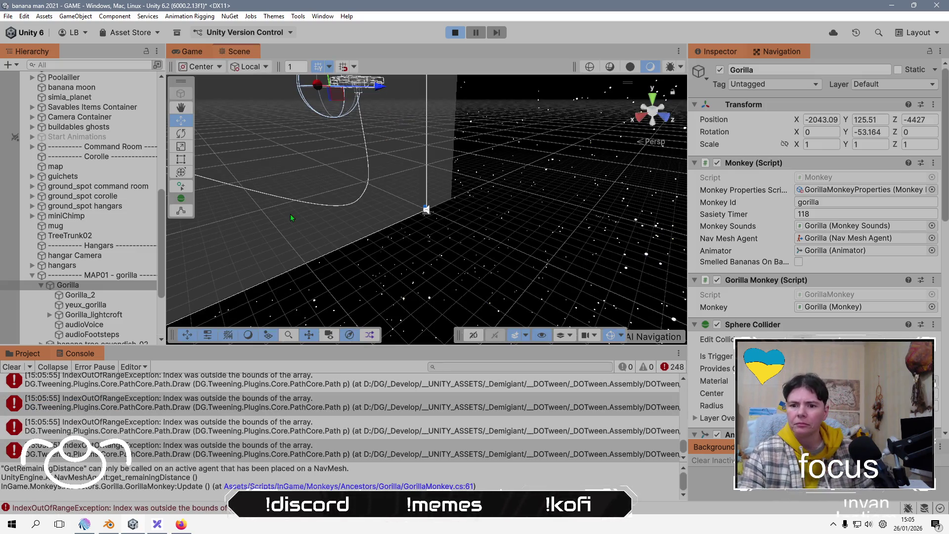
Inspect the hangar paths group and its path to hangar 1, then toggle the group off and on.
click(434, 251)
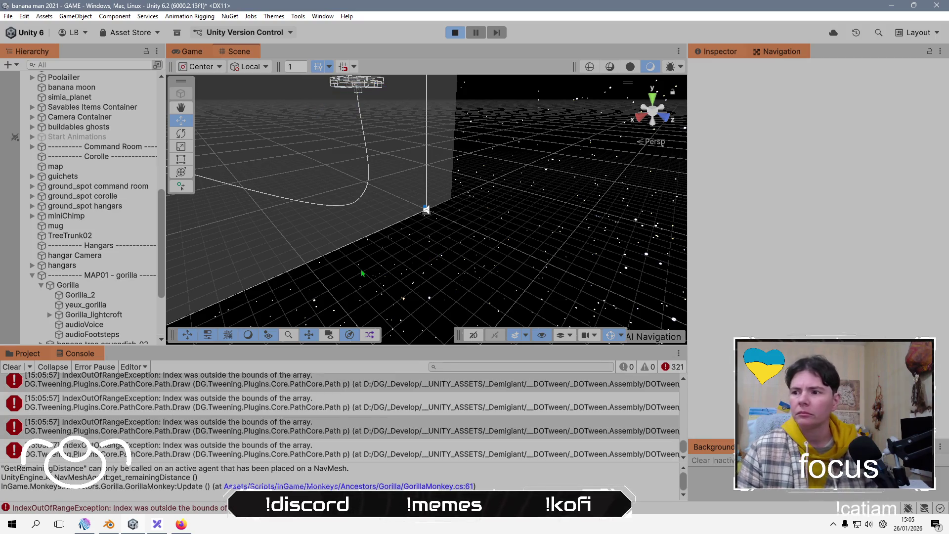
scroll(79, 168, up, 4)
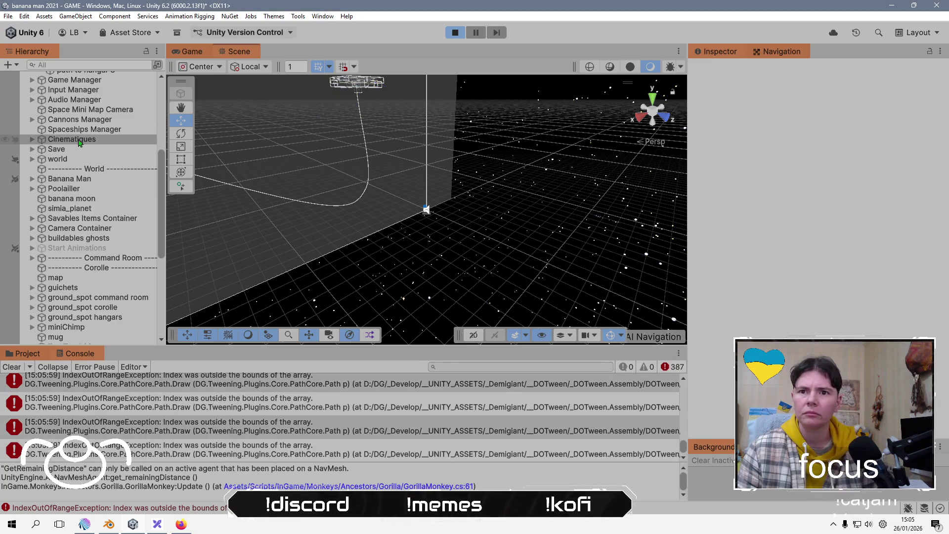
scroll(79, 158, up, 5)
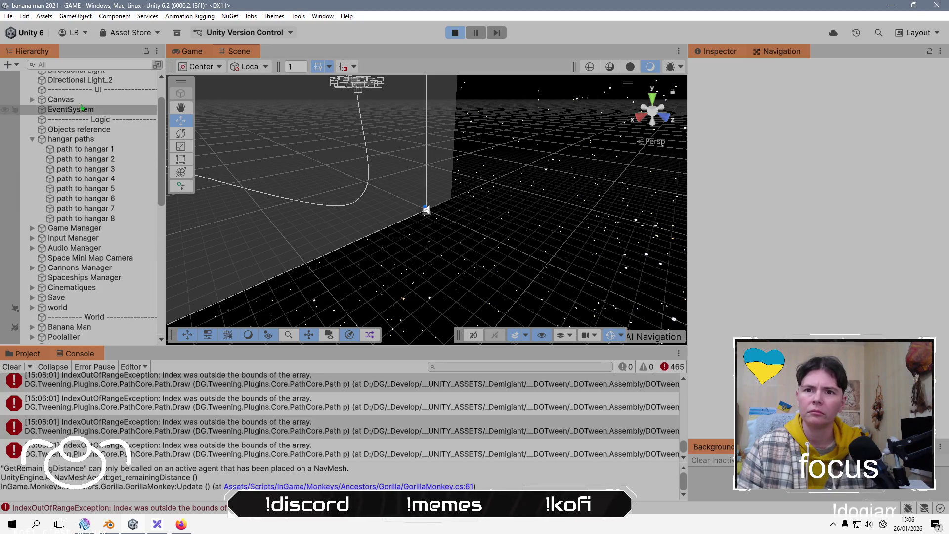
click(77, 141)
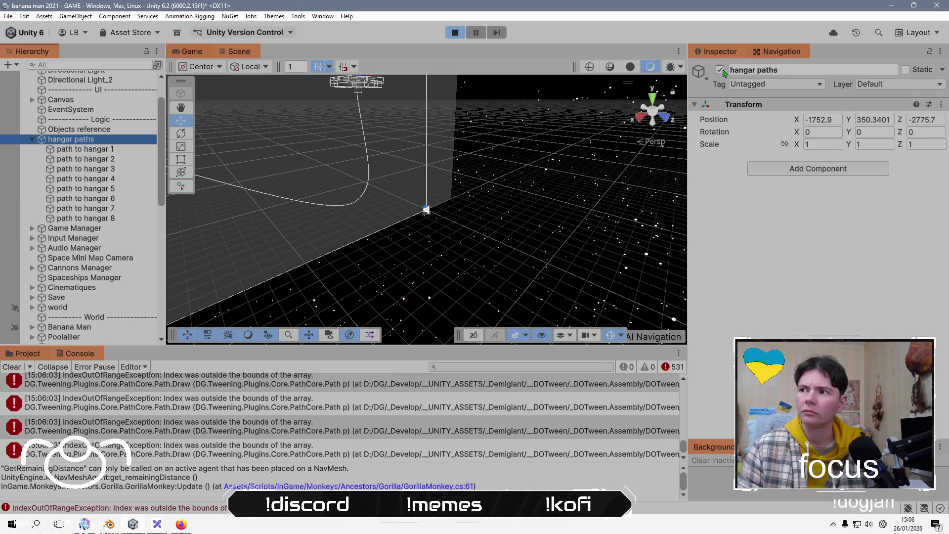
click(101, 146)
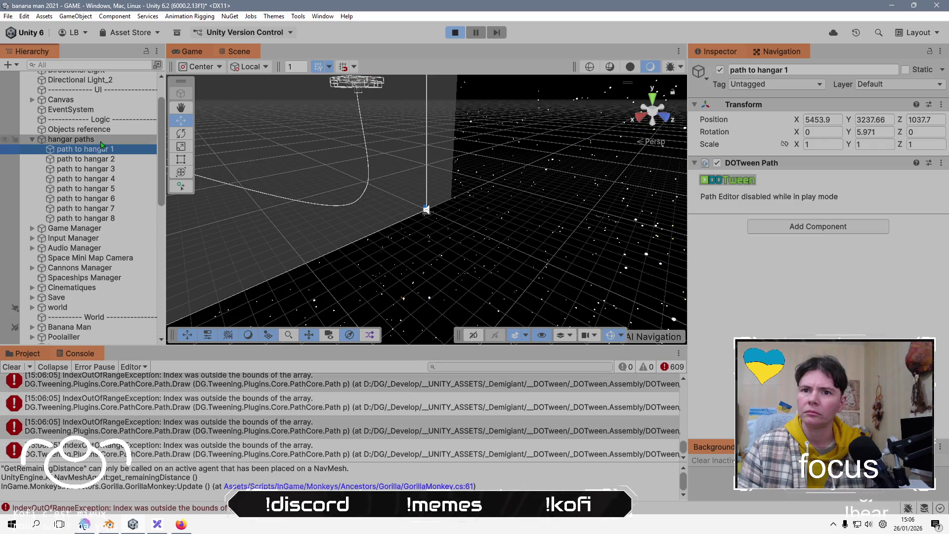
click(101, 142)
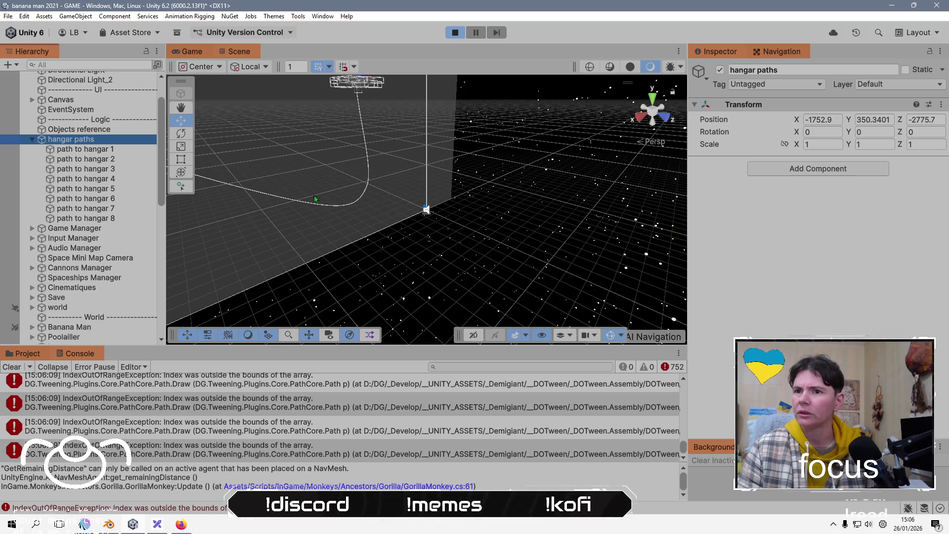
click(719, 69)
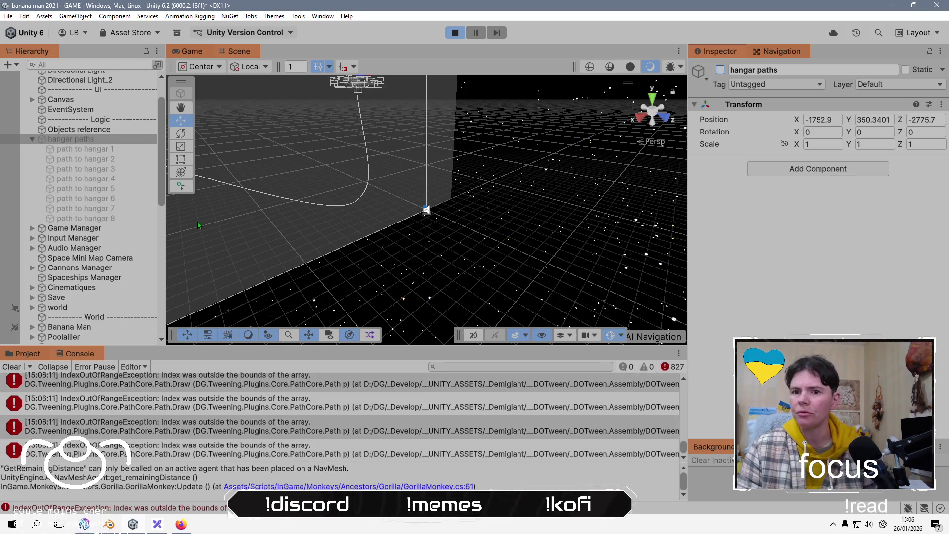
click(719, 70)
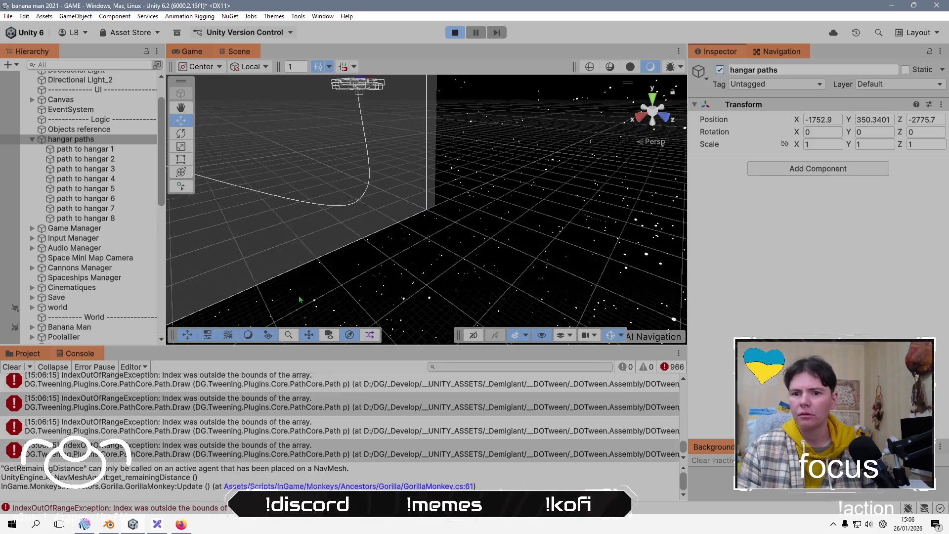
From the [DOTween] manager, pause and kill all tweens, clear the Console, and stop Play mode.
click(202, 410)
scroll(99, 281, down, 2)
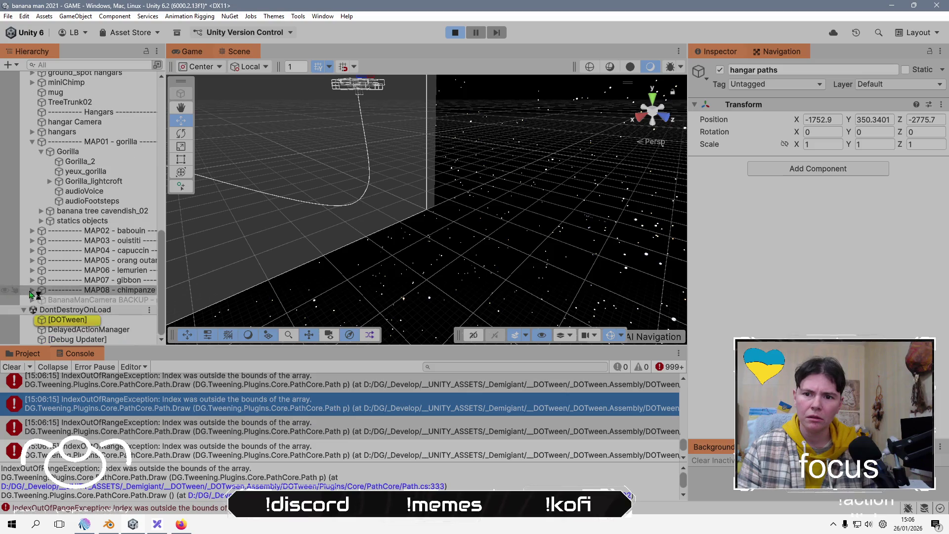
click(69, 319)
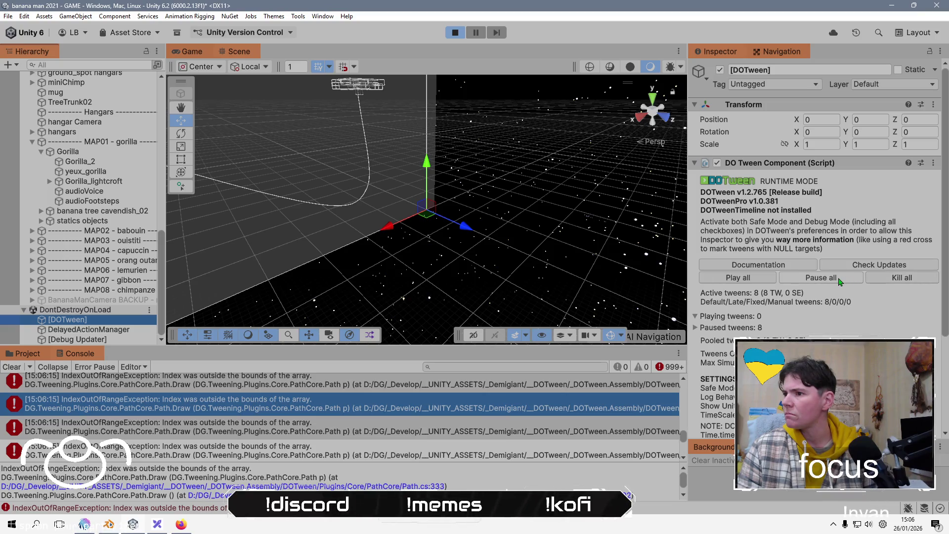
click(838, 278)
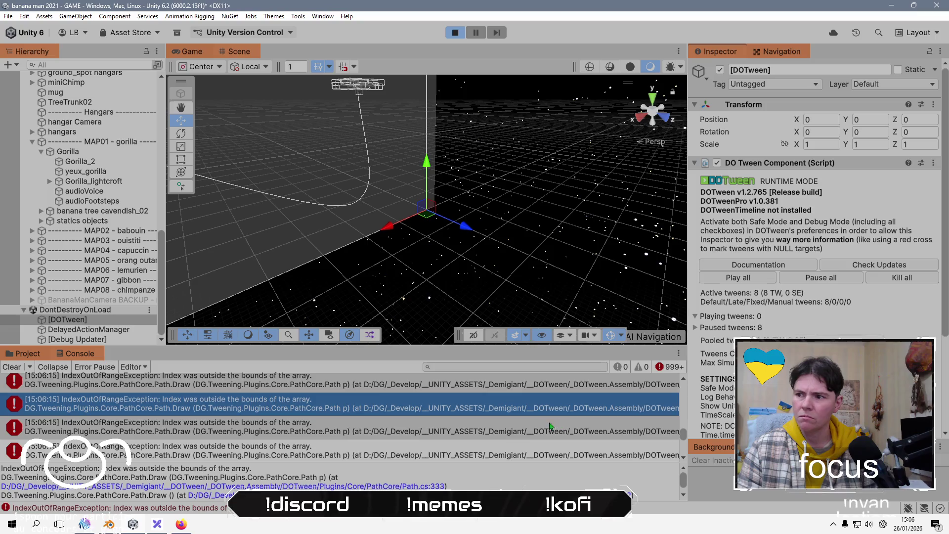
click(12, 367)
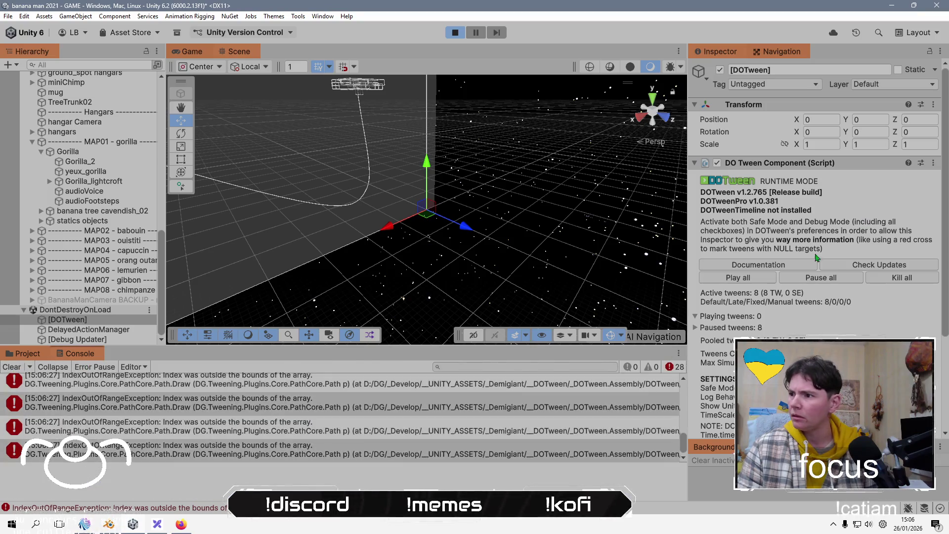
click(899, 280)
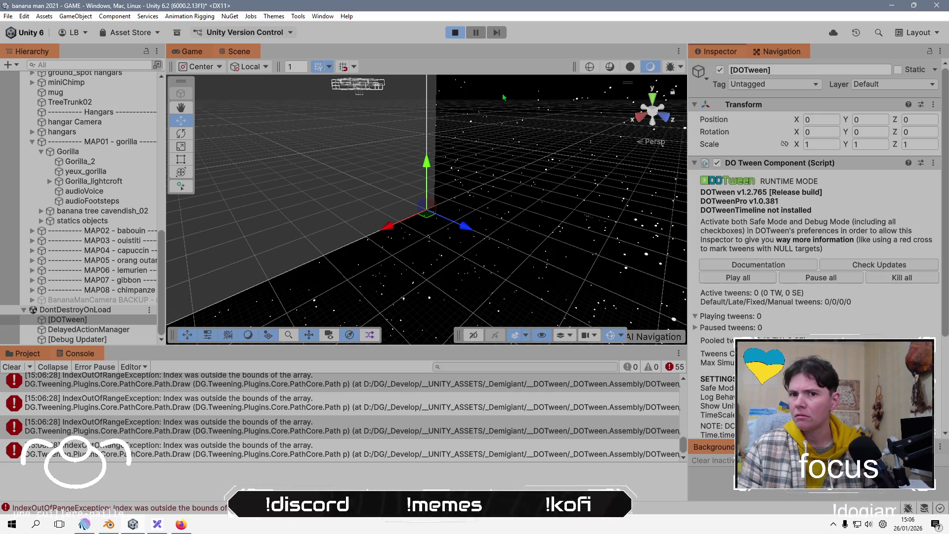
click(455, 35)
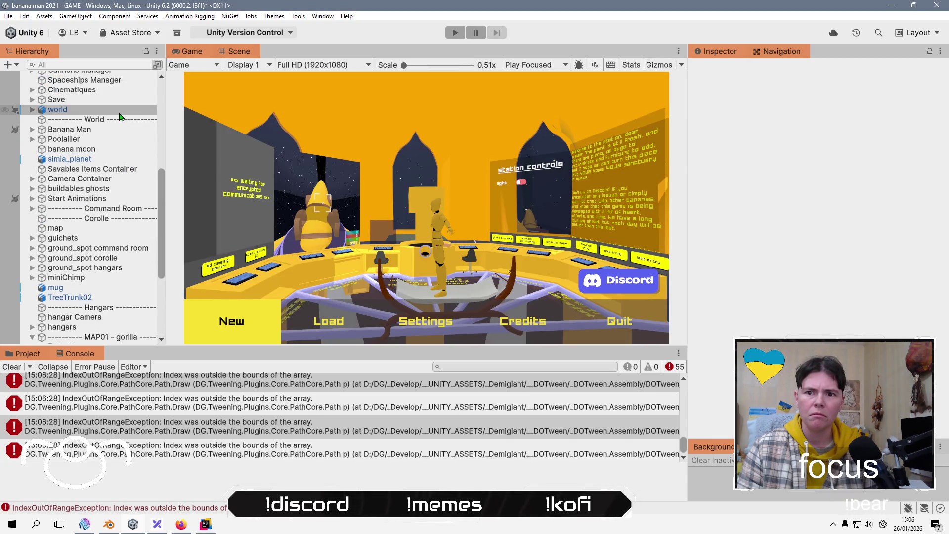
Expand the hangars group, inspect the path to hangar 1, and clear the IndexOutOfRange errors.
scroll(120, 117, down, 3)
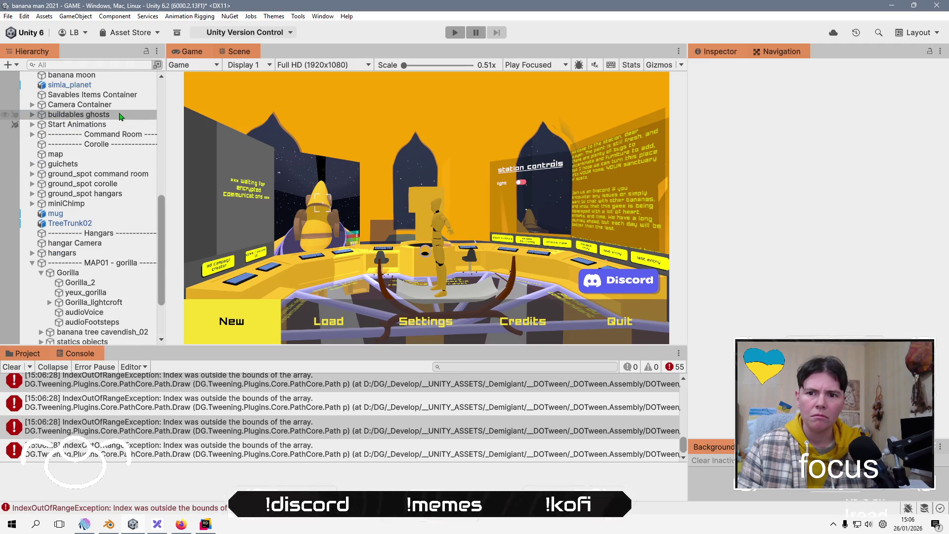
click(32, 253)
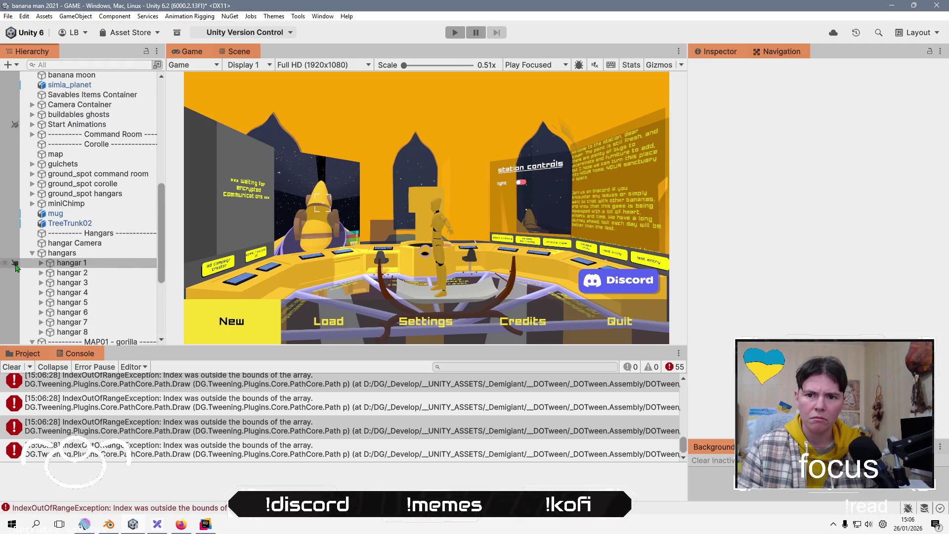
click(41, 262)
click(42, 263)
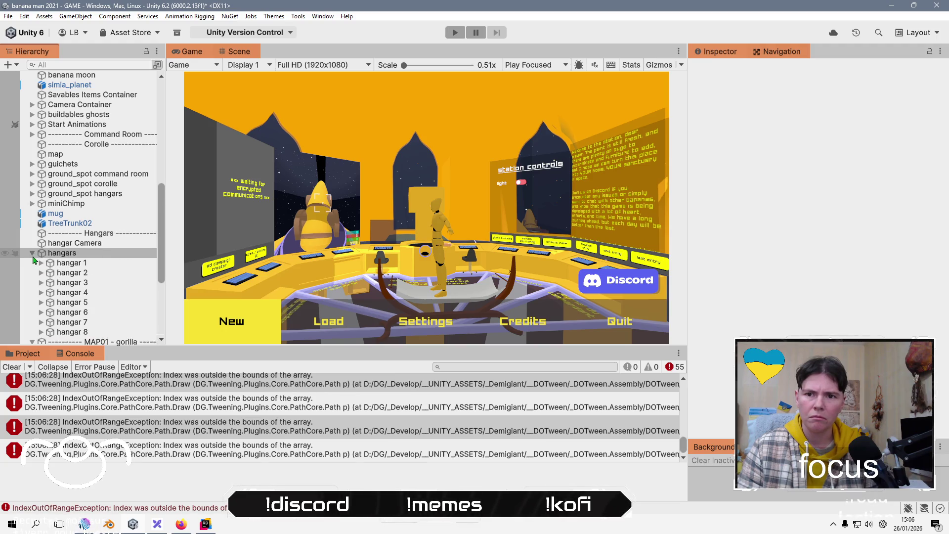
scroll(89, 208, up, 13)
click(91, 197)
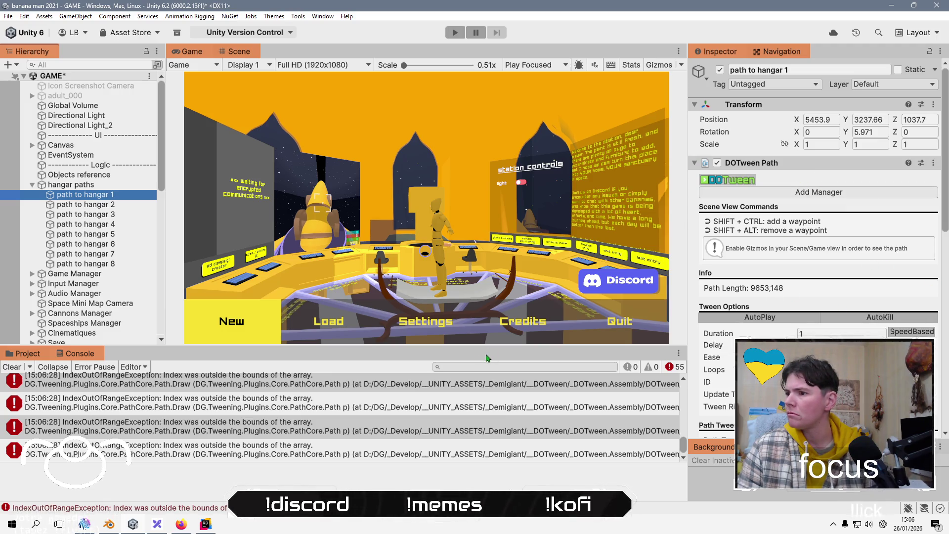
click(12, 367)
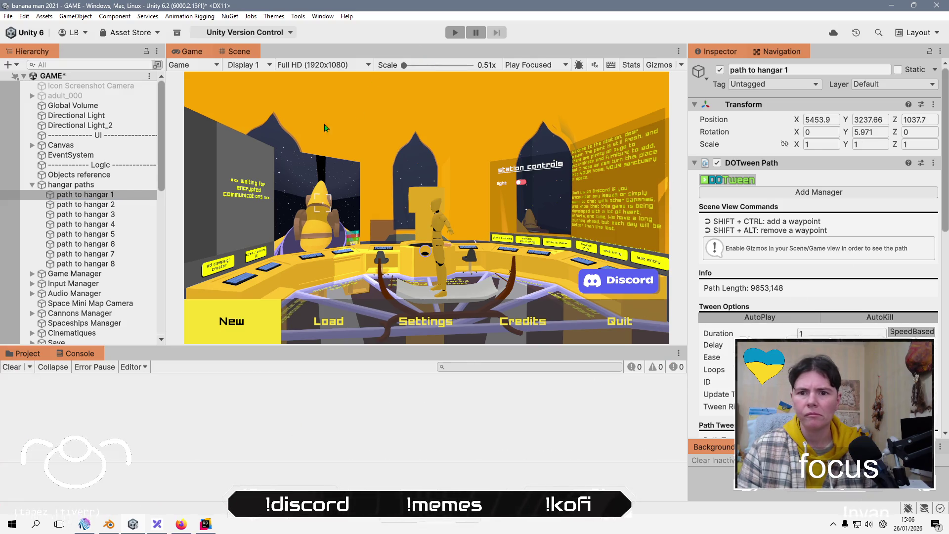
Search the Hierarchy for 'gori', select Gorilla_2, then select the Gorilla in the full hierarchy.
click(77, 65)
text(gor)
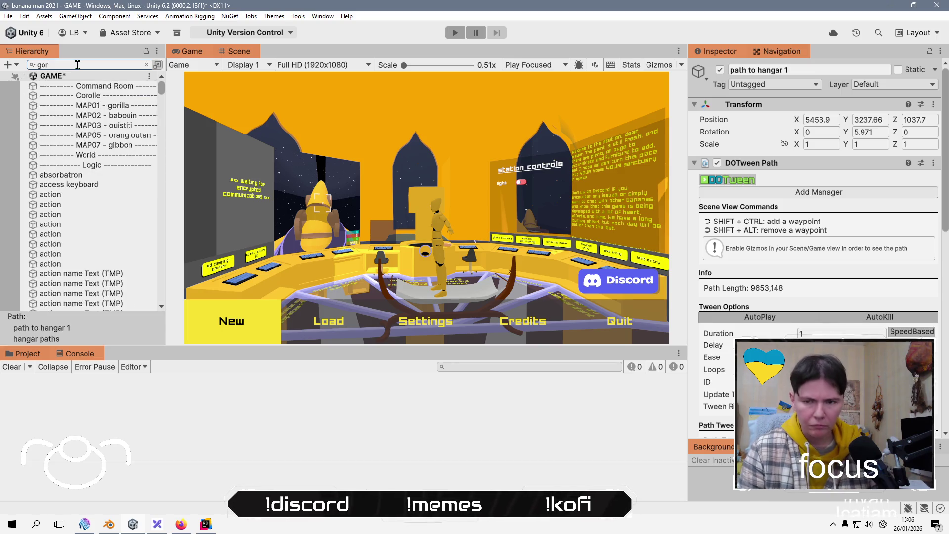
text(i)
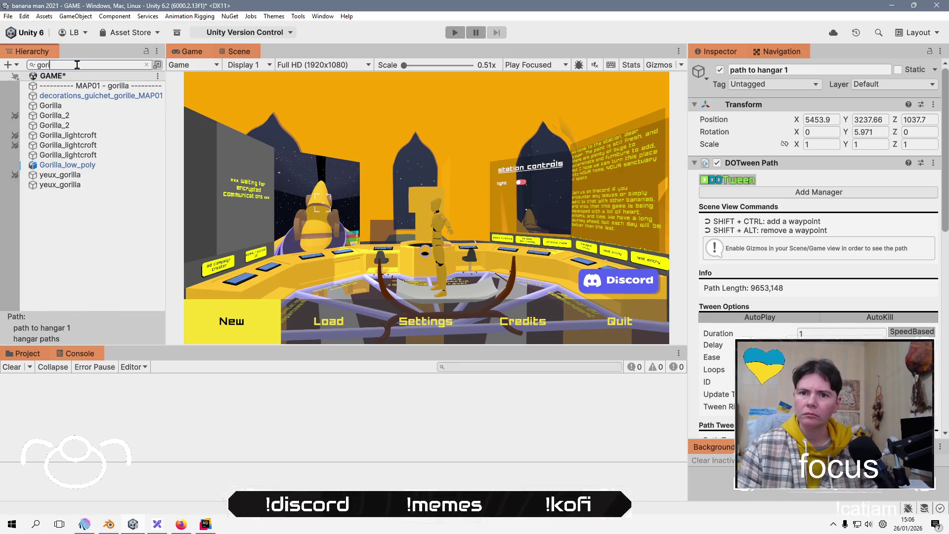
click(55, 125)
click(147, 65)
click(96, 285)
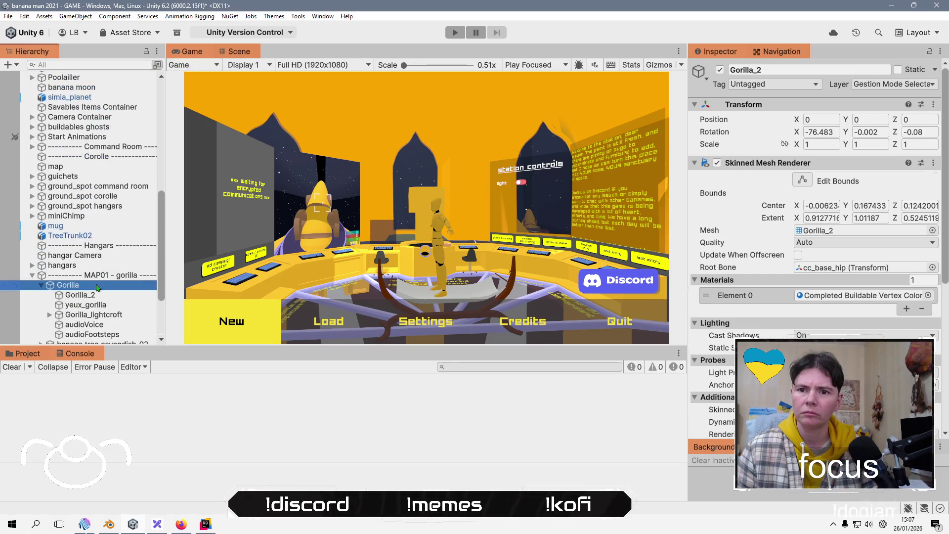
Frame the Gorilla in the Scene view and turn on Show NavMesh in the AI Navigation overlay.
double_click(75, 285)
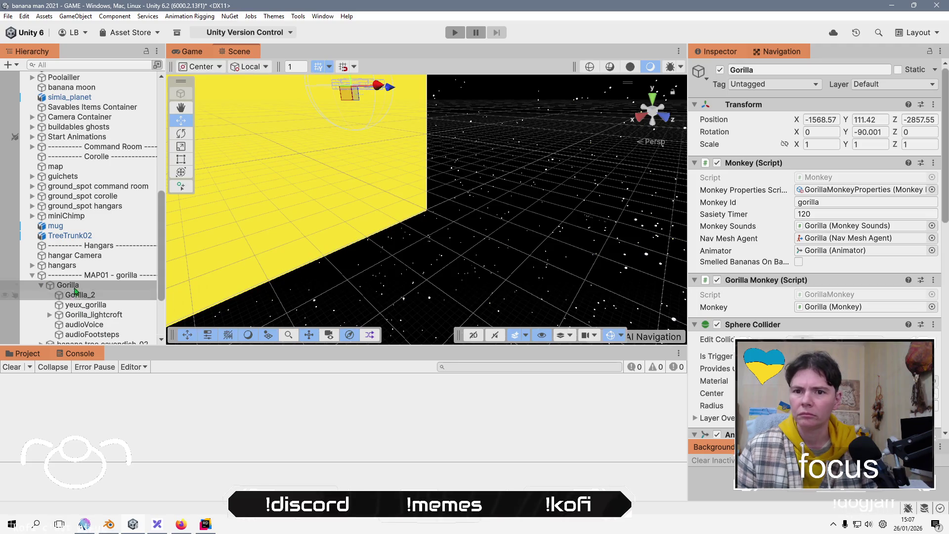
double_click(74, 289)
drag(464, 222, 618, 350)
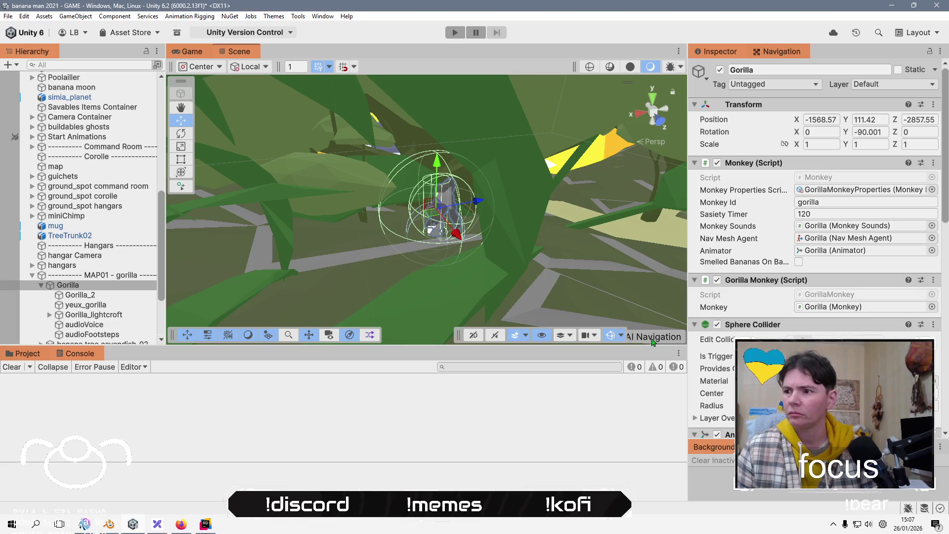
drag(459, 335, 391, 340)
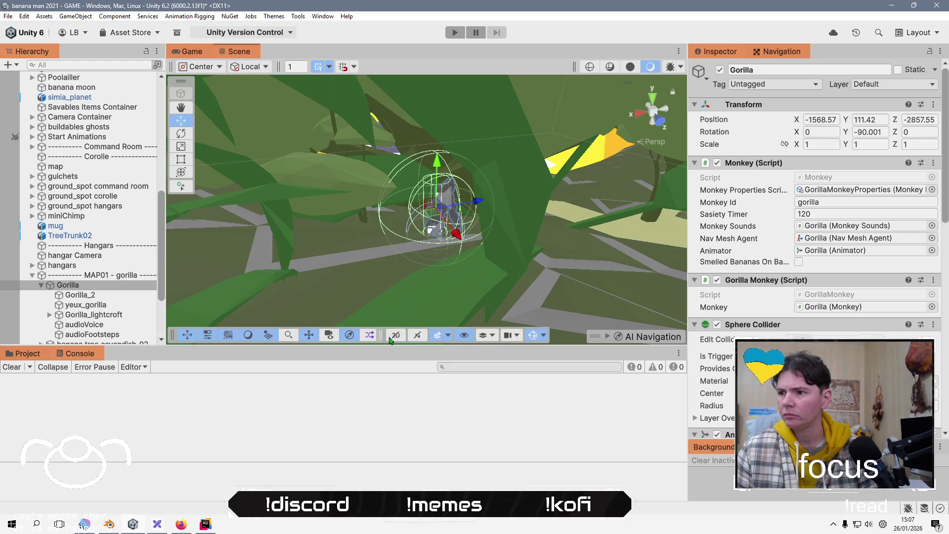
click(608, 336)
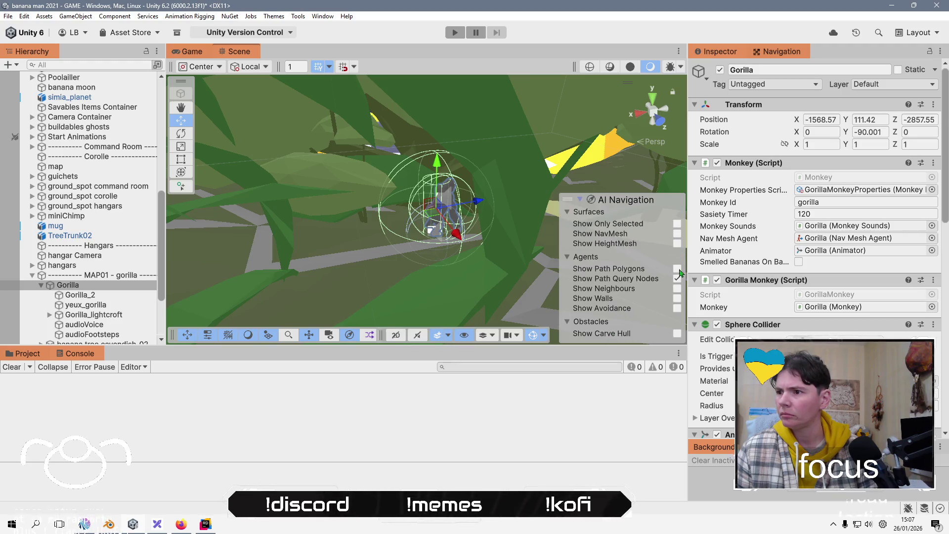
click(676, 234)
Orbit closer to the Gorilla, then start Play mode and view the game's main menu.
mouse_move(525, 243)
mouse_down()
mouse_move(377, 170)
mouse_move(452, 141)
mouse_move(456, 122)
mouse_up()
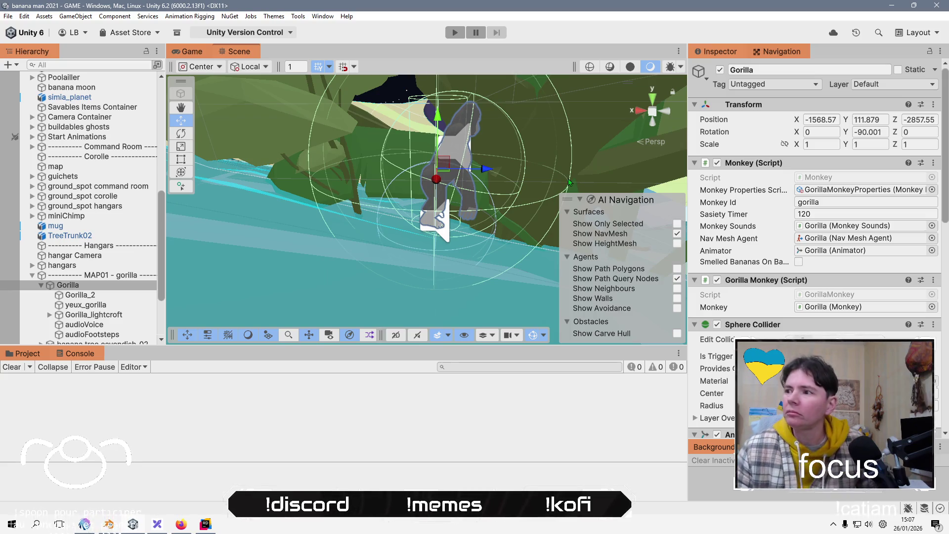
click(464, 35)
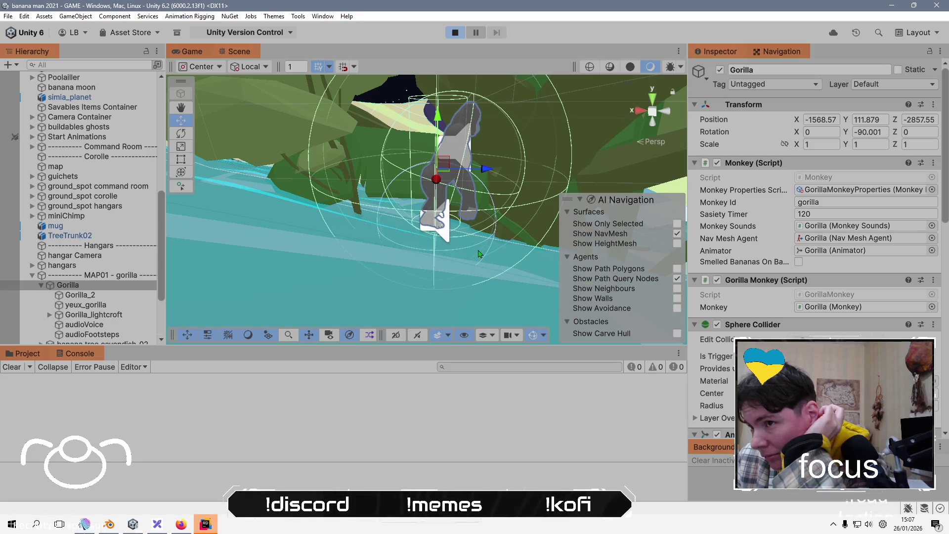
click(192, 53)
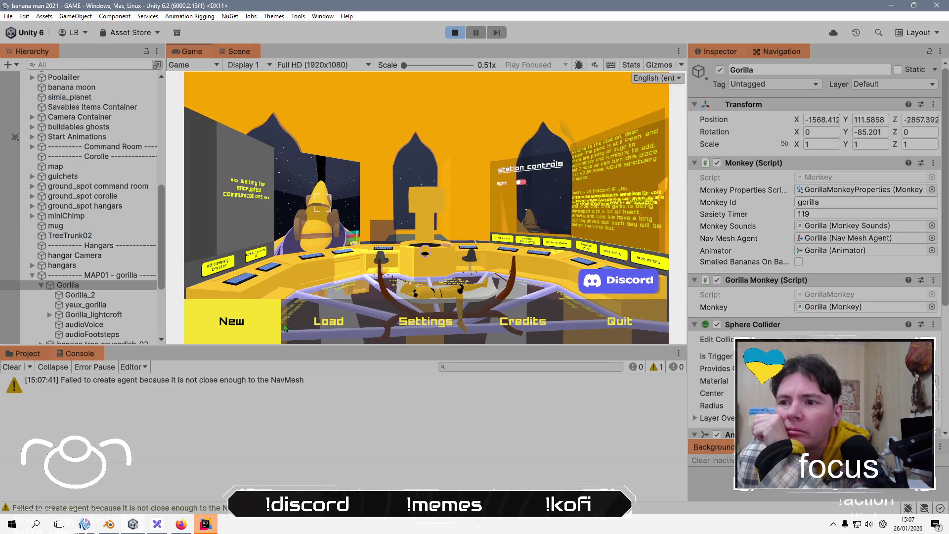
Trace the NavMesh agent warning to Gorilla_lightcroft, stop Play mode, and frame Start Animations.
click(235, 386)
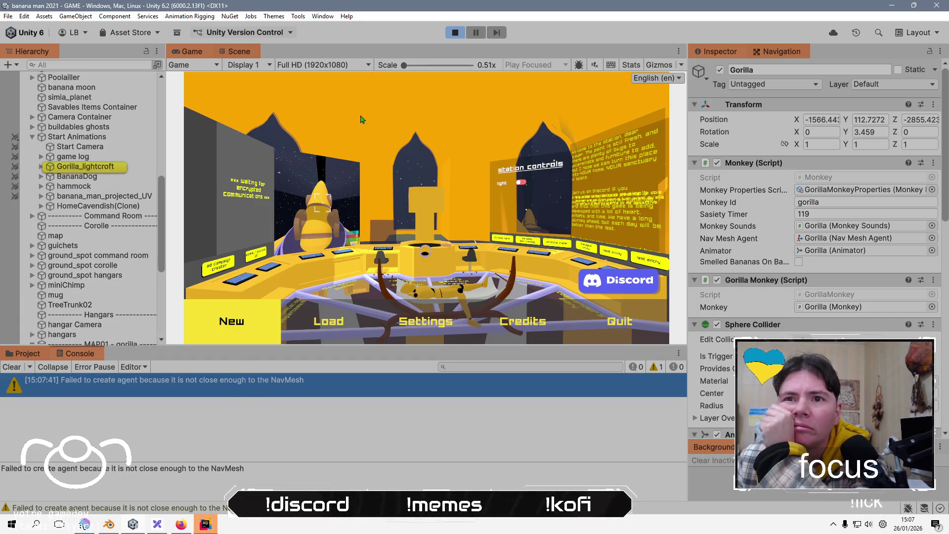
click(455, 32)
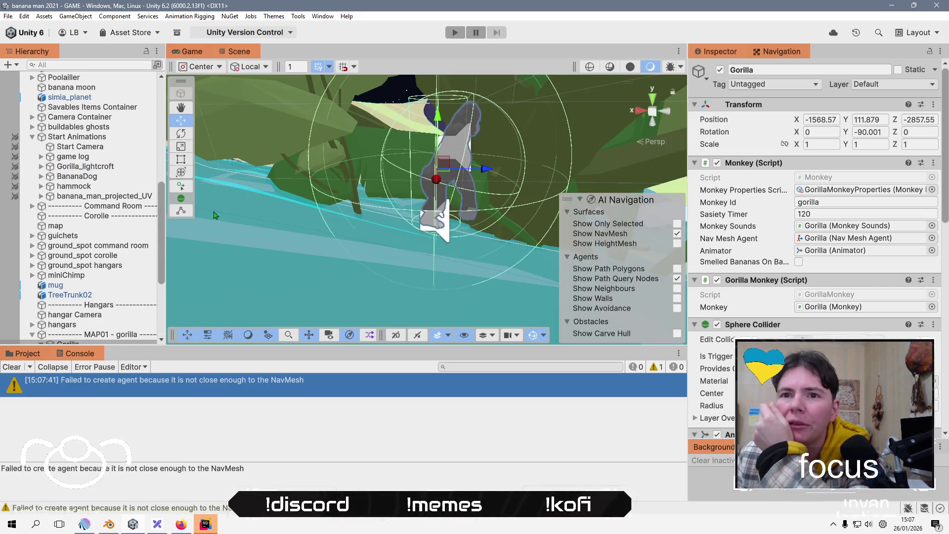
double_click(74, 136)
Zoom into the Start Animations tower and select the command room building ground from its floor.
scroll(473, 198, up, 2)
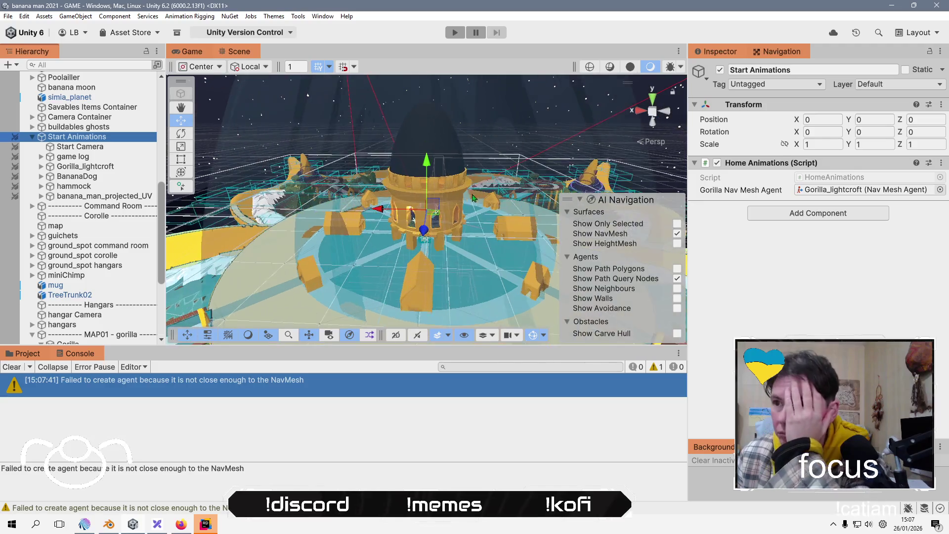
scroll(473, 198, up, 8)
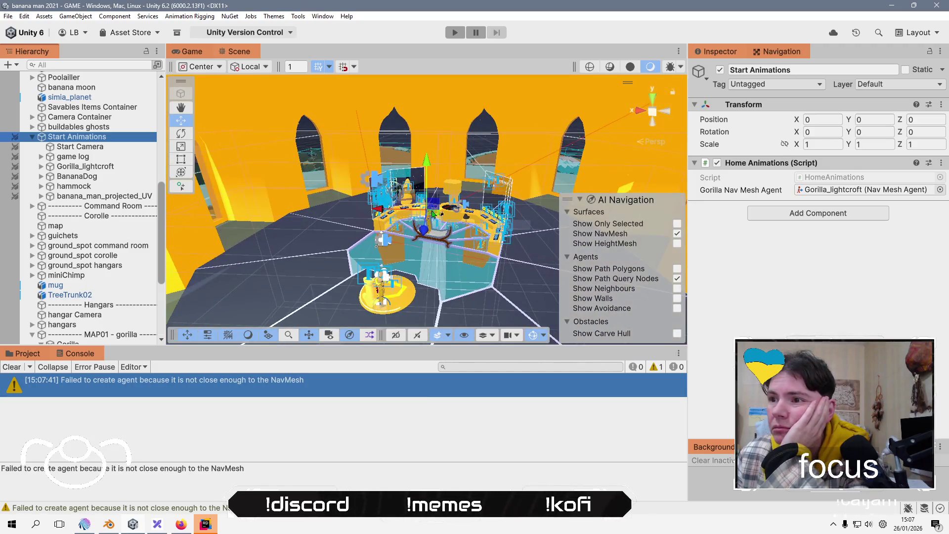
right_click(301, 205)
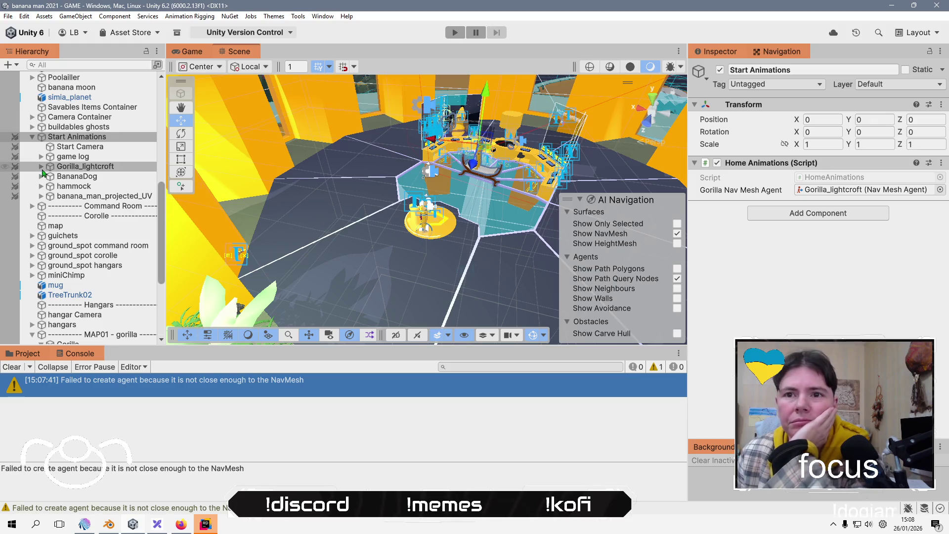
scroll(79, 267, down, 5)
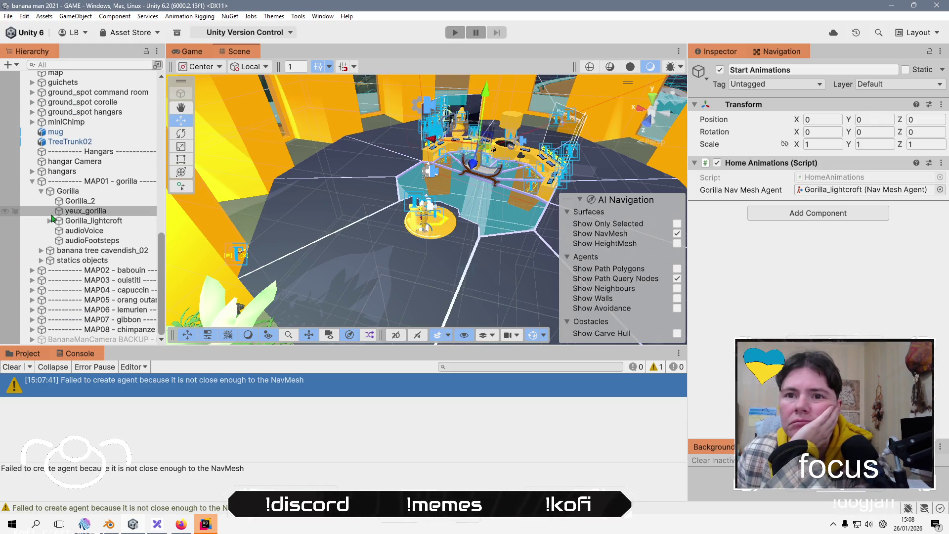
click(276, 221)
click(313, 203)
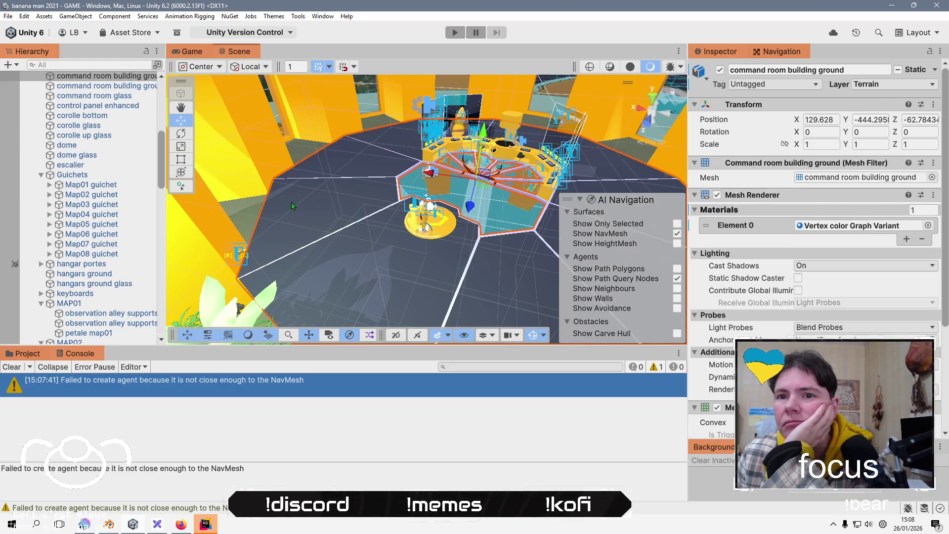
scroll(99, 168, up, 4)
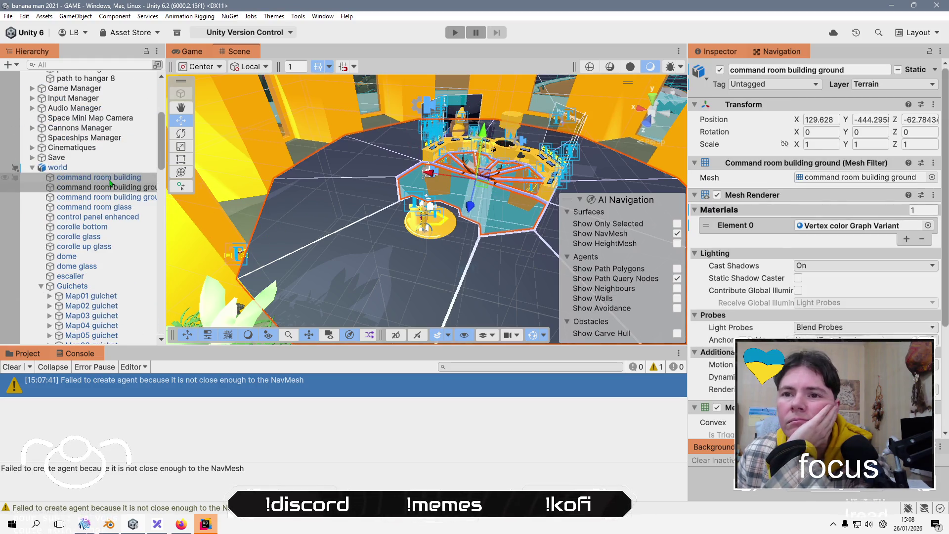
click(110, 186)
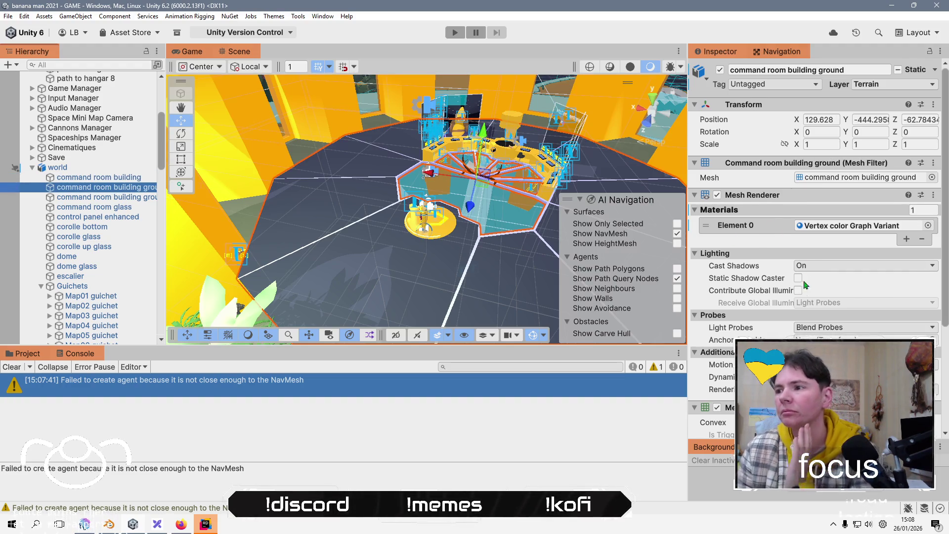
scroll(804, 284, down, 3)
Add a NavMesh Surface to the building ground, collecting Current Object Hierarchy only.
click(933, 335)
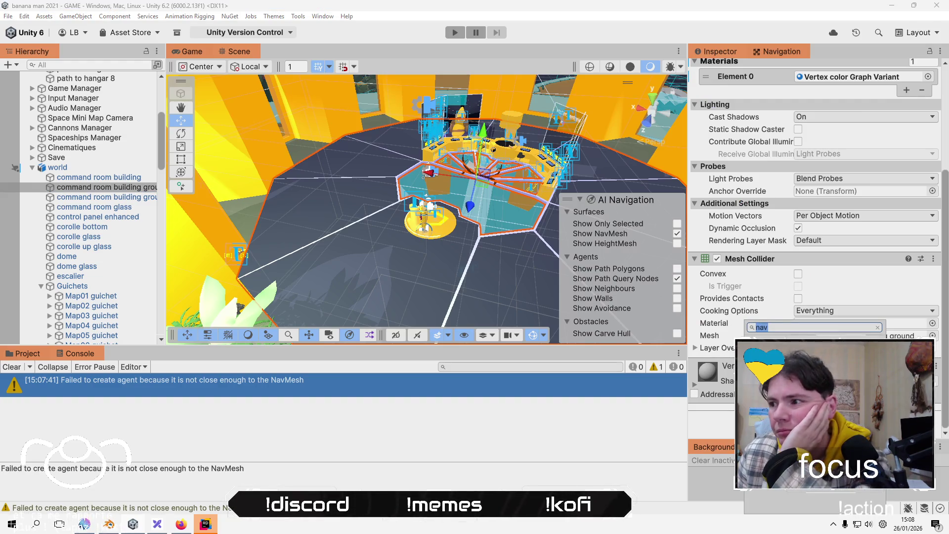
key(Return)
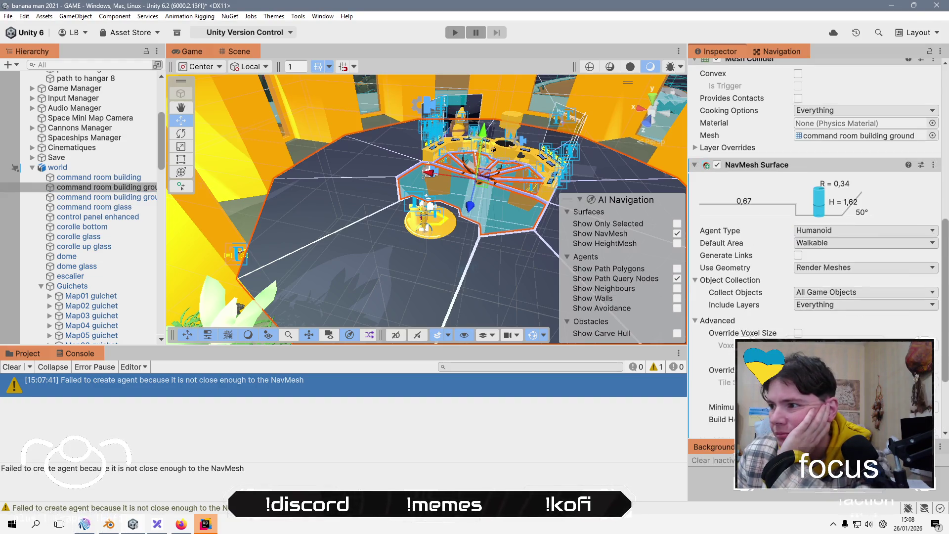
click(835, 293)
click(832, 329)
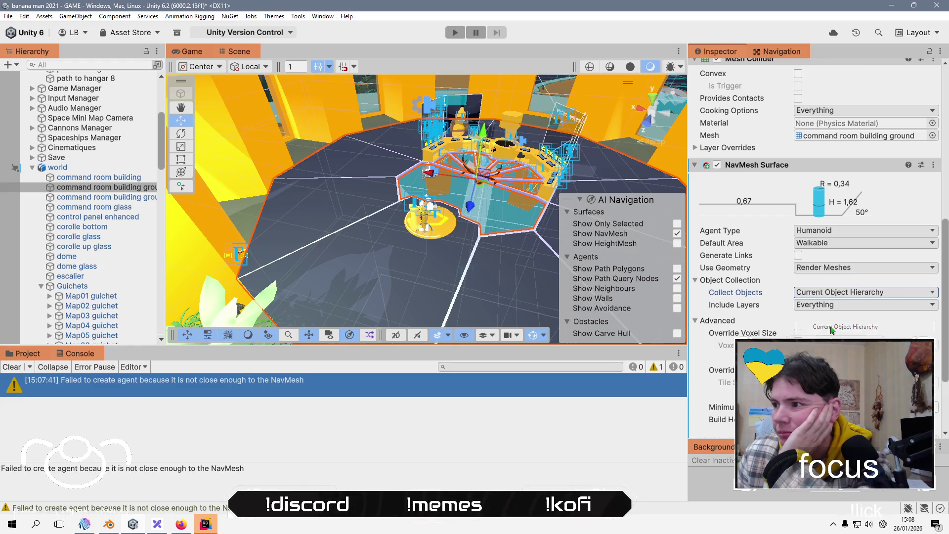
scroll(815, 247, down, 5)
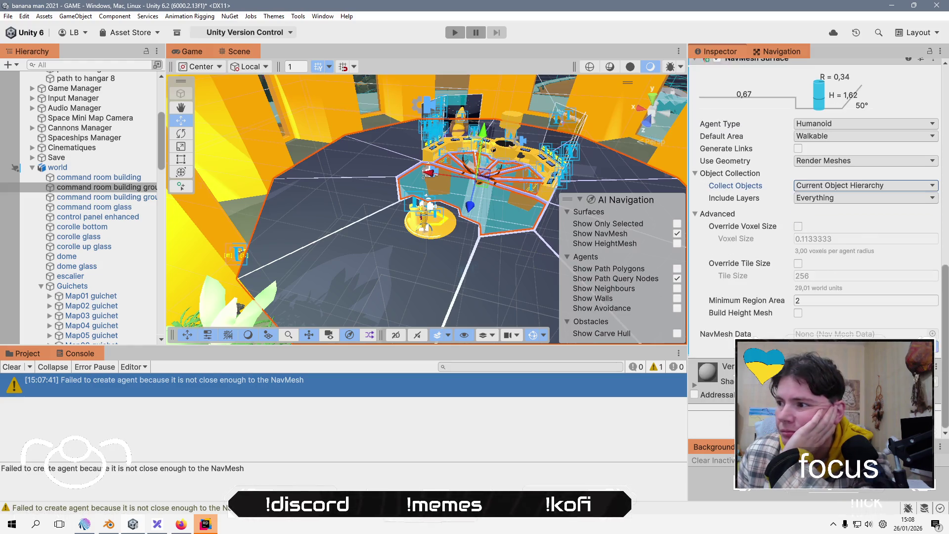
Give the other command room building ground a NavMesh Surface collecting Current Object Hierarchy.
click(146, 198)
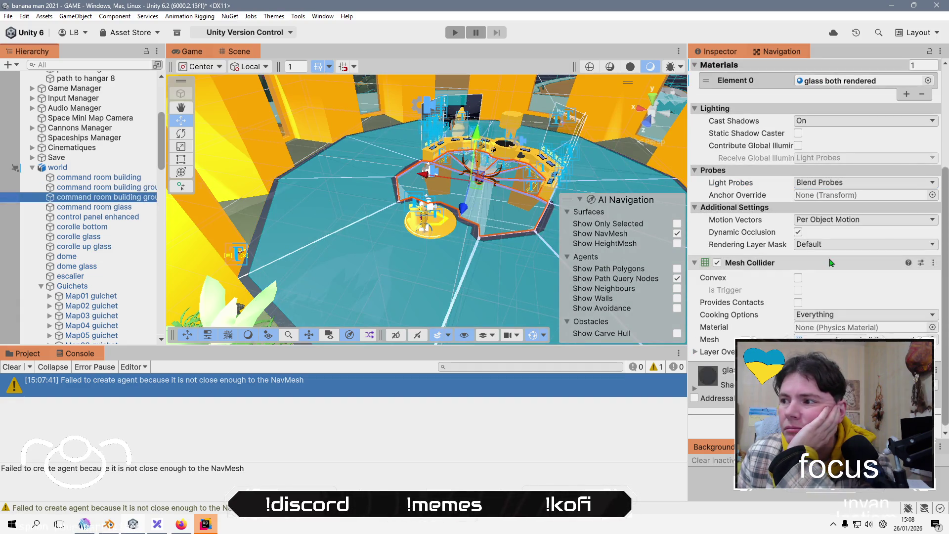
click(815, 420)
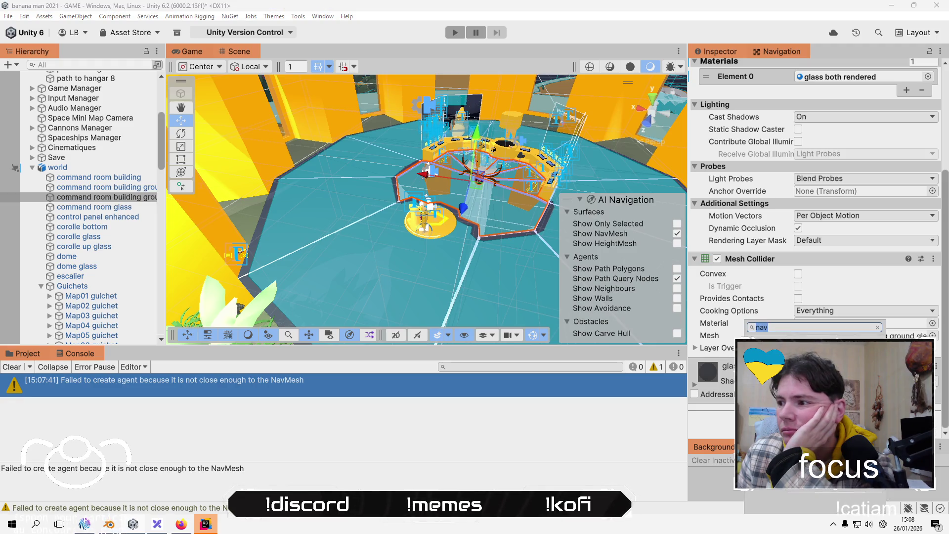
key(Return)
scroll(816, 222, down, 5)
click(848, 301)
click(839, 328)
scroll(815, 223, down, 5)
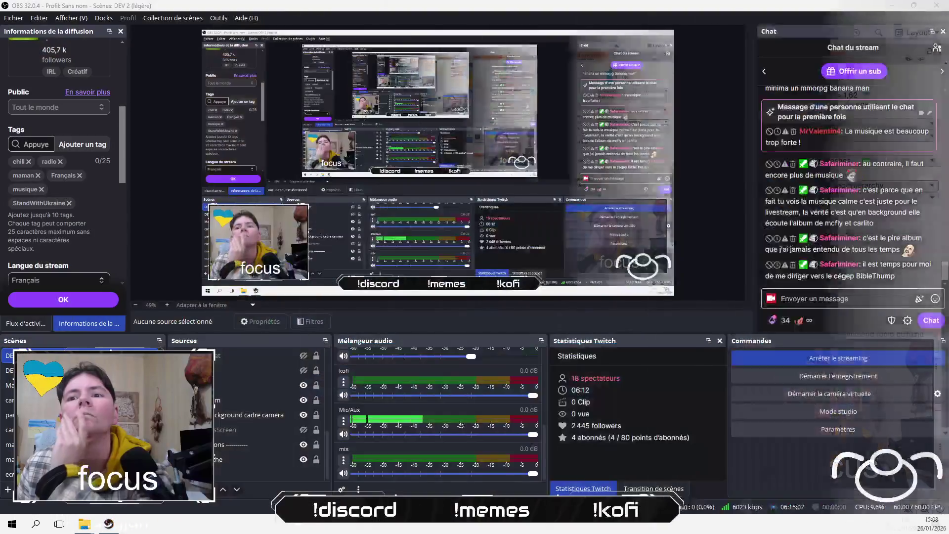
Review the command room glass, ground and building objects, and widen the Hierarchy panel.
click(97, 207)
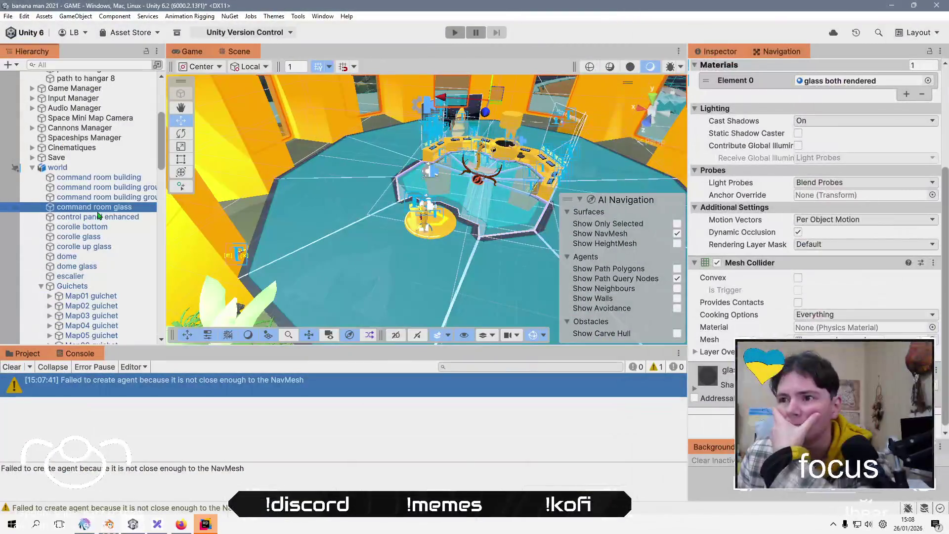
click(111, 196)
click(126, 190)
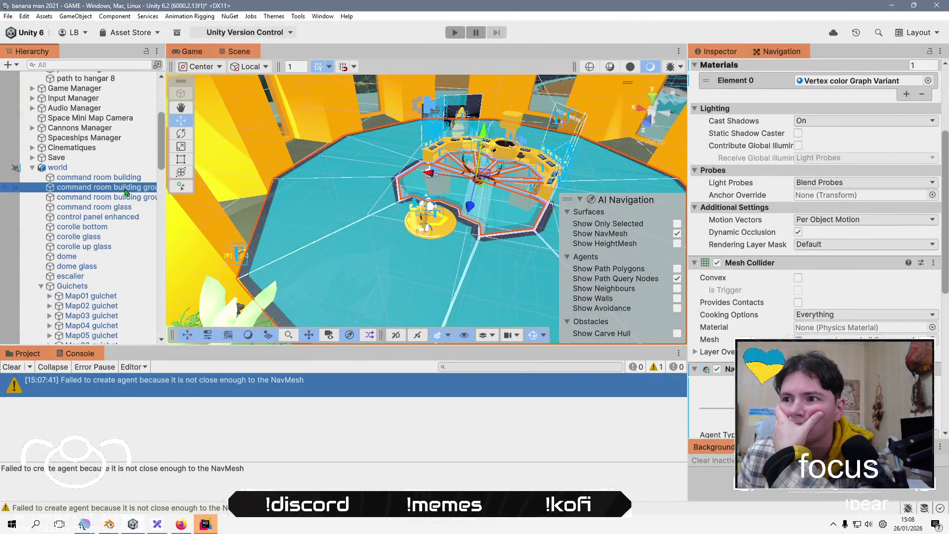
scroll(143, 191, down, 8)
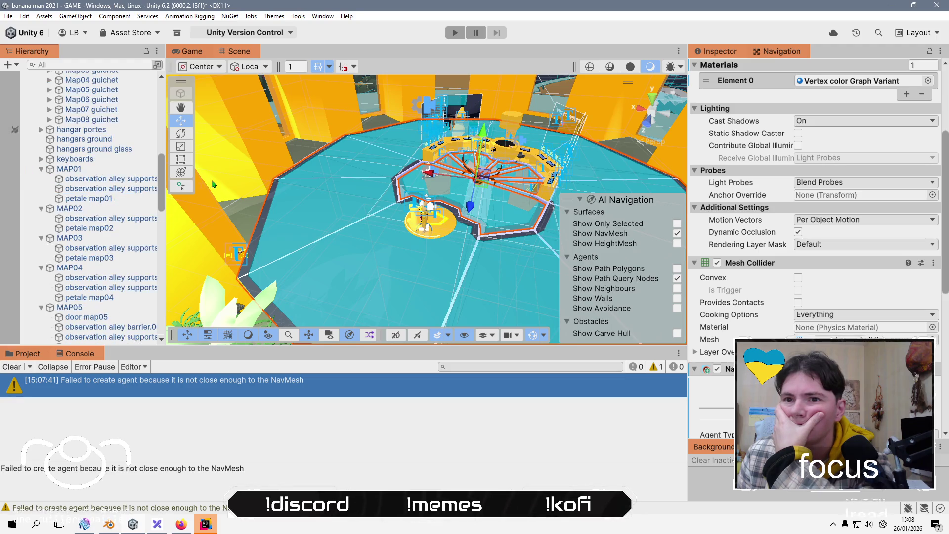
scroll(146, 191, up, 8)
drag(166, 188, 290, 182)
click(146, 147)
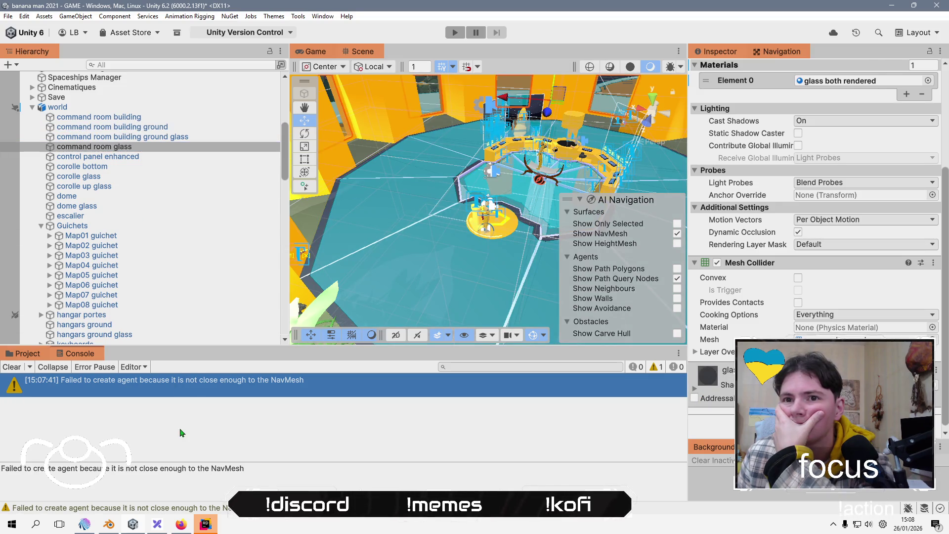
click(315, 51)
Start Play mode, make the Game view taller, and begin a new game.
click(454, 32)
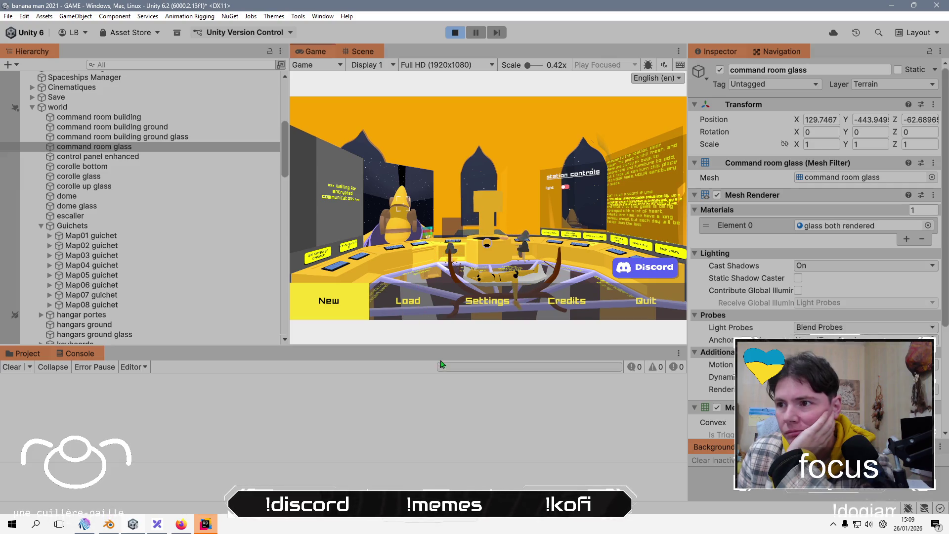
drag(465, 343, 440, 472)
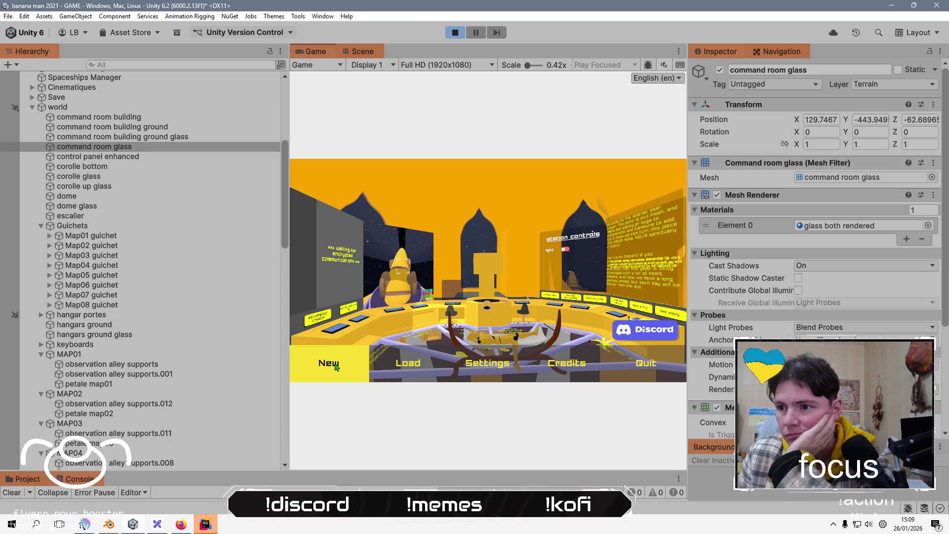
key(Return)
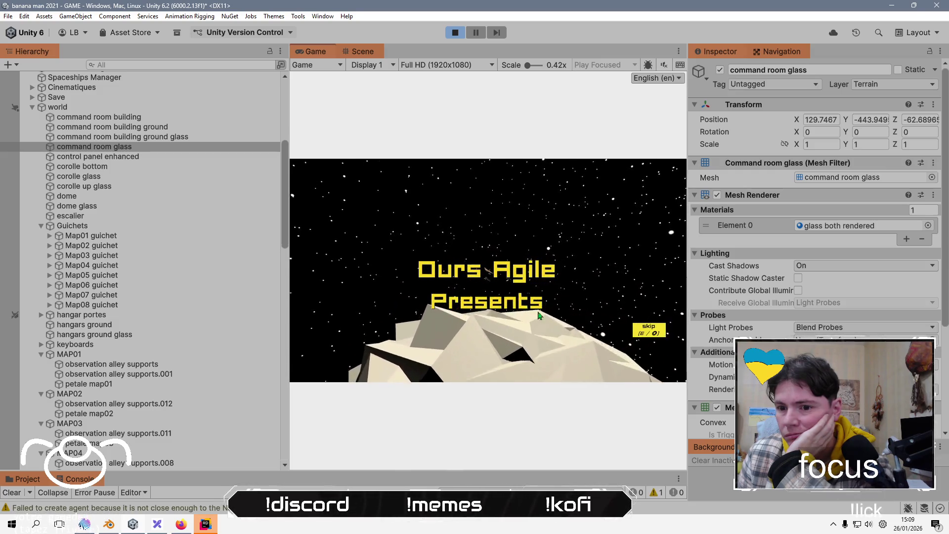
Pause during the intro, enlarge the Console, and trace the NavMesh warning to the Gorilla.
click(473, 37)
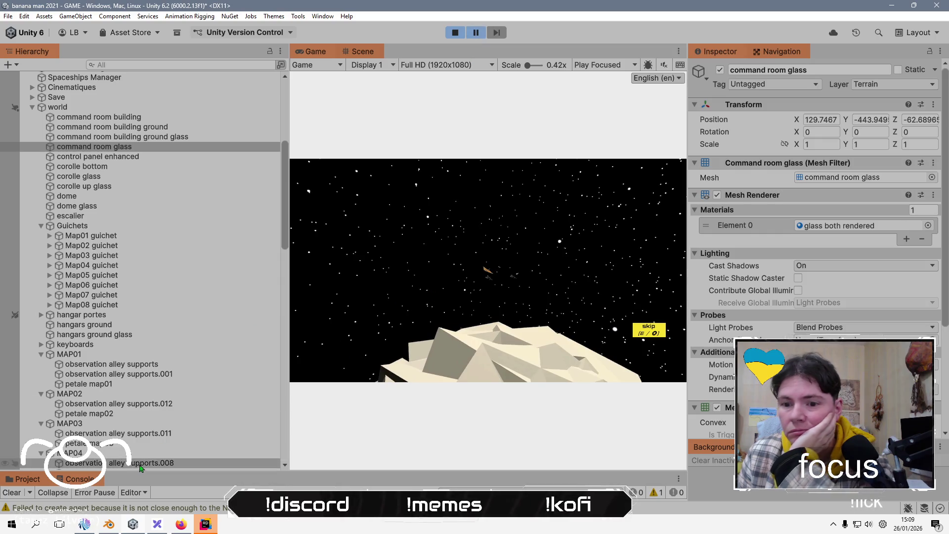
mouse_move(165, 472)
mouse_down()
mouse_move(188, 322)
mouse_move(206, 387)
mouse_up()
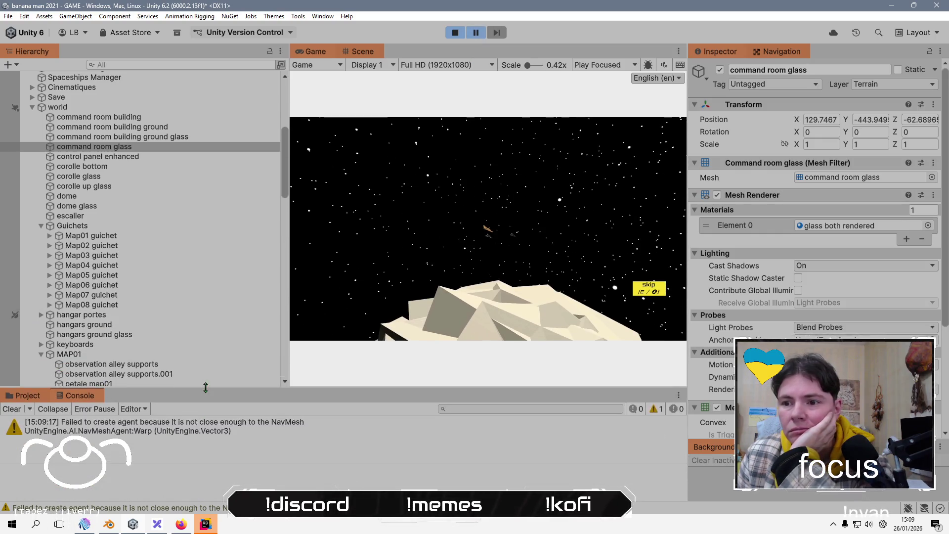
click(222, 435)
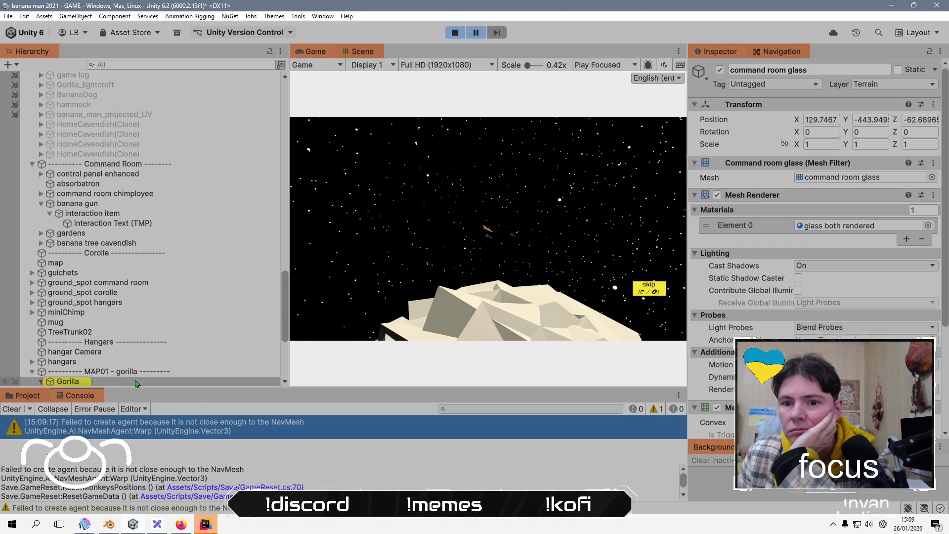
click(361, 52)
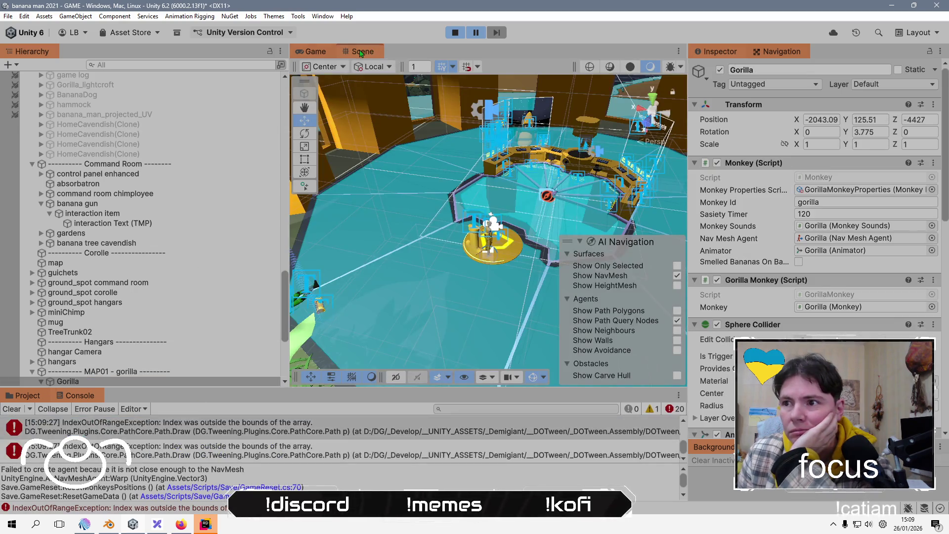
Frame the Gorilla in the Scene view, revealing it floating far from the NavMesh.
scroll(162, 237, down, 5)
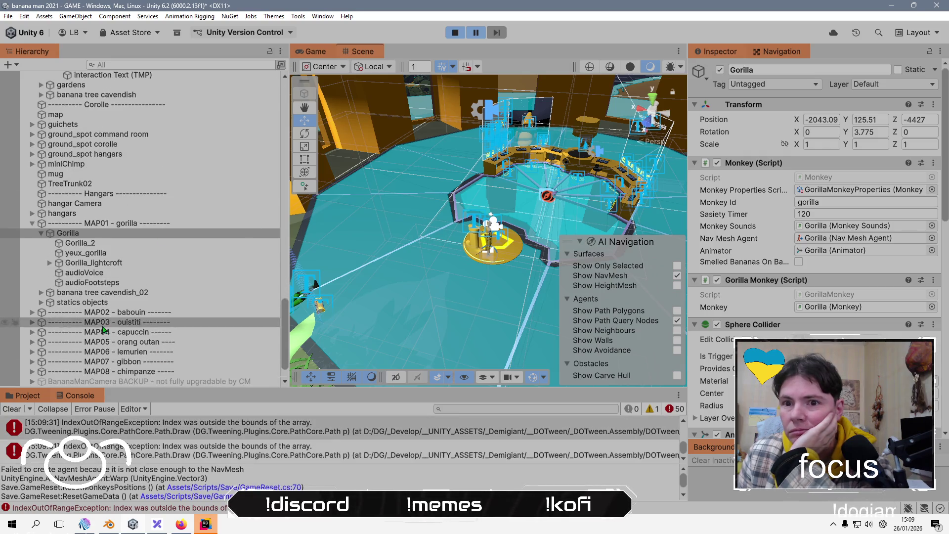
double_click(144, 235)
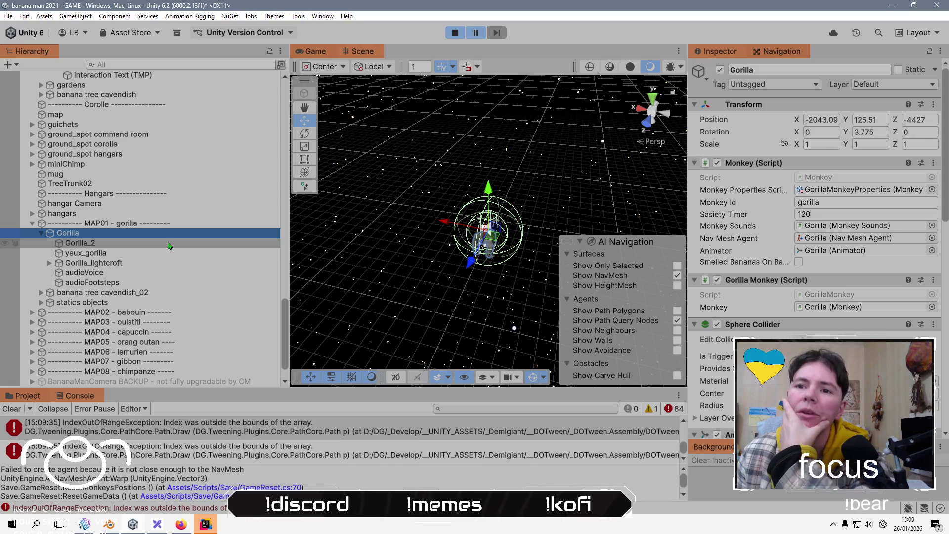
scroll(168, 247, up, 20)
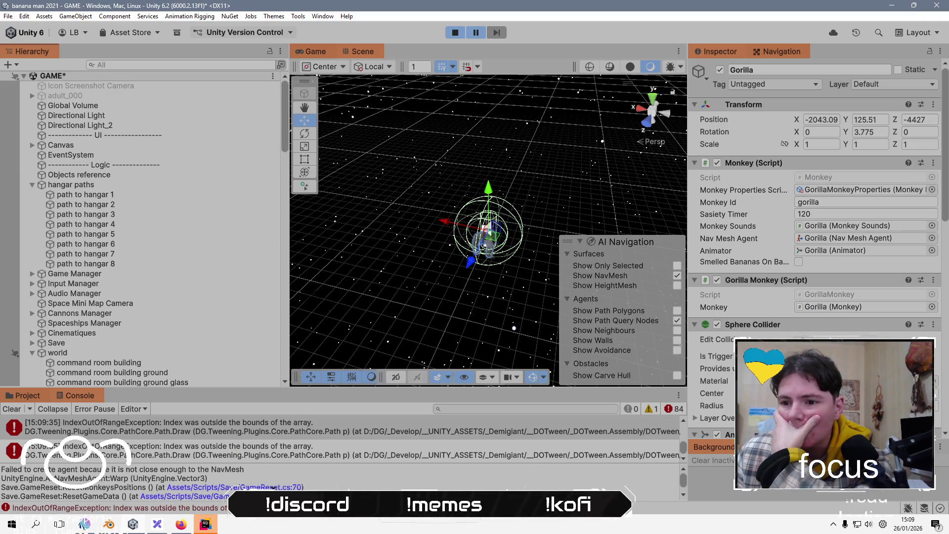
Try opening the console error's source code and dismiss Rider's Cannot Execute Command message.
click(264, 487)
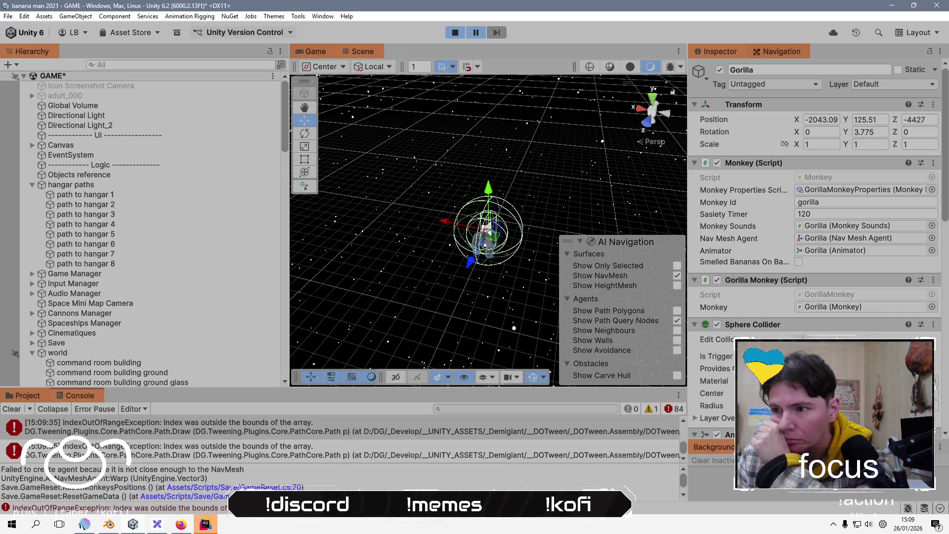
click(203, 524)
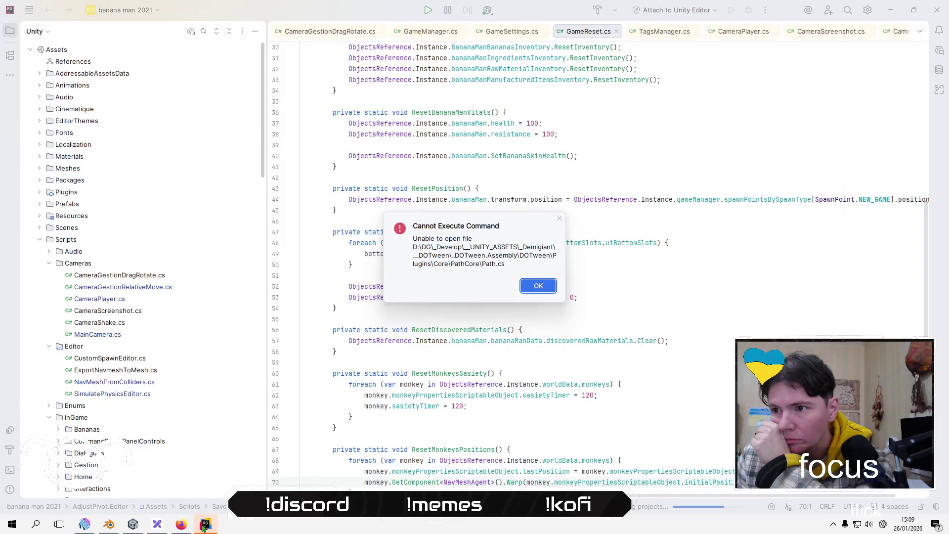
click(543, 288)
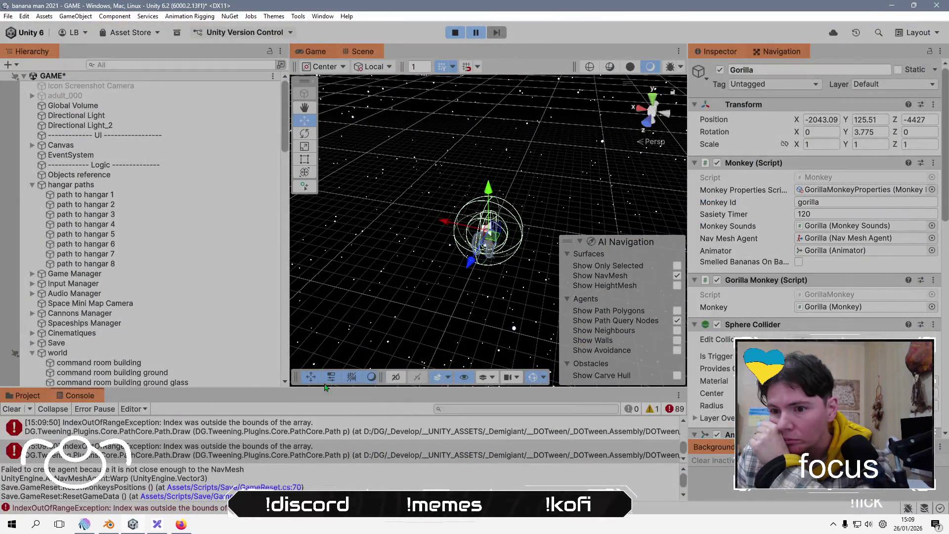
Select the warning's full message text, then stop Play mode with Ctrl+P.
click(257, 487)
key(ctrl+a)
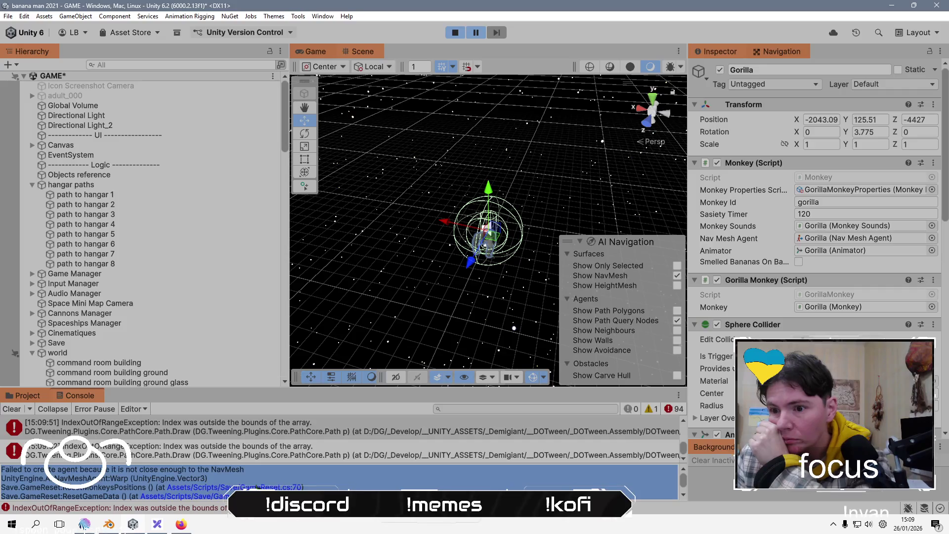
click(257, 487)
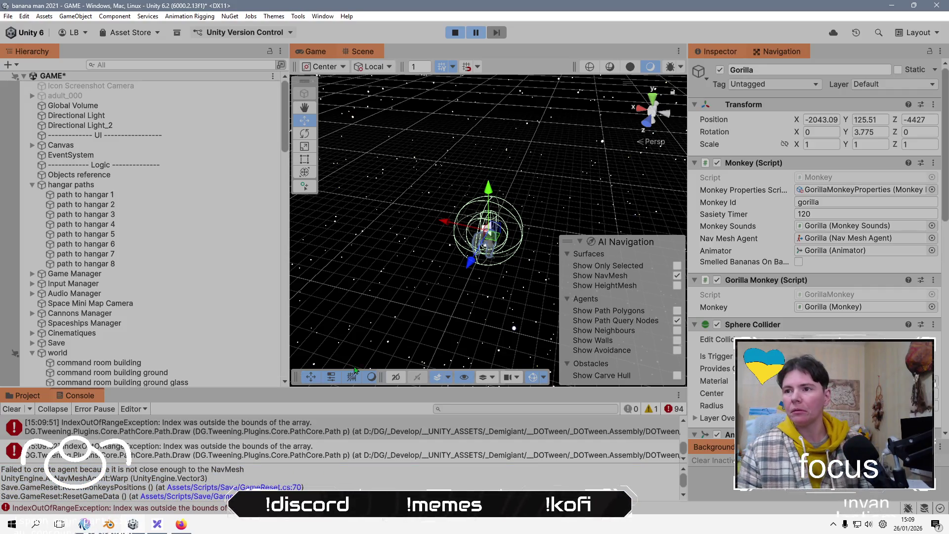
key(ctrl+p)
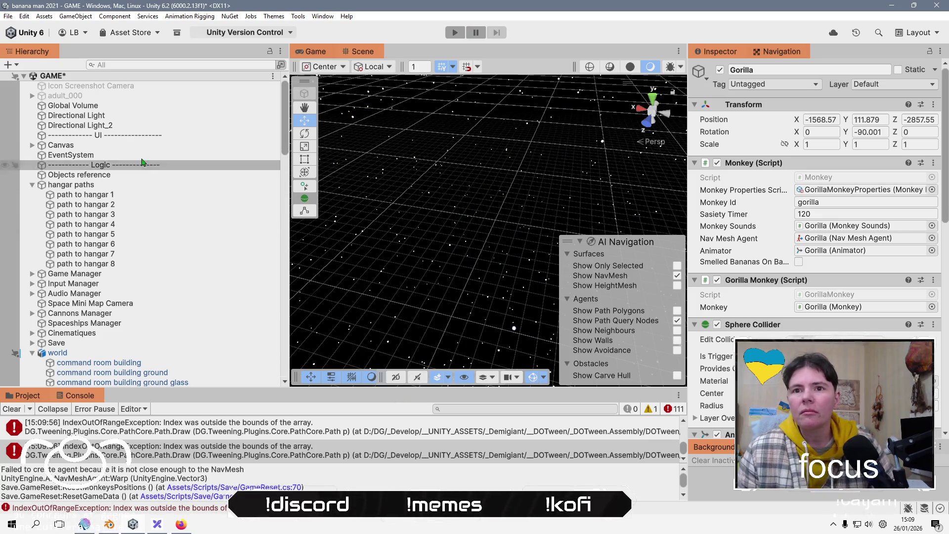
Locate the Game Manager's GameManager script in Assets/Scripts/InGame and open it in the code editor.
click(147, 273)
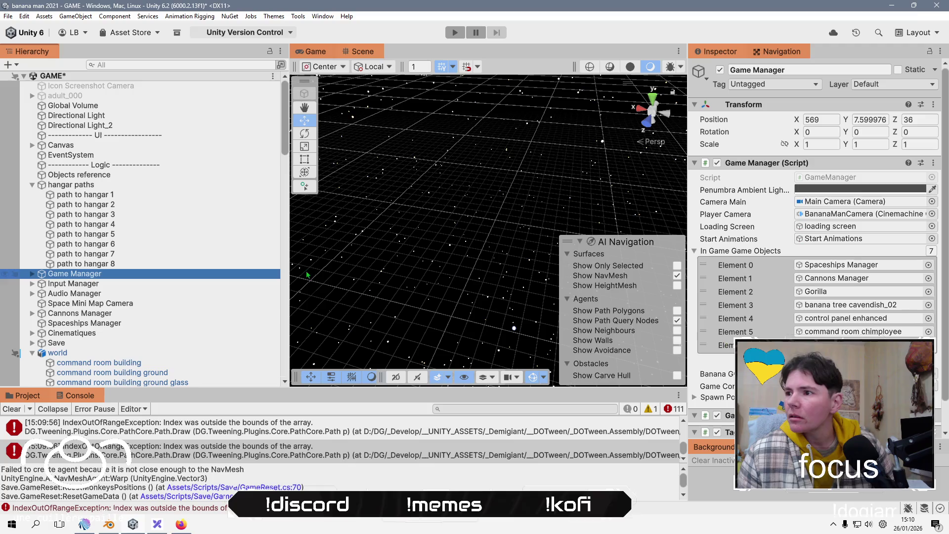
click(826, 179)
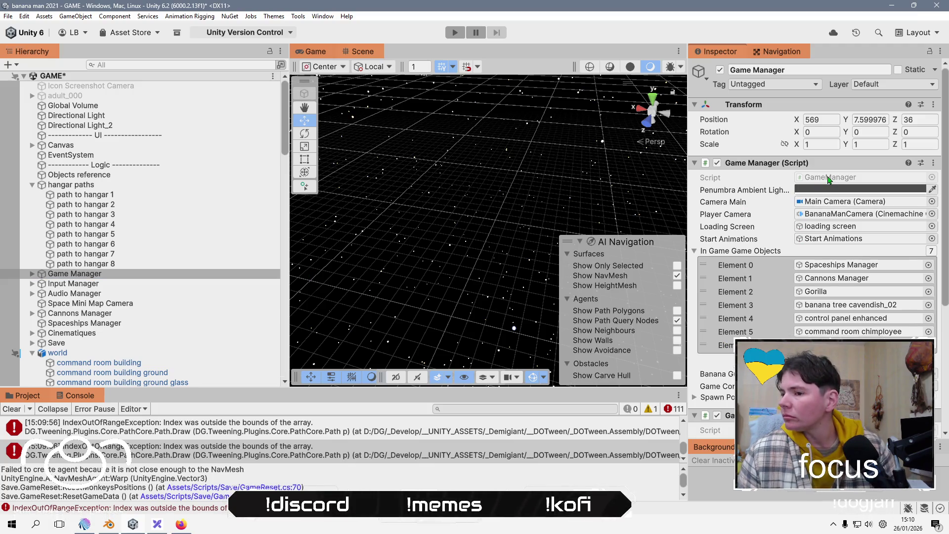
click(34, 396)
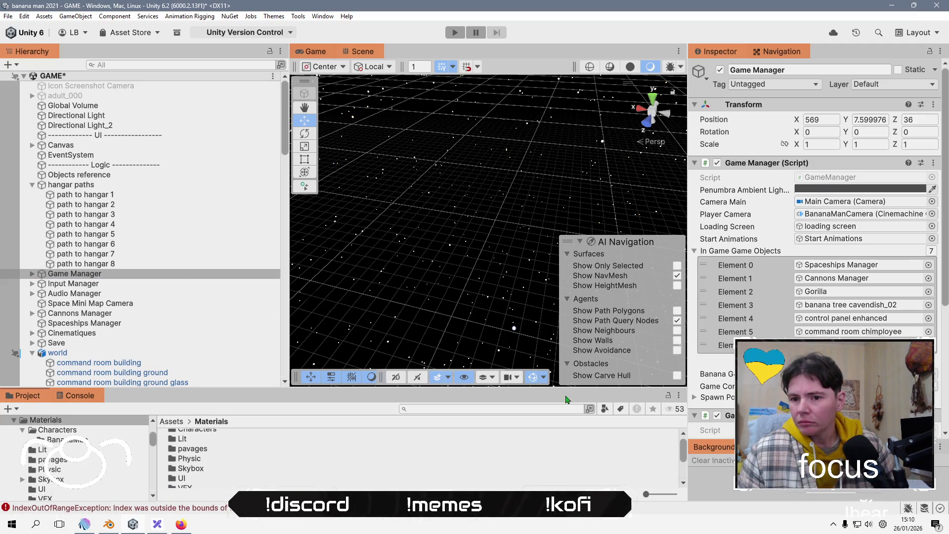
click(852, 178)
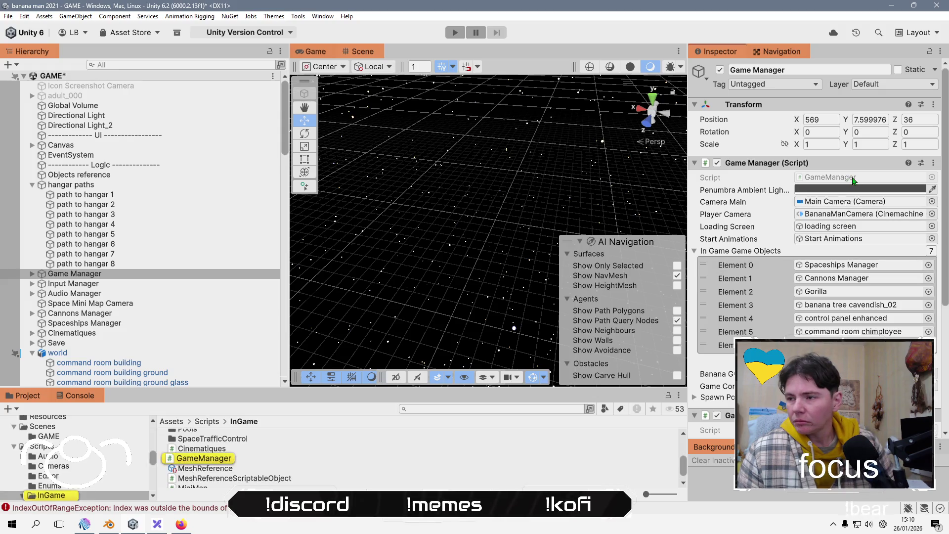
double_click(208, 459)
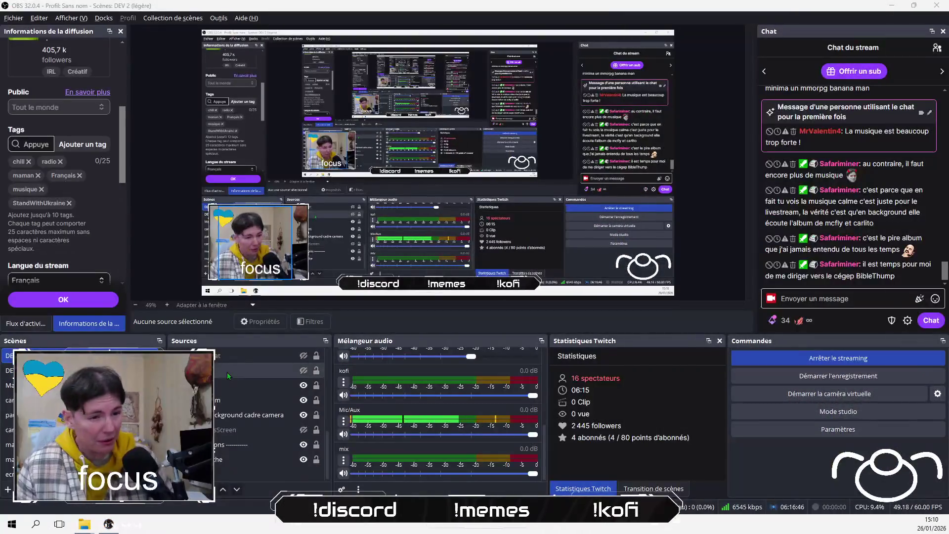
In OBS, show the cat overlay and hidden source, unmute Mic/Aux, then return to Rider.
click(303, 356)
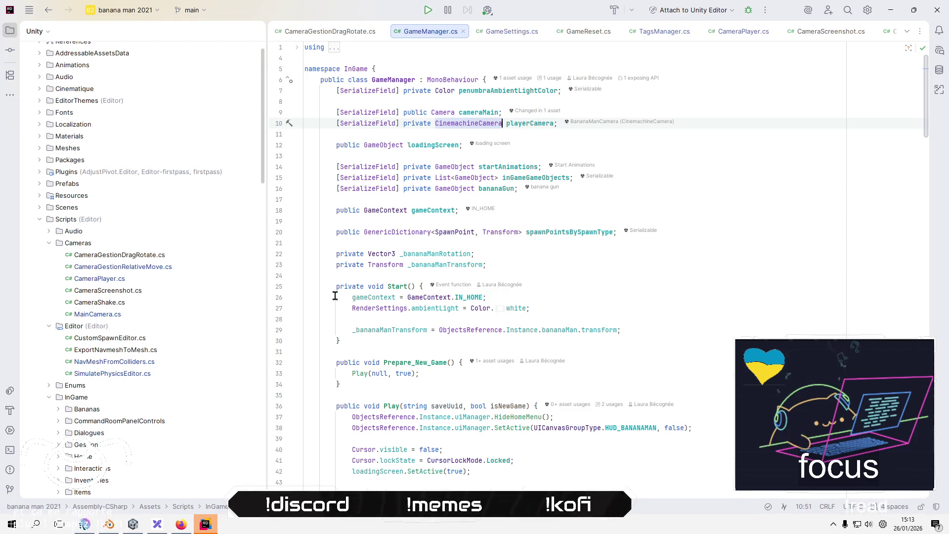
key(ctrl+super+Right)
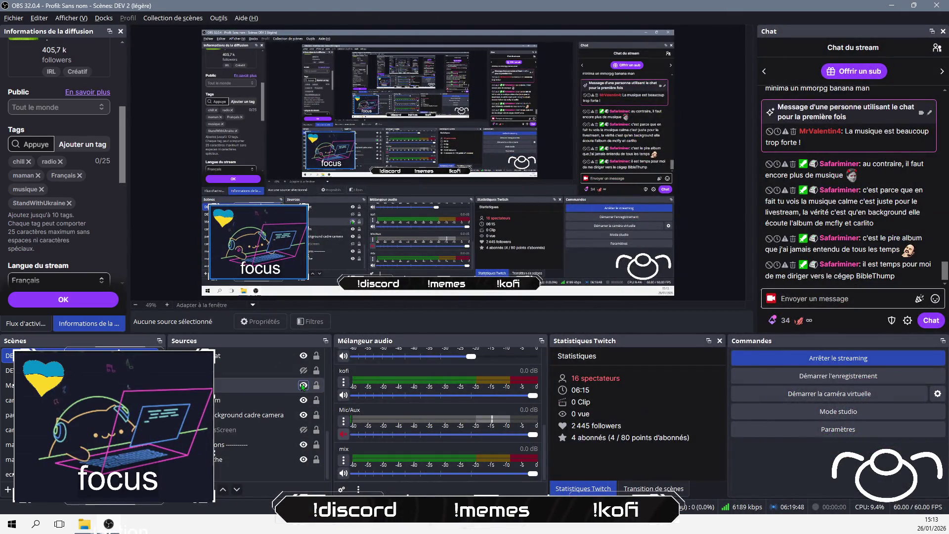
click(303, 385)
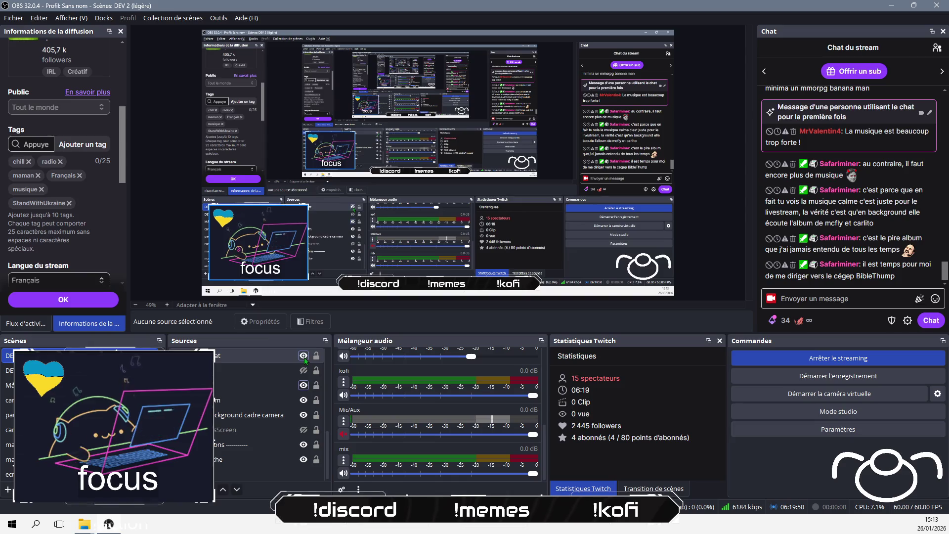
click(343, 434)
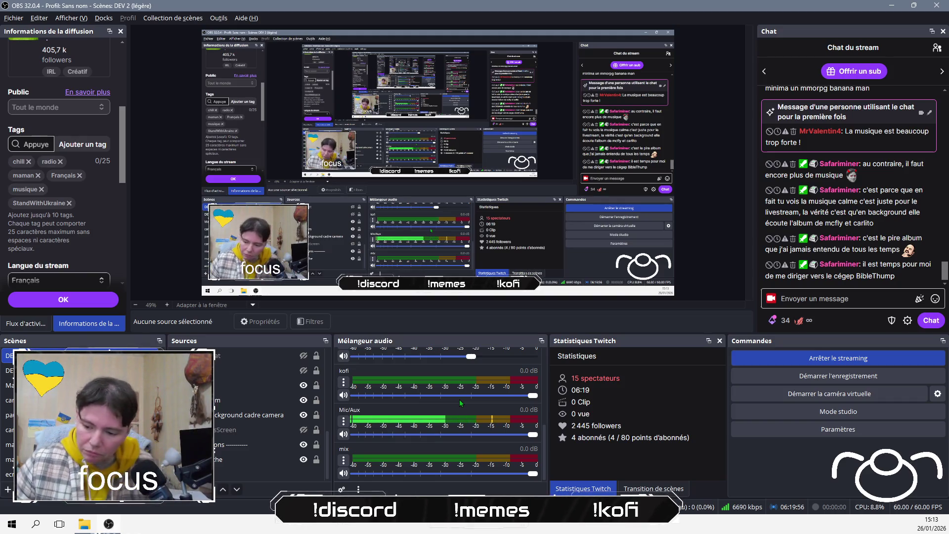
key(alt+Tab)
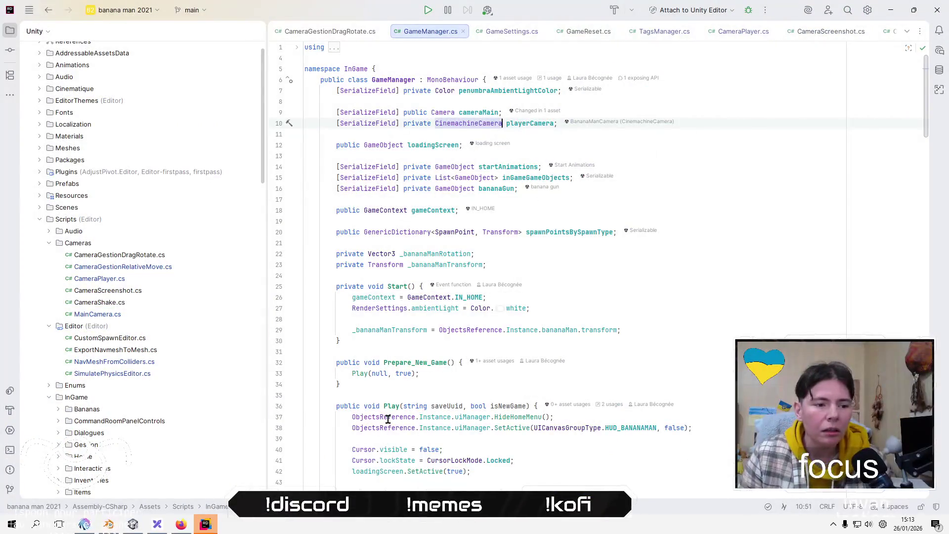
Collapse the Cameras, Editor, MiniGames and Monkeys folders in Rider's project tree.
click(494, 396)
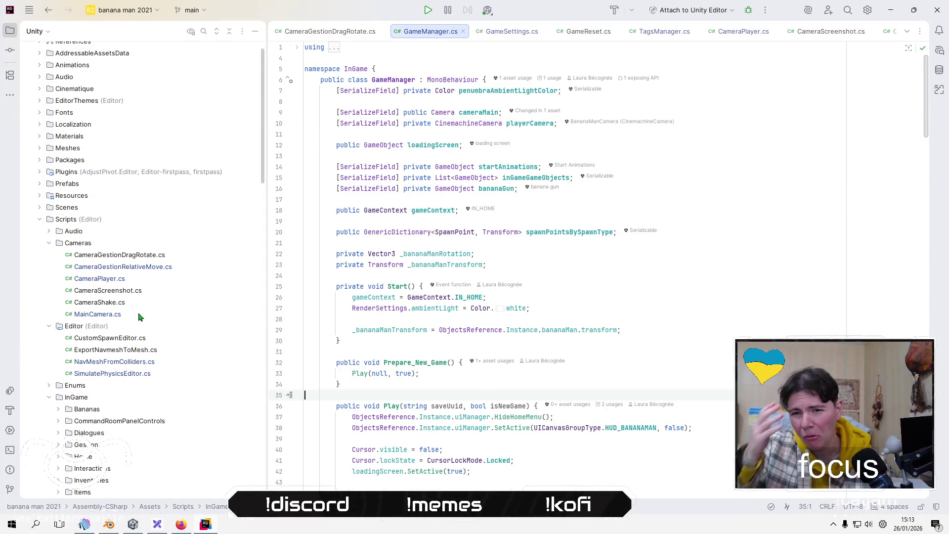
click(48, 243)
click(49, 255)
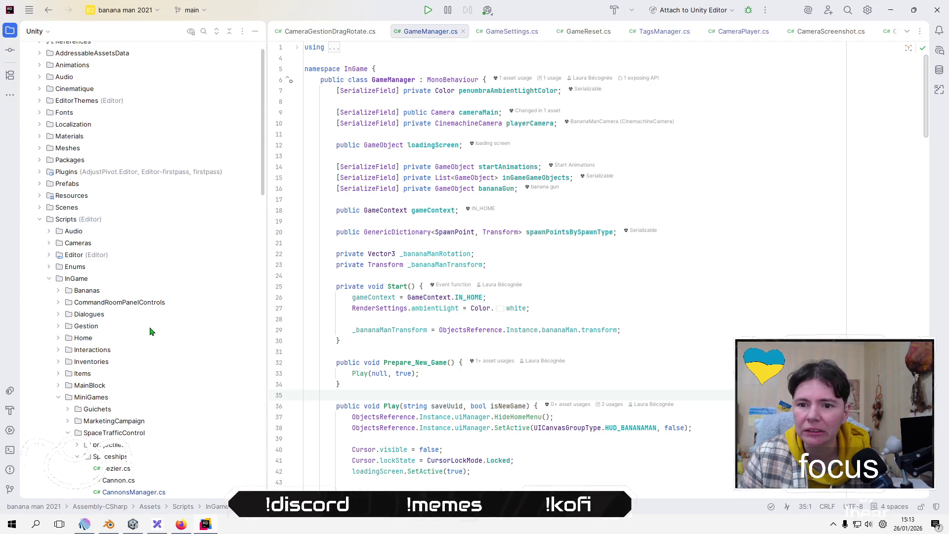
scroll(148, 331, down, 4)
click(58, 262)
click(59, 273)
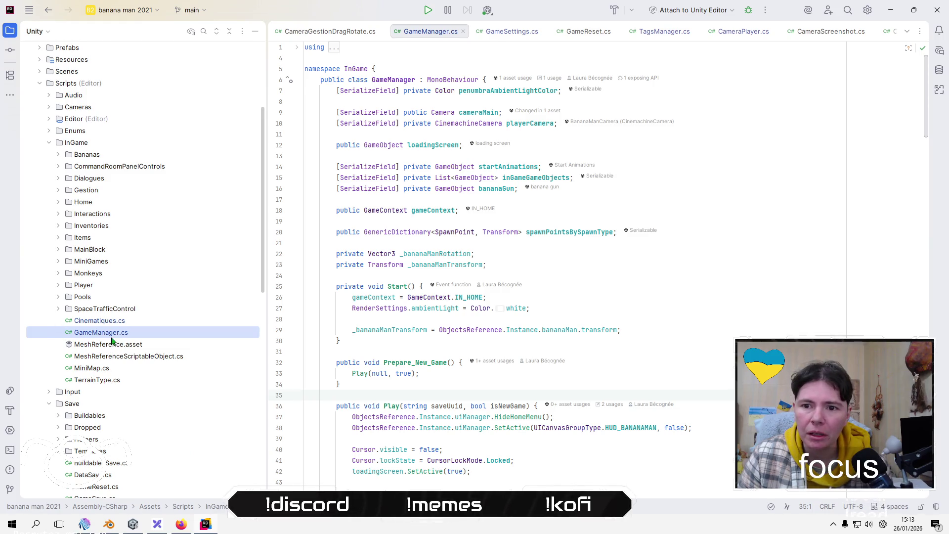
Scroll the project tree down past the Save folder and start a file search.
click(50, 405)
click(49, 404)
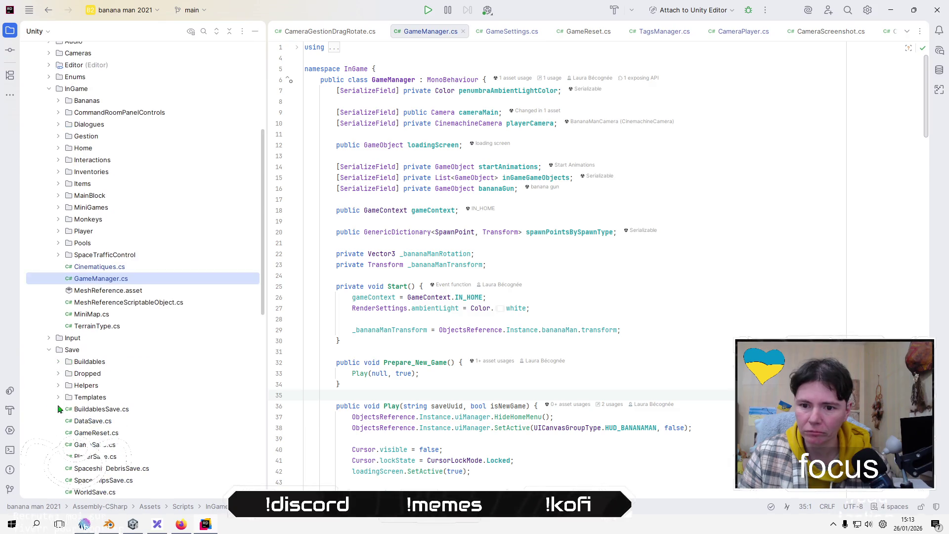
scroll(163, 425, down, 3)
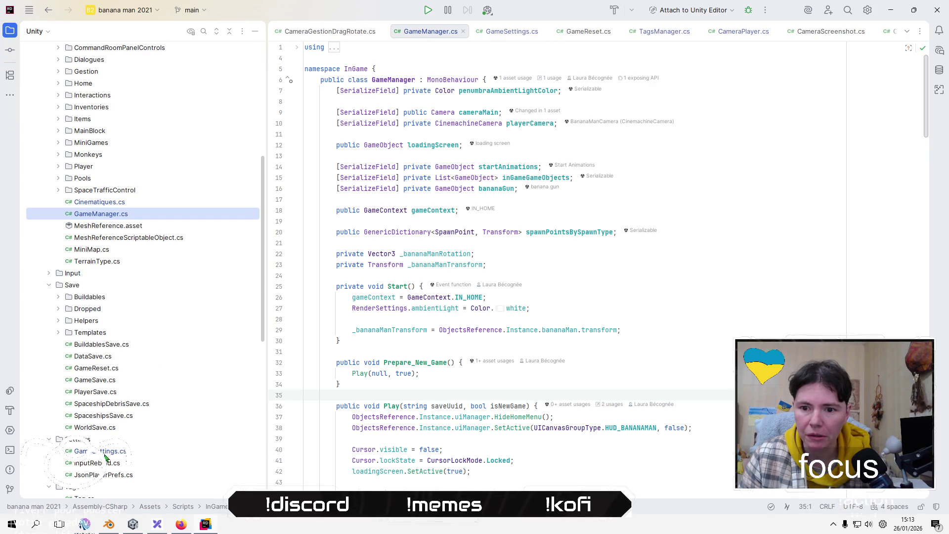
scroll(118, 430, down, 2)
scroll(118, 430, down, 6)
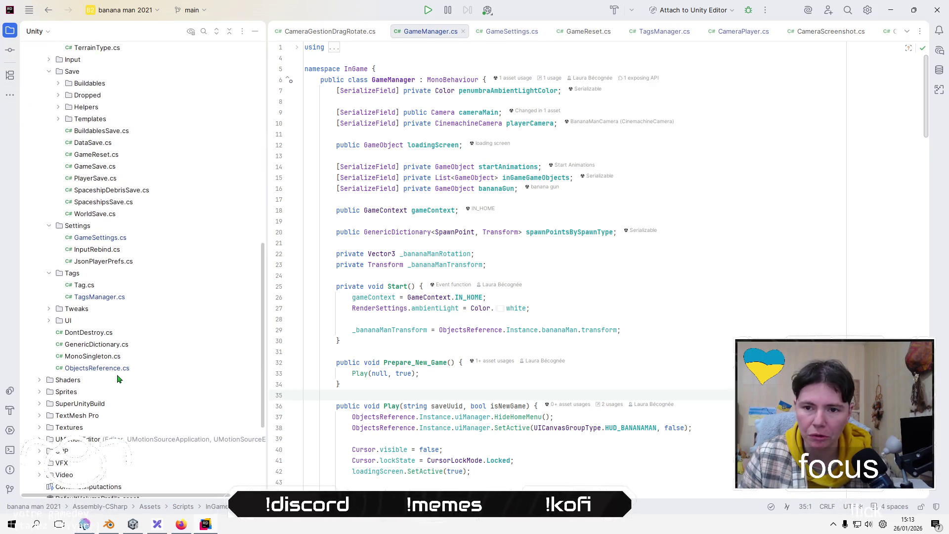
click(204, 31)
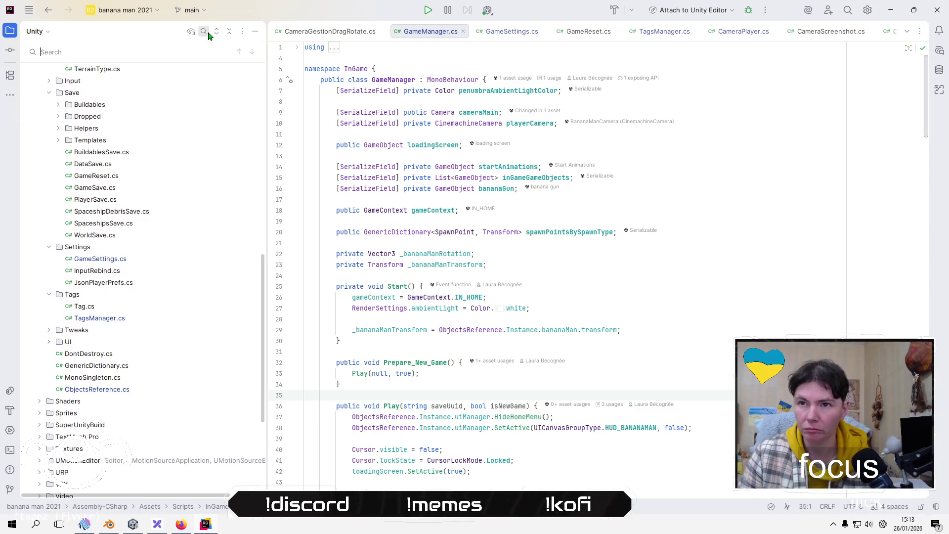
Search for 'gameReset' and open GameReset.cs in the editor.
text(game)
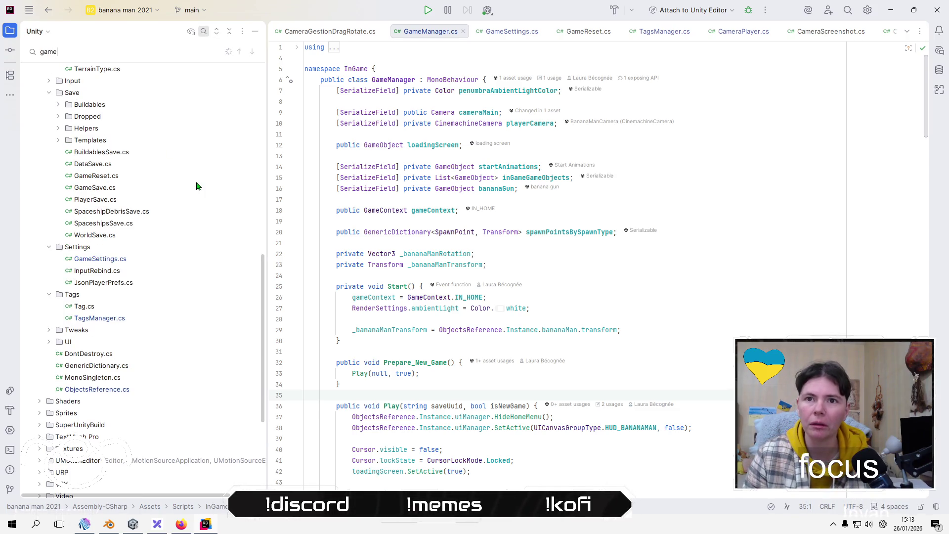
text(Reset)
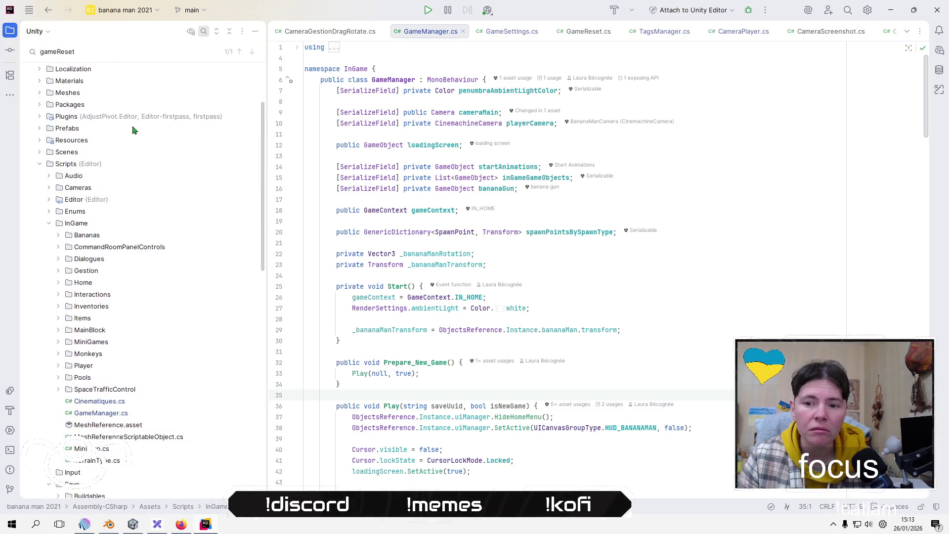
double_click(116, 392)
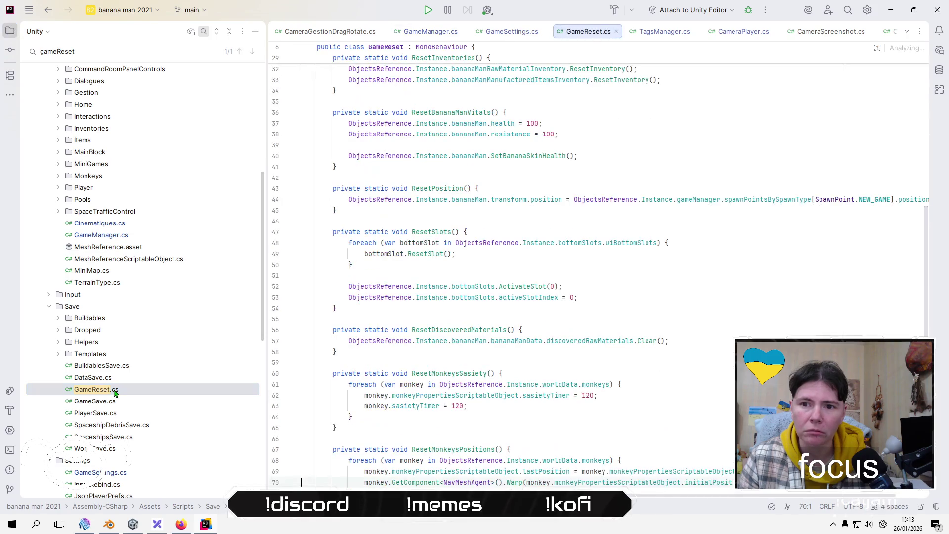
scroll(650, 227, up, 10)
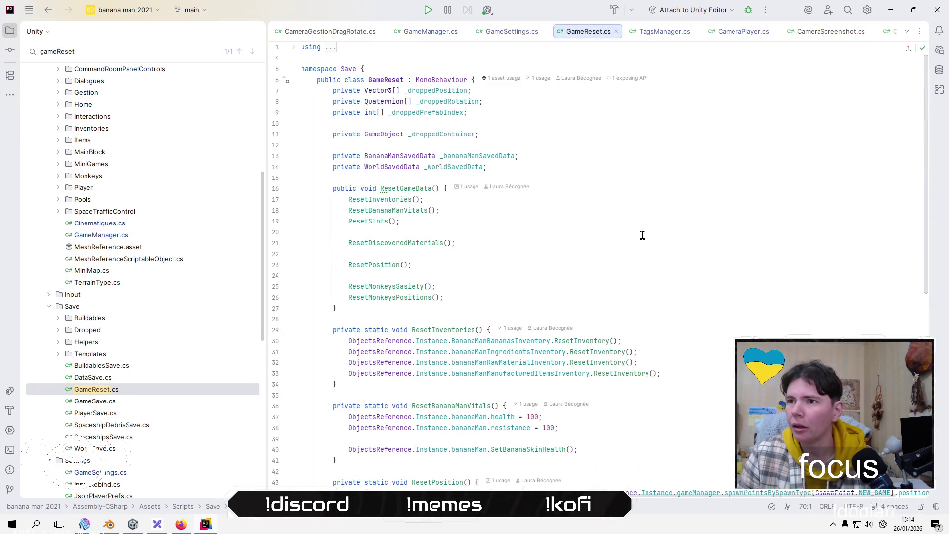
click(537, 120)
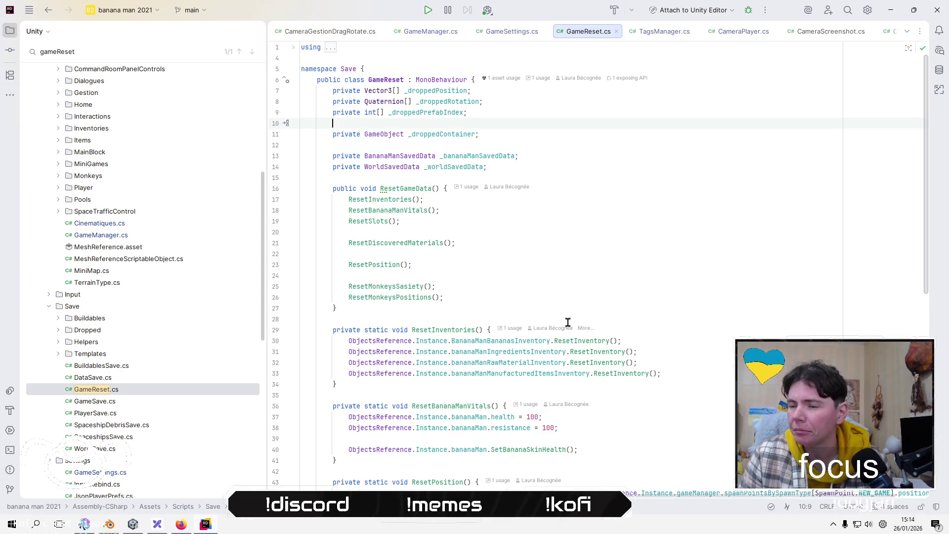
Jump to ResetMonkeysPositions, then go to initialPosition's declaration in MonkeyPropertiesScriptableObject.cs.
click(400, 297)
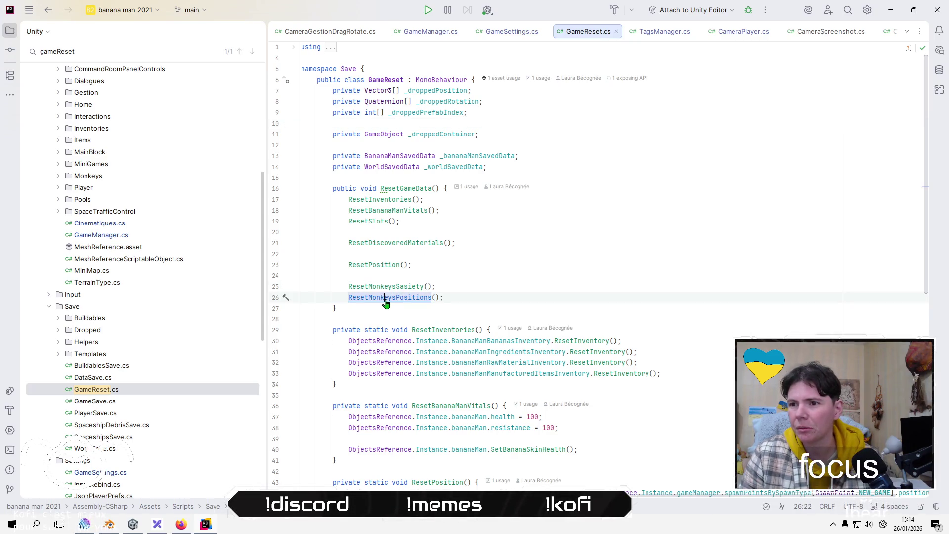
ctrl+click(400, 297)
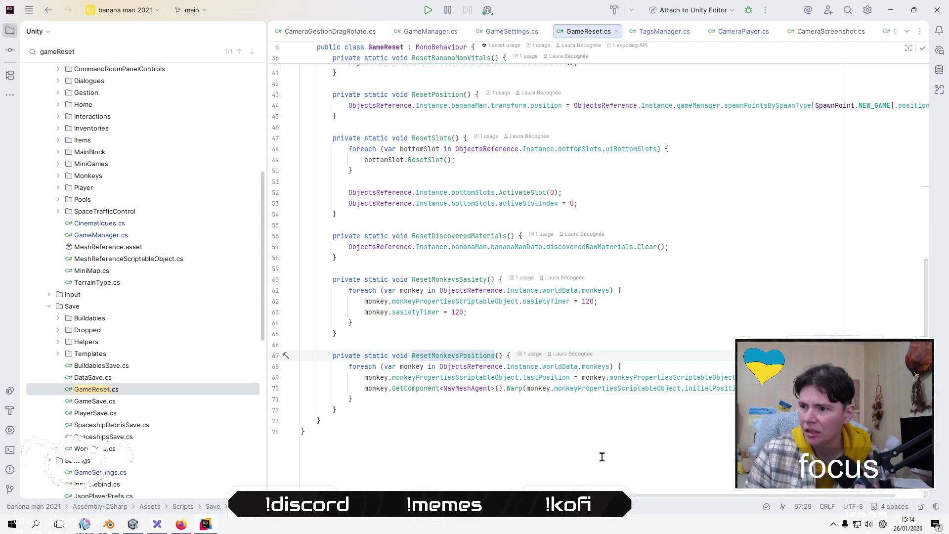
click(700, 377)
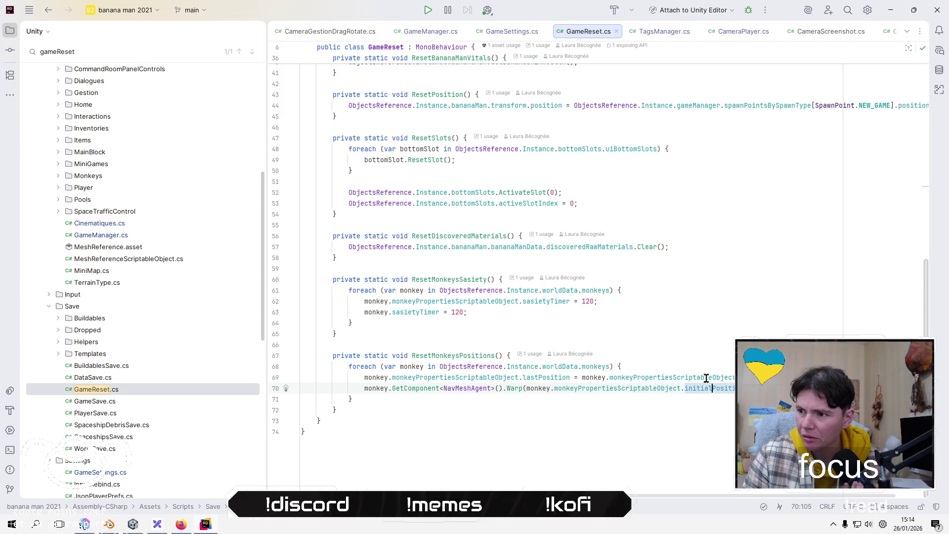
click(768, 377)
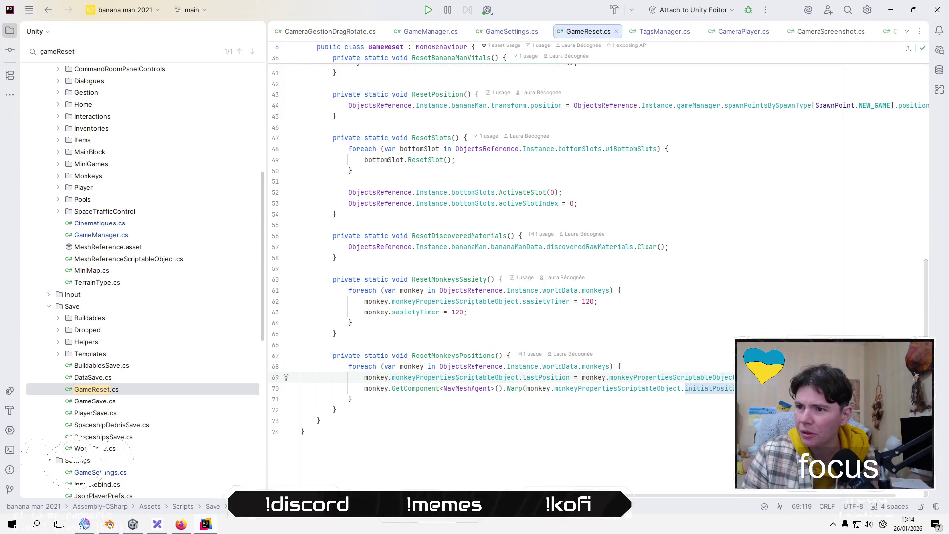
key(ctrl+b)
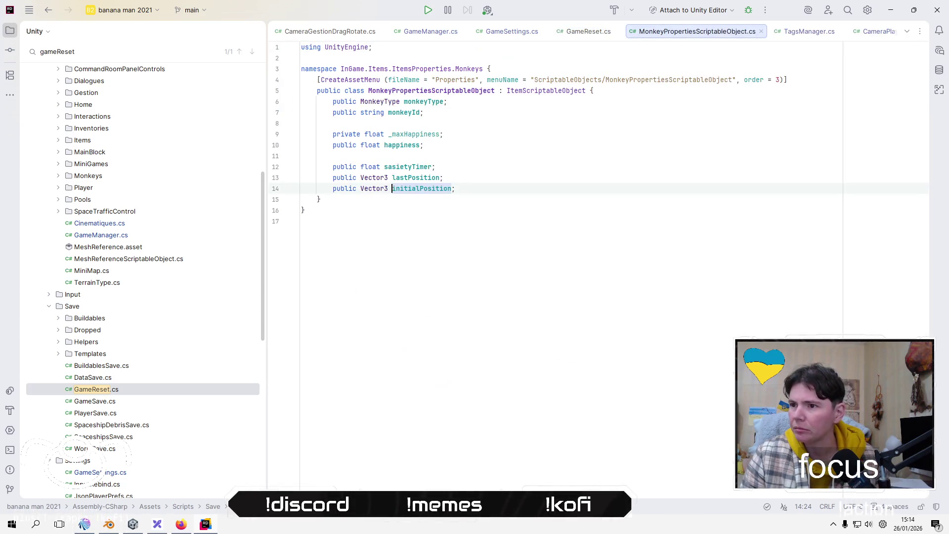
key(alt+Tab)
key(alt+Tab)
key(alt+Tab)
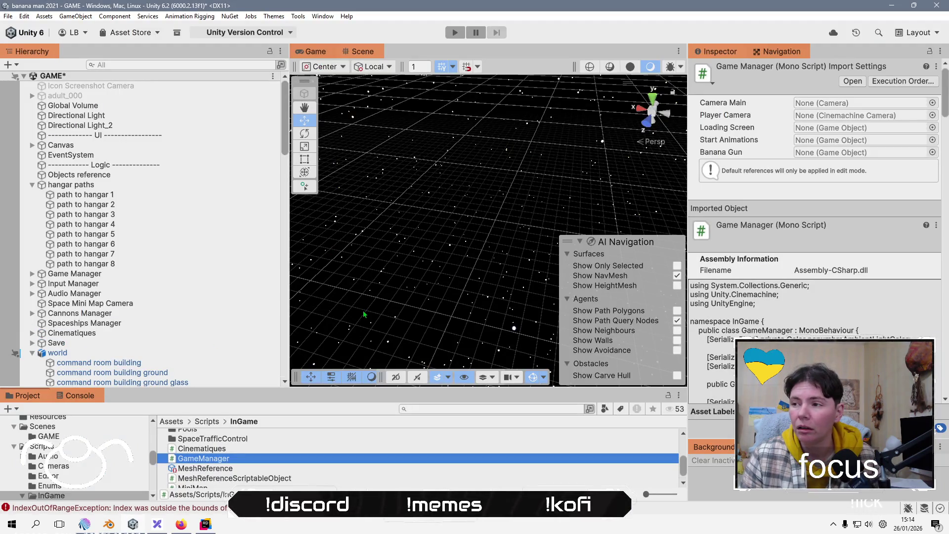
Enlarge Unity's Project panel, browse Scripts > InGame > Monkeys > Gorilla and back, then switch to Rider.
click(182, 420)
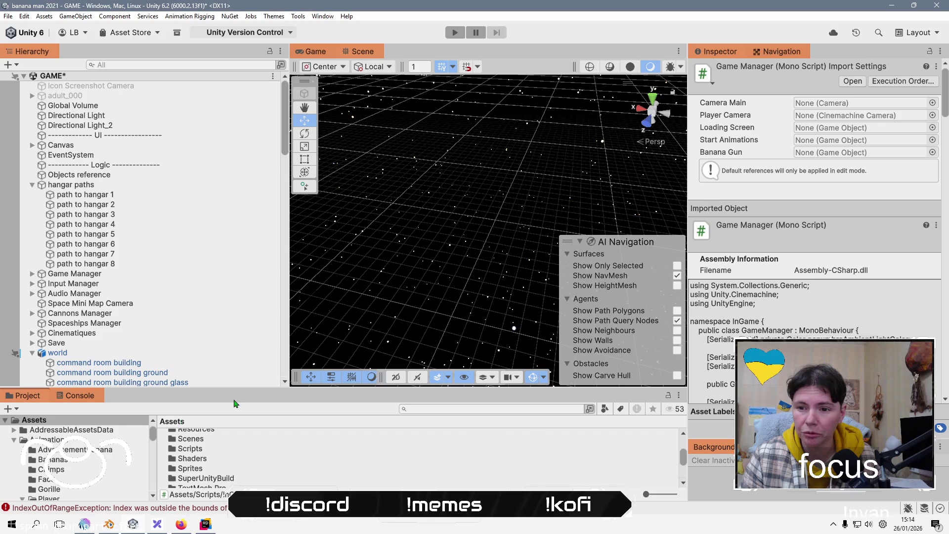
drag(250, 388, 279, 245)
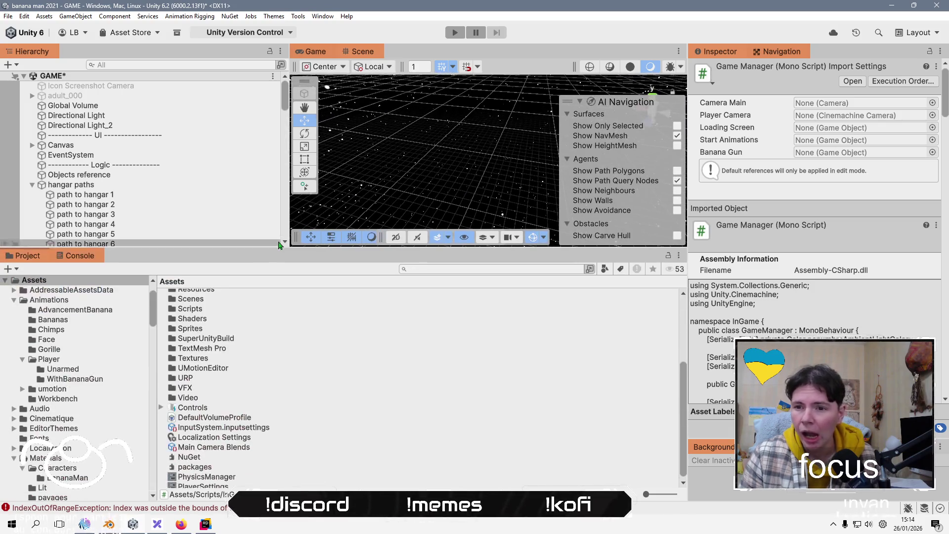
scroll(237, 378, up, 3)
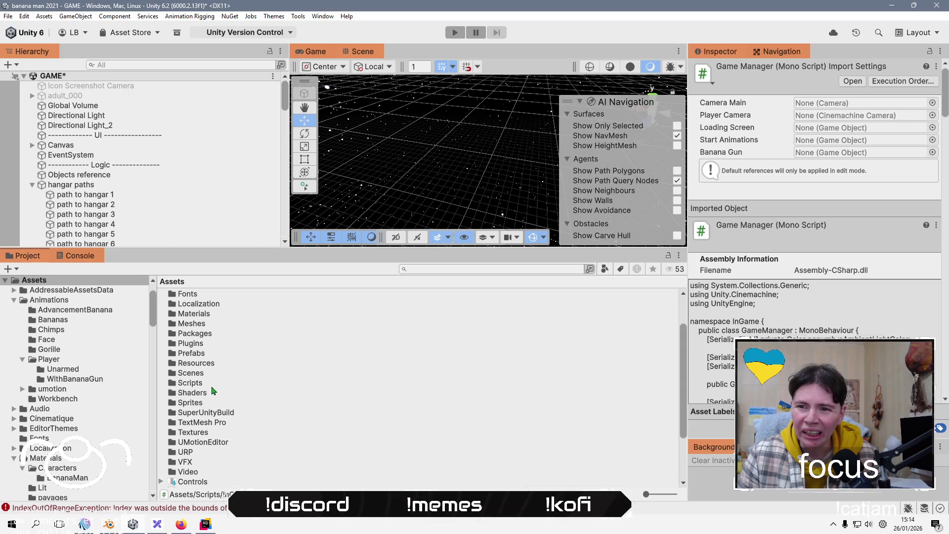
double_click(210, 383)
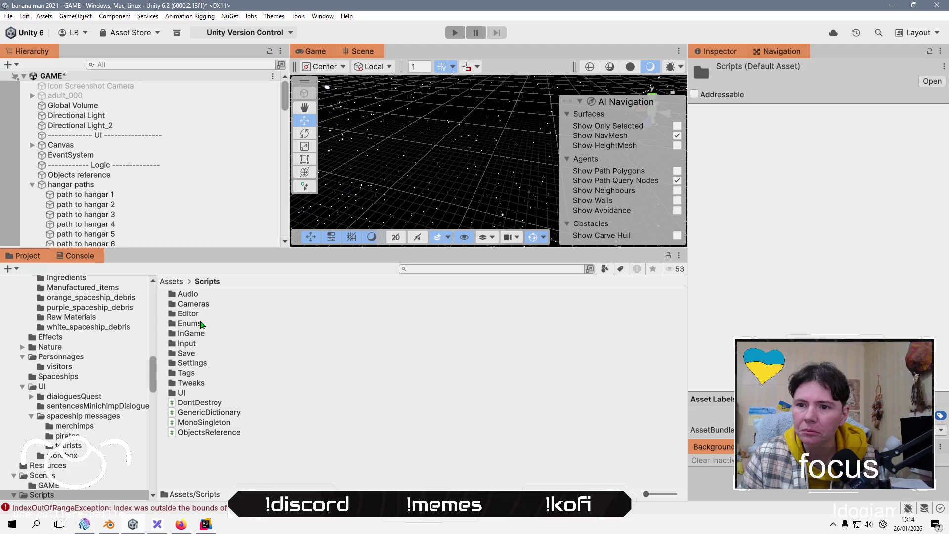
double_click(198, 336)
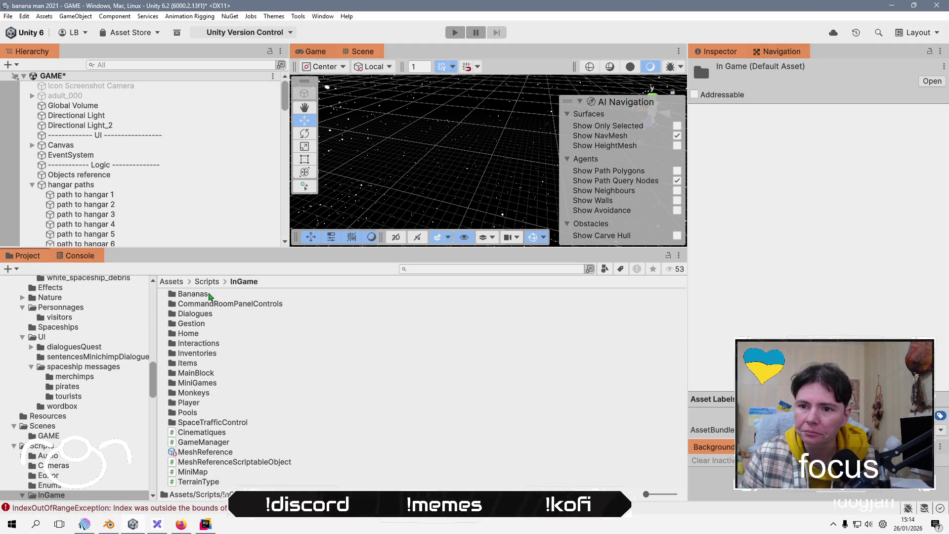
double_click(200, 393)
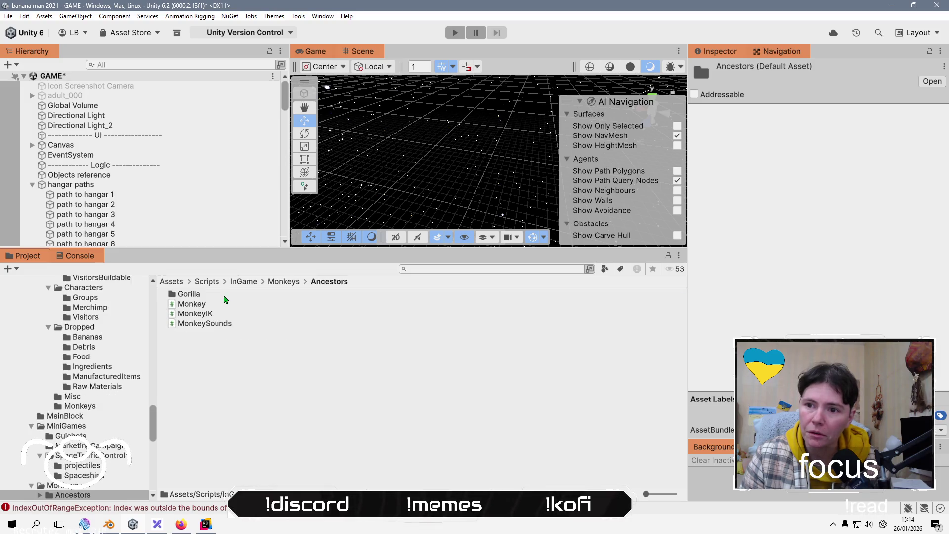
double_click(227, 295)
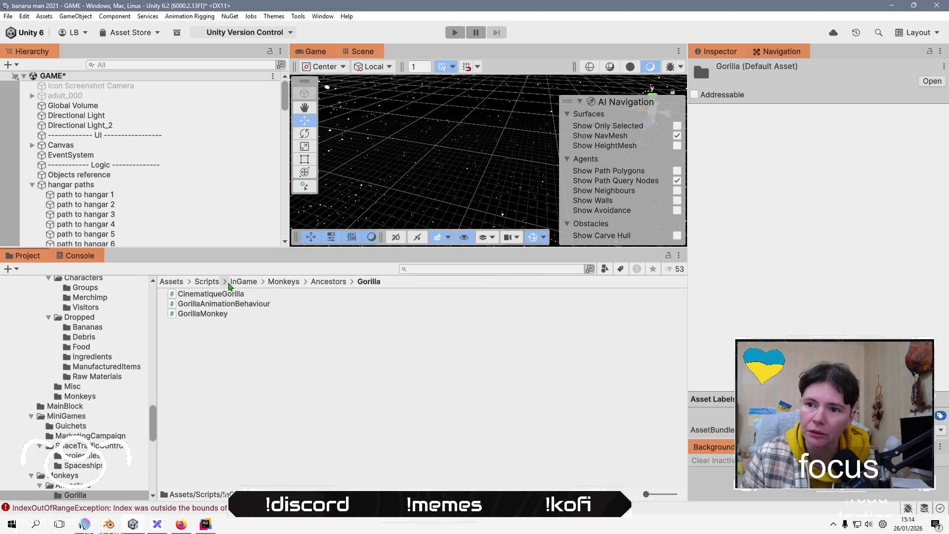
click(238, 283)
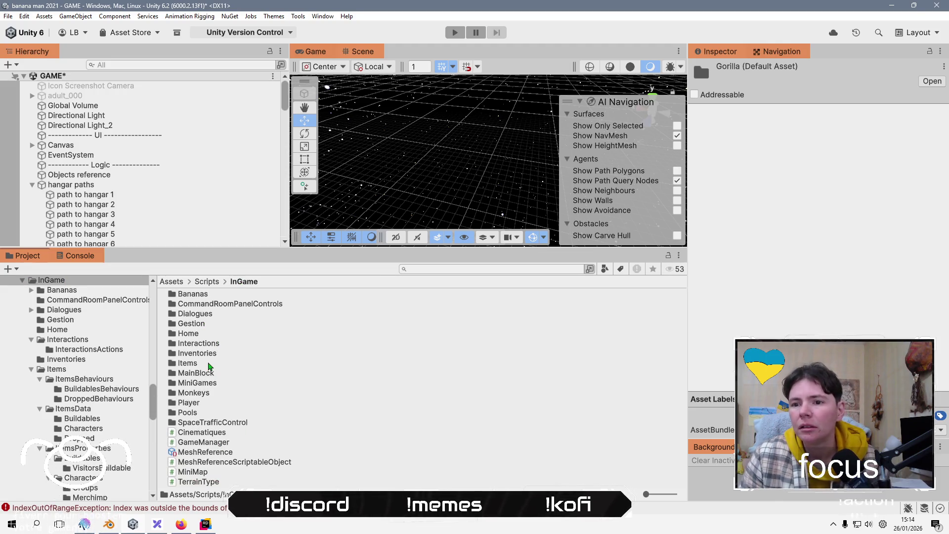
key(alt+Tab)
key(alt+Tab)
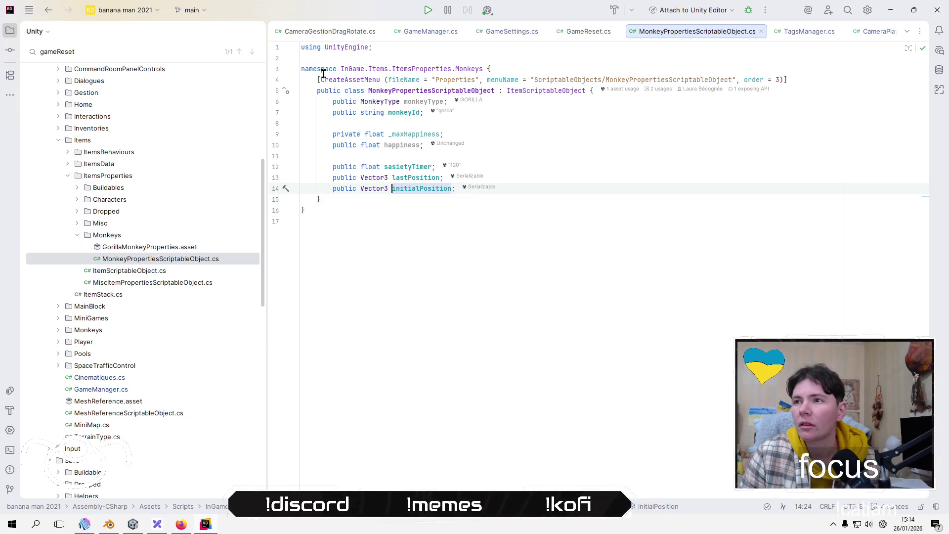
Return Rider to GameReset's ResetMonkeysPositions, then bring Unity forward and enlarge its hierarchy area.
click(54, 13)
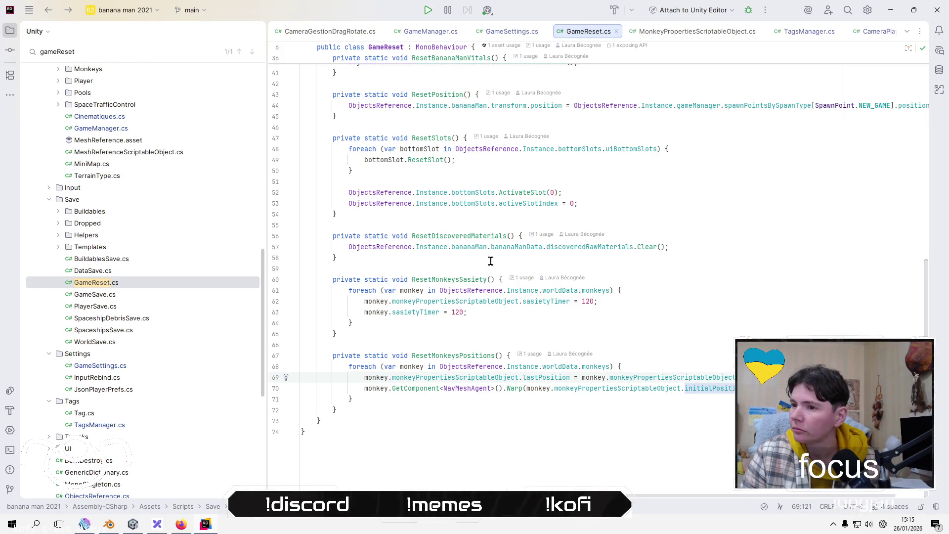
key(alt+Tab)
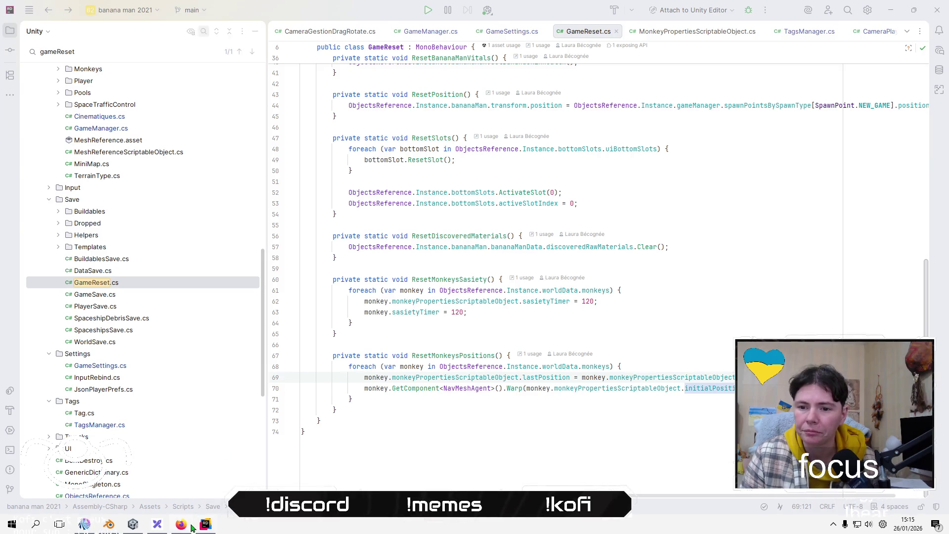
click(158, 525)
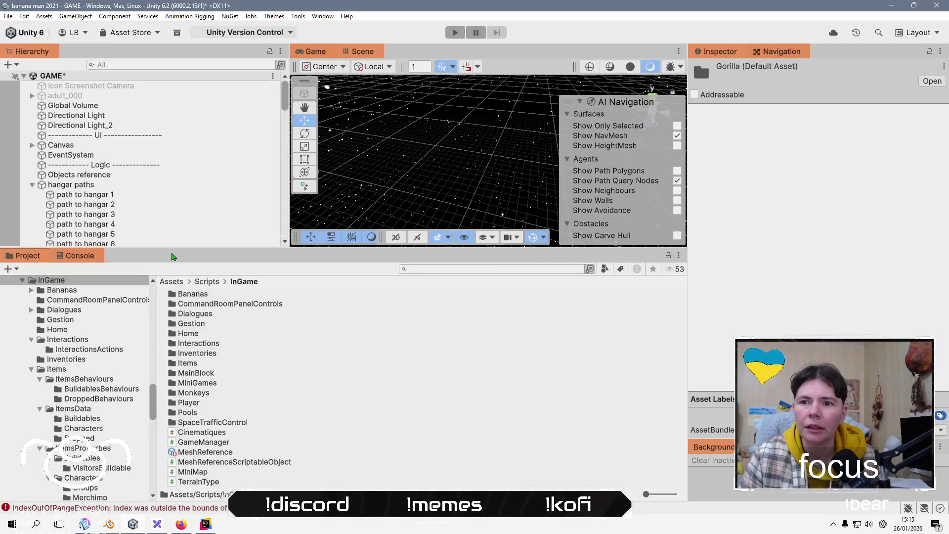
drag(175, 253, 176, 396)
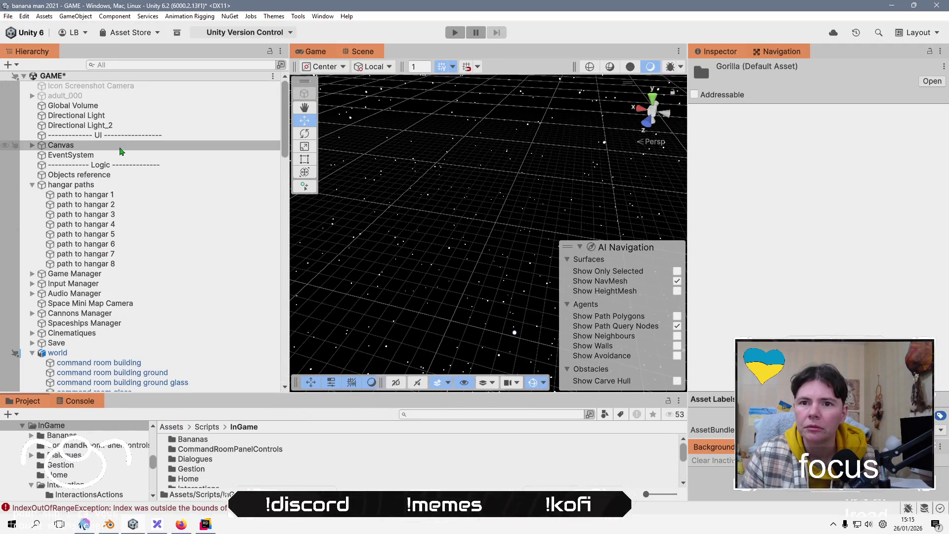
Inspect the Objects reference and Save objects' components in the Inspector.
click(33, 185)
click(74, 175)
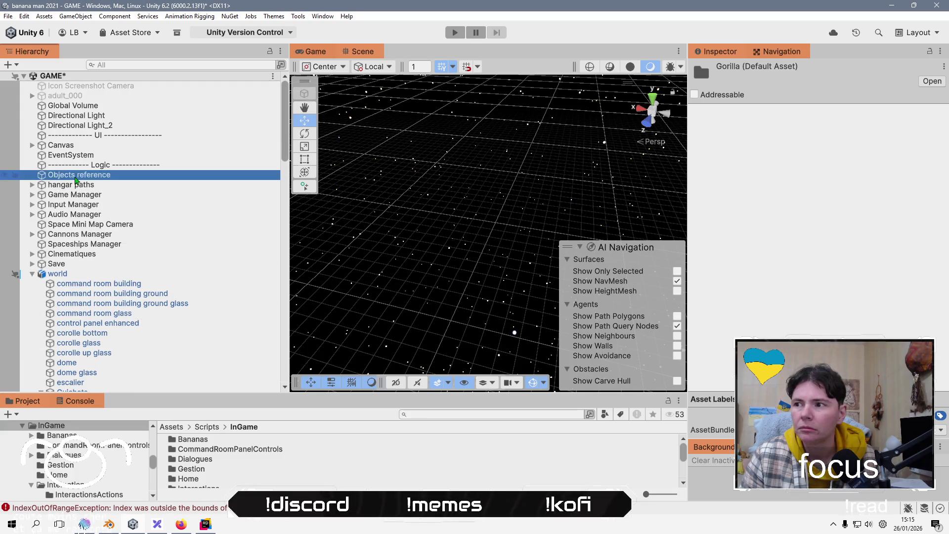
scroll(733, 188, down, 15)
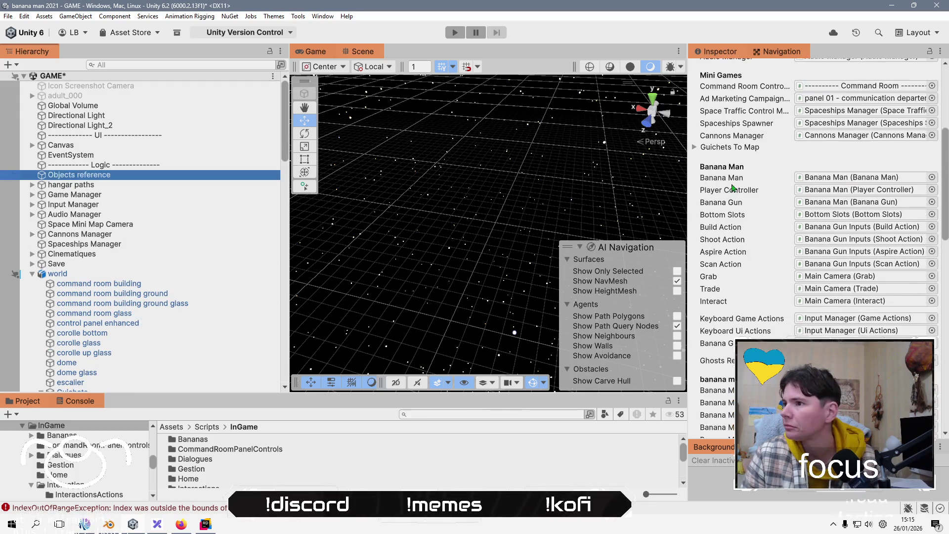
scroll(733, 188, down, 5)
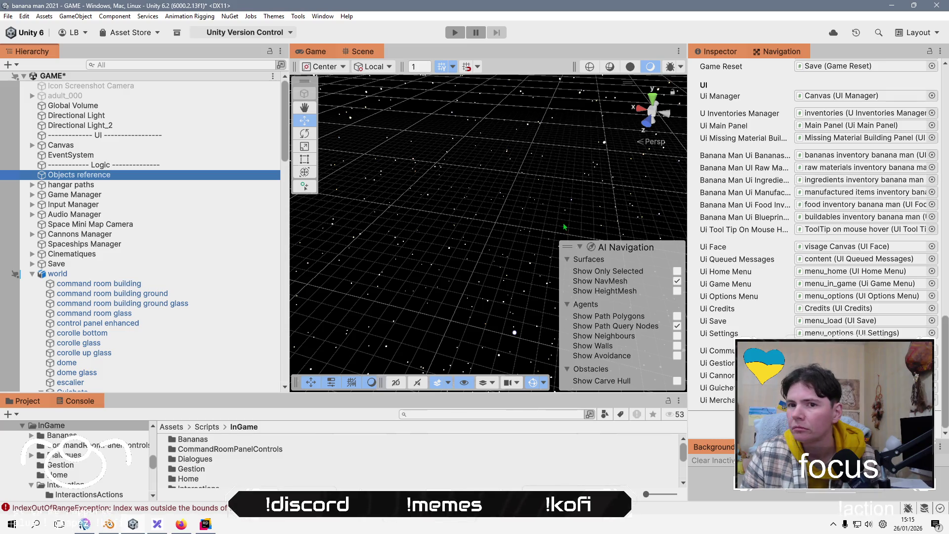
click(32, 274)
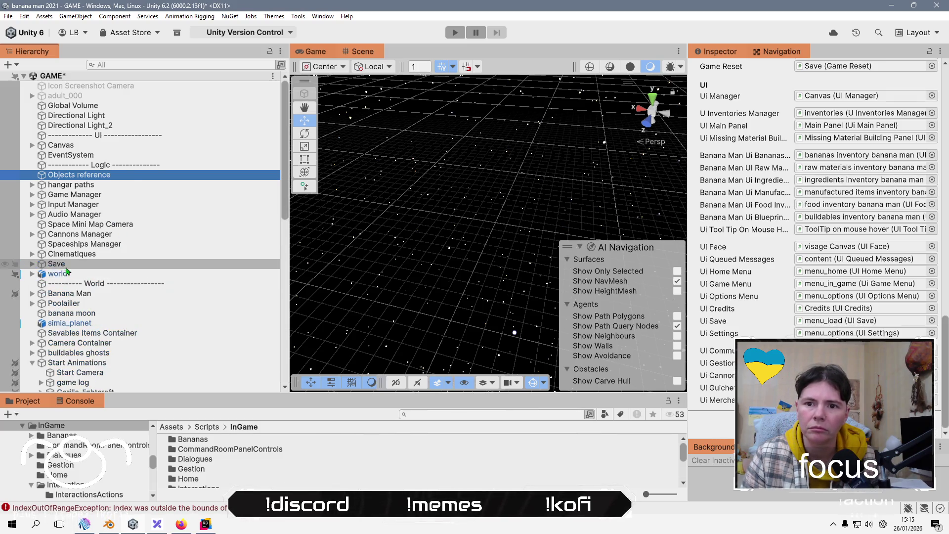
click(57, 263)
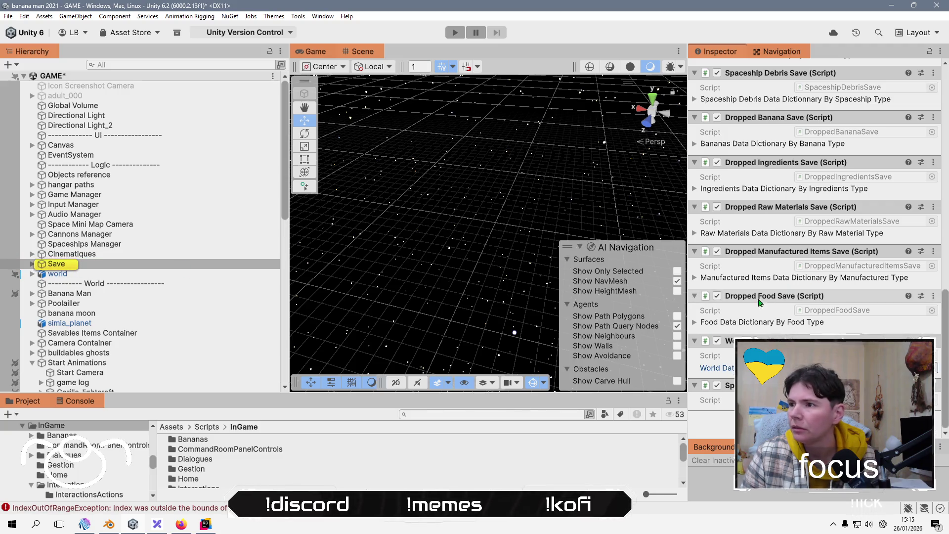
scroll(754, 308, up, 5)
scroll(753, 308, up, 4)
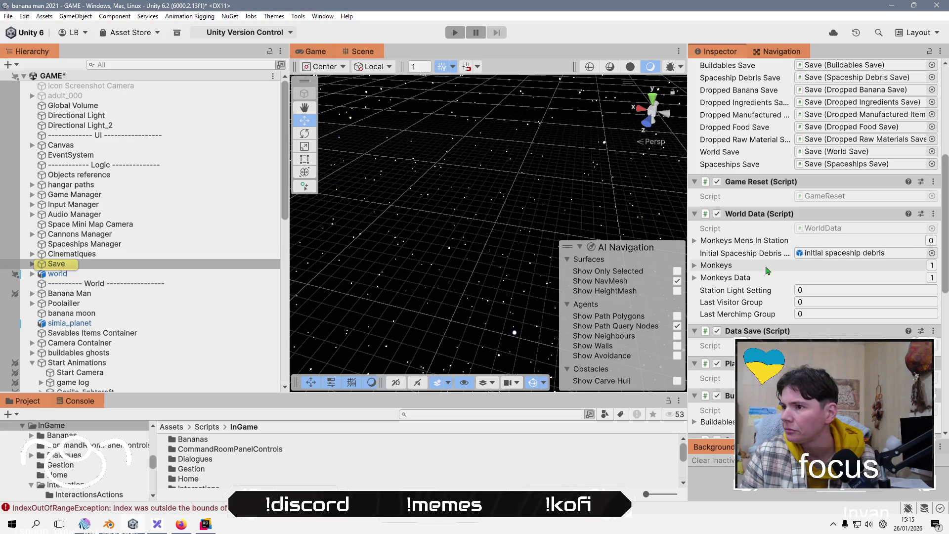
Expand World Data's Monkeys list, locate Gorilla and its GorillaMonkeyProperties asset, then reselect Gorilla.
click(716, 266)
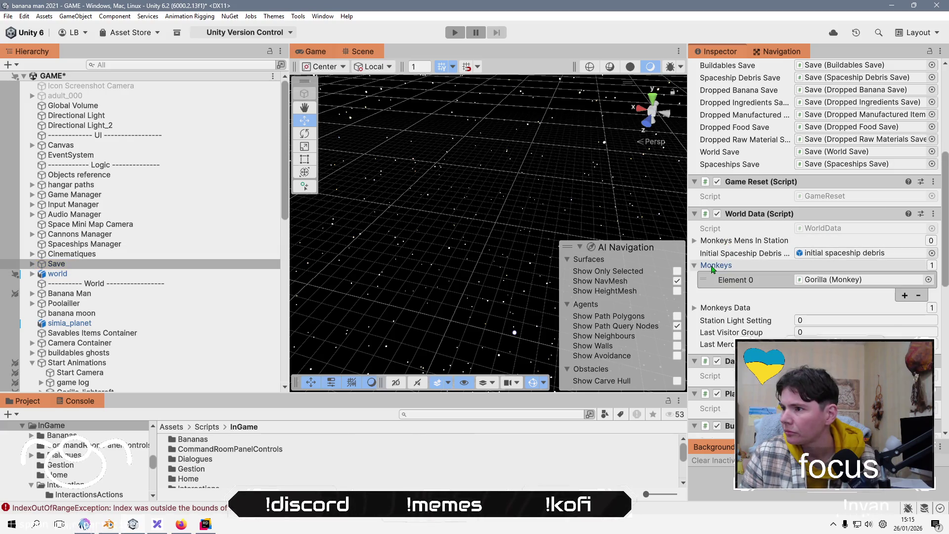
click(834, 280)
click(143, 386)
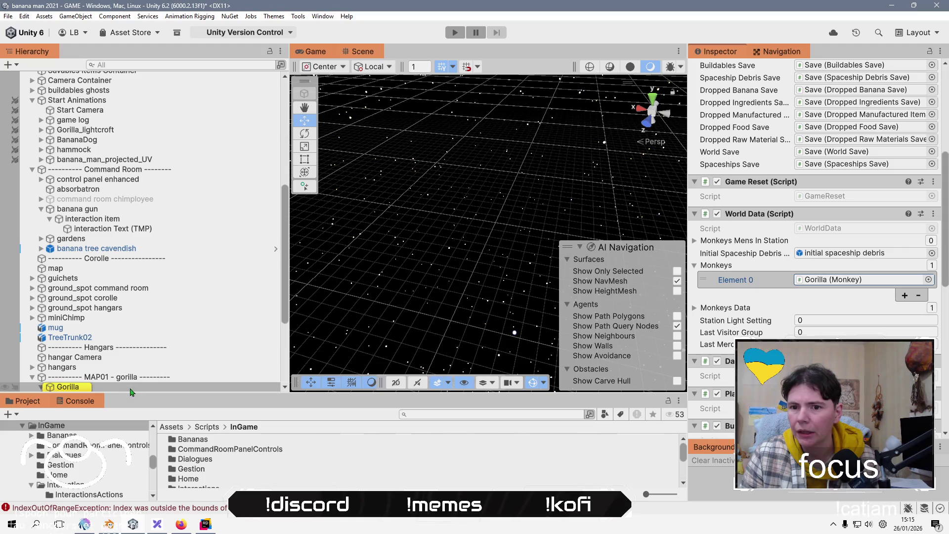
scroll(834, 300, up, 5)
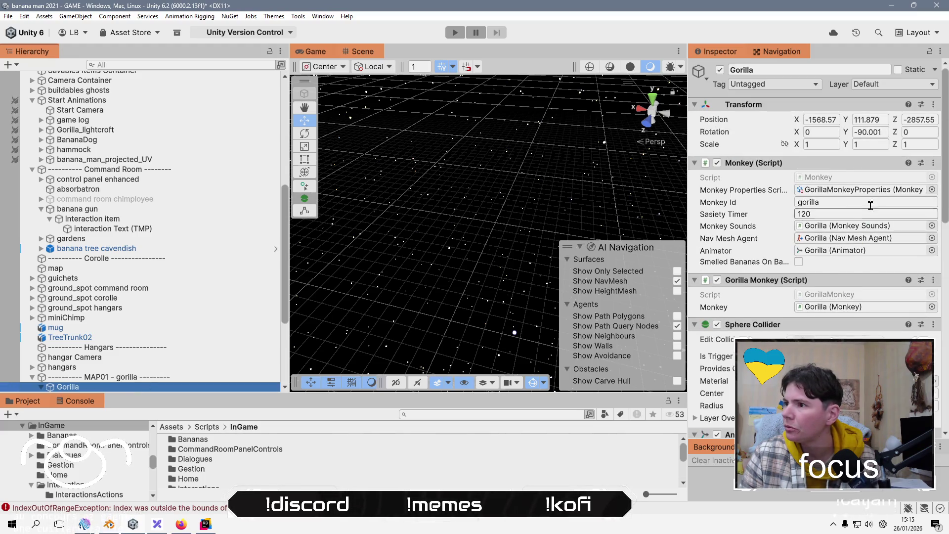
click(840, 189)
click(218, 440)
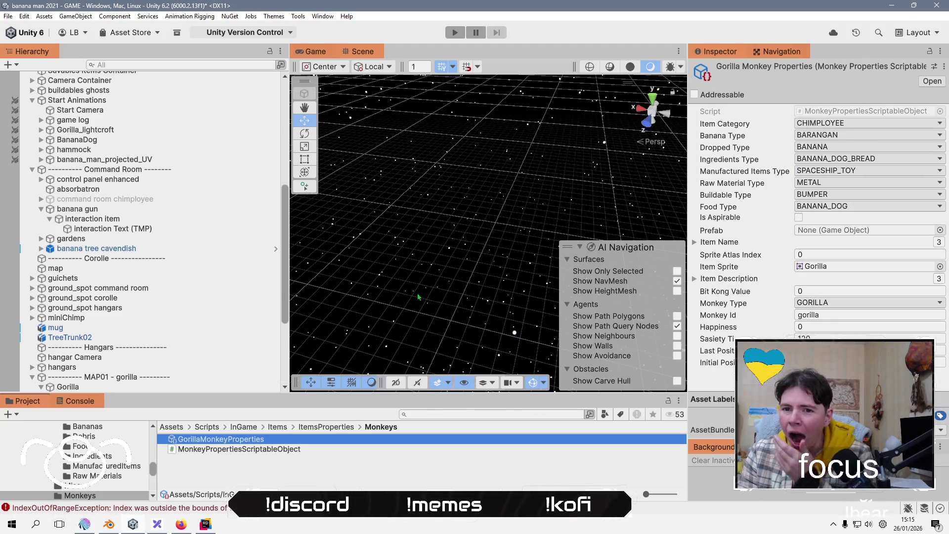
scroll(187, 317, down, 3)
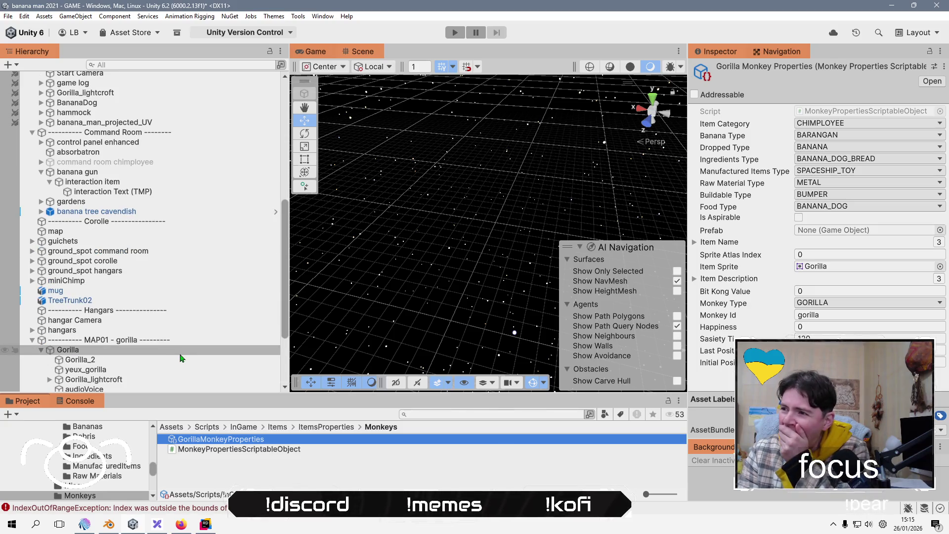
click(181, 351)
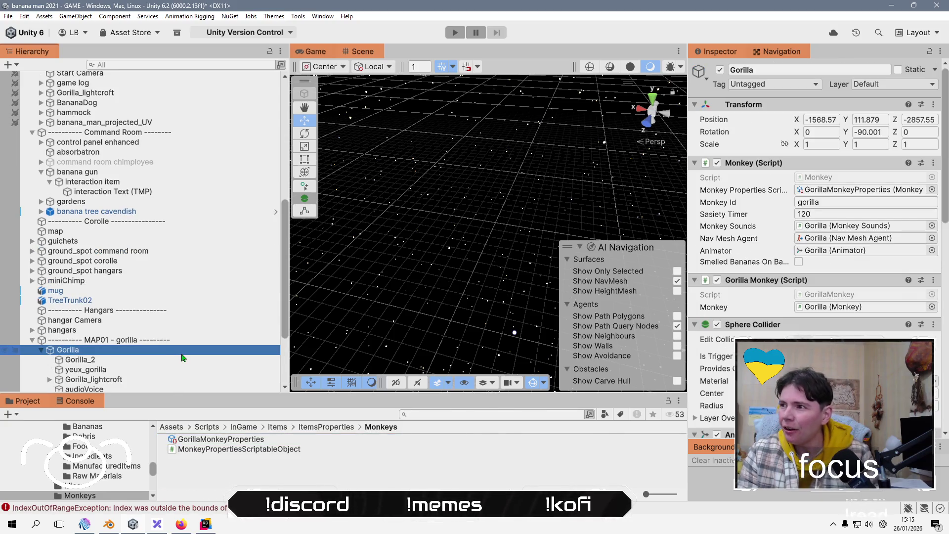
right_click(715, 118)
click(741, 152)
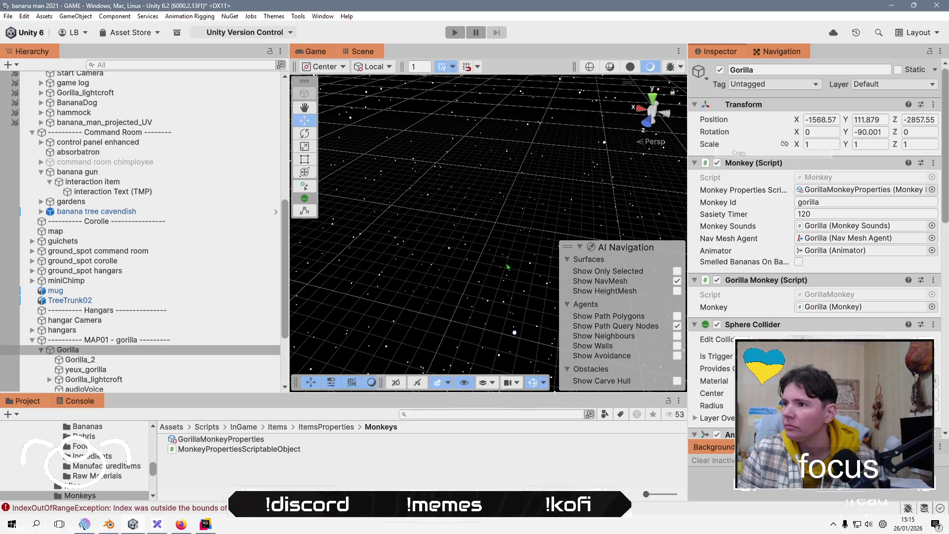
Frame and orbit around the Gorilla, then check GorillaMonkeyProperties' Initial and Last Position values.
double_click(173, 352)
scroll(382, 308, up, 3)
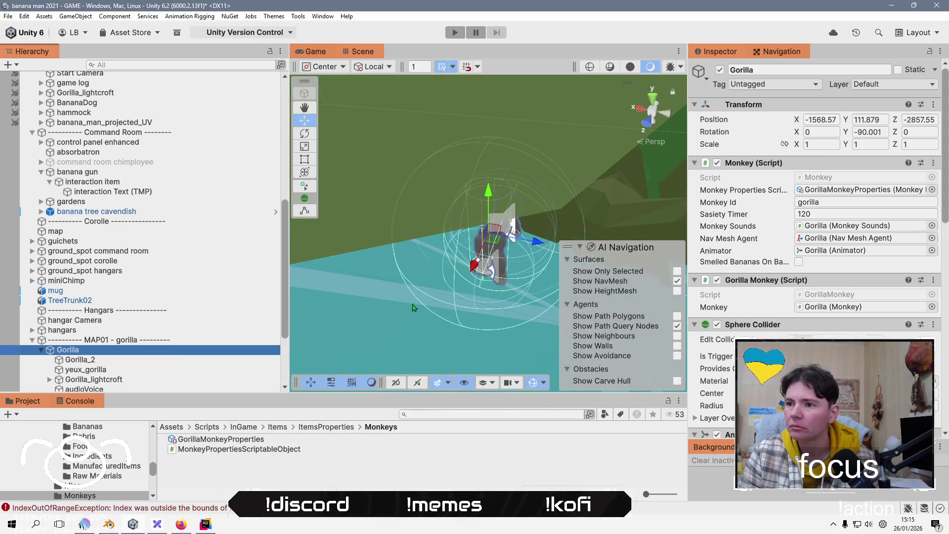
mouse_move(382, 308)
mouse_down()
mouse_move(435, 114)
mouse_move(406, 188)
mouse_move(376, 222)
mouse_up()
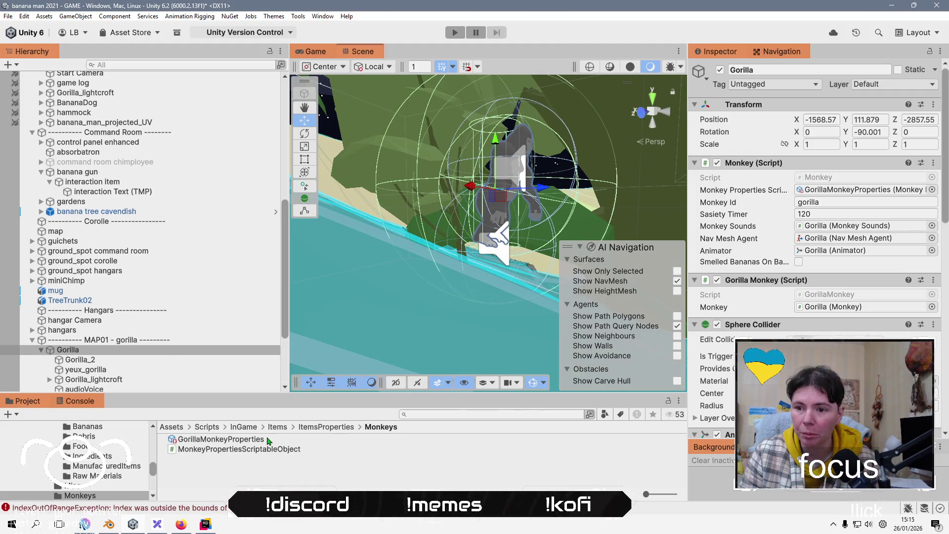
click(267, 440)
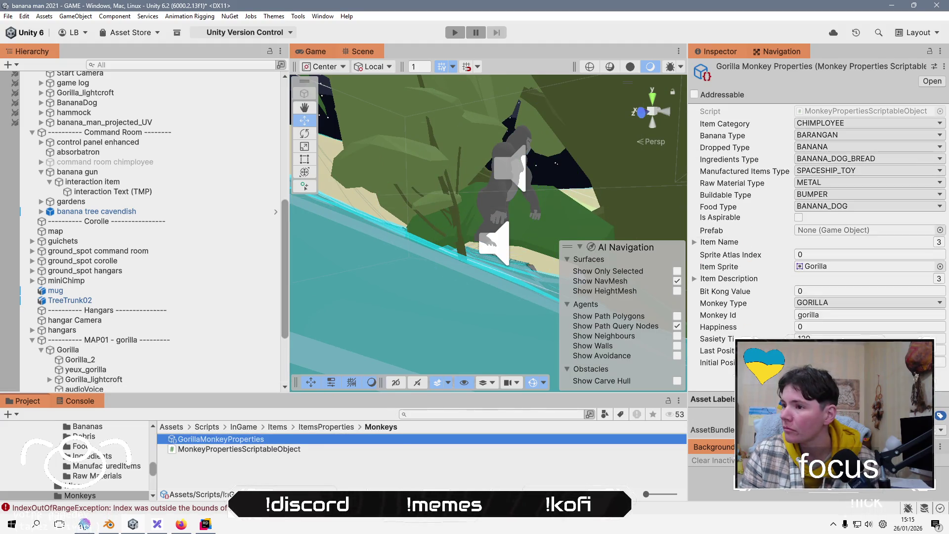
click(730, 364)
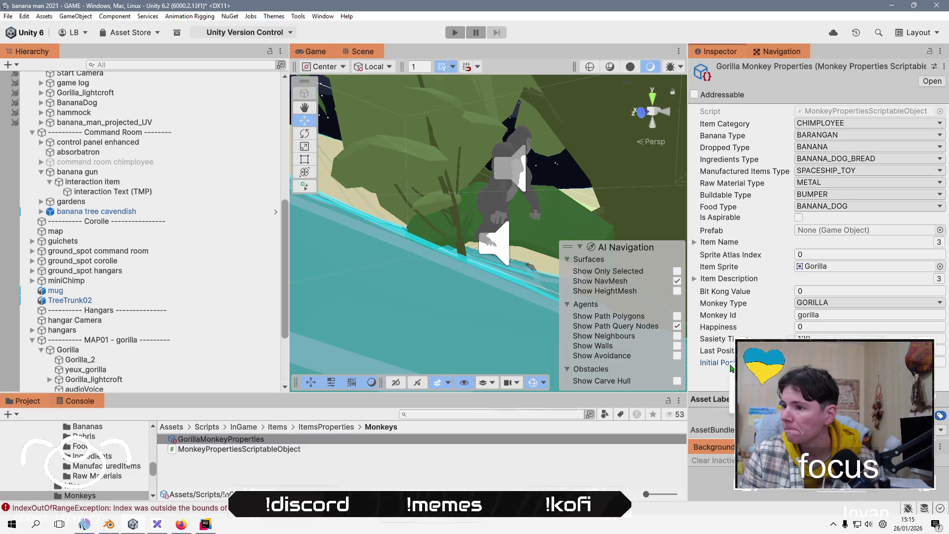
click(717, 351)
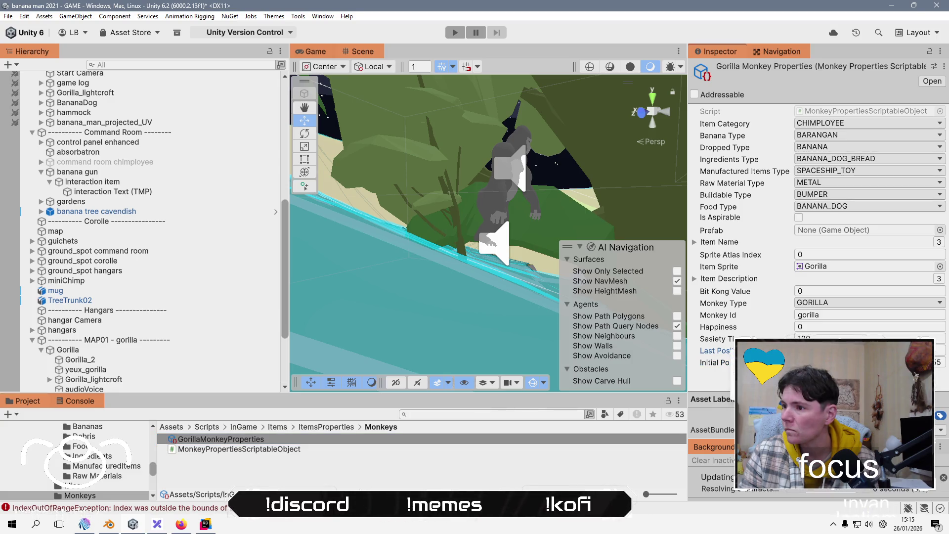
click(343, 472)
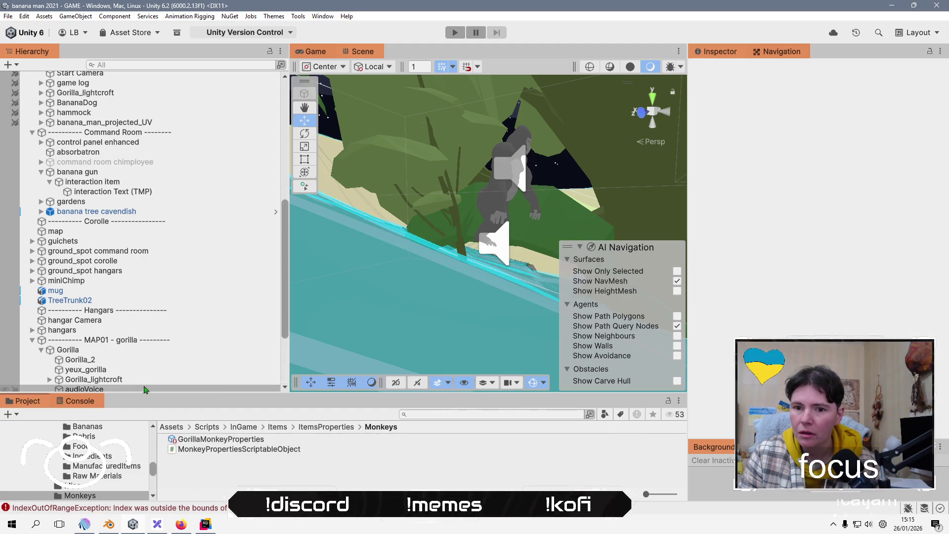
Clear the console errors, collapse Gorilla, switch to the Game view and enter Play mode.
click(80, 401)
click(13, 414)
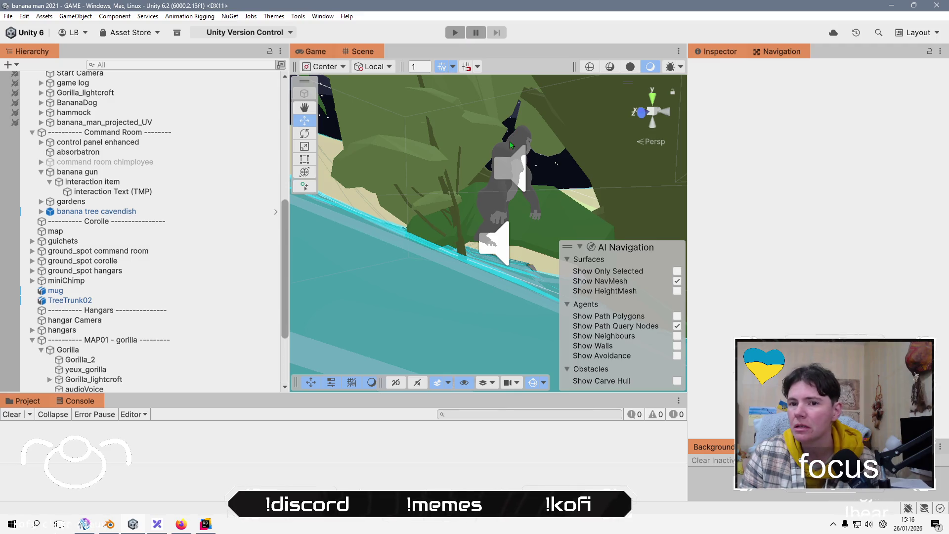
click(41, 350)
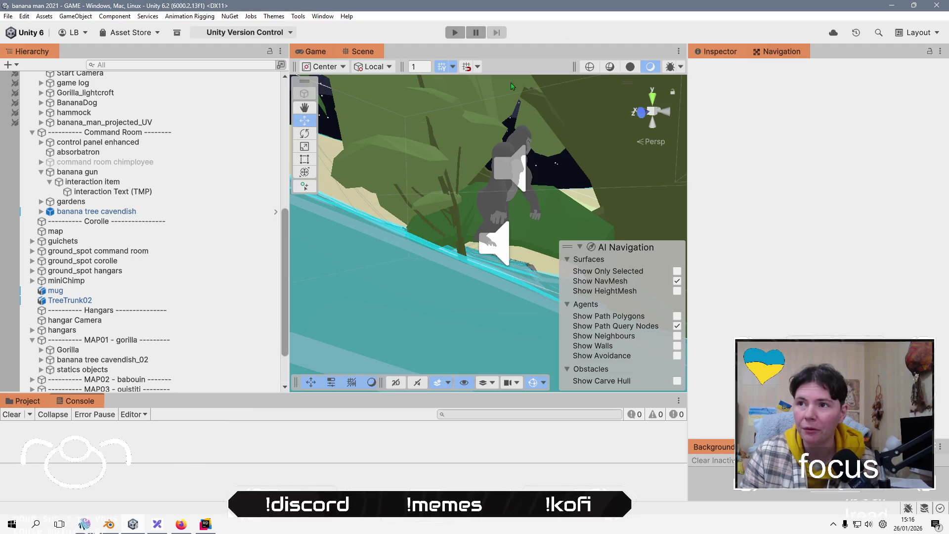
click(308, 52)
click(455, 32)
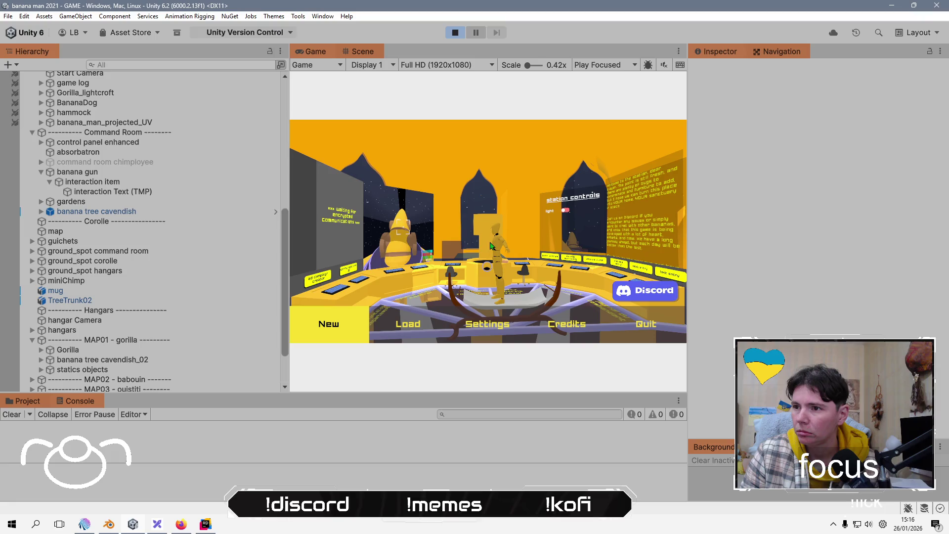
Start a new game, skip the space intro, and run the character forward with W, stopping with S.
click(351, 324)
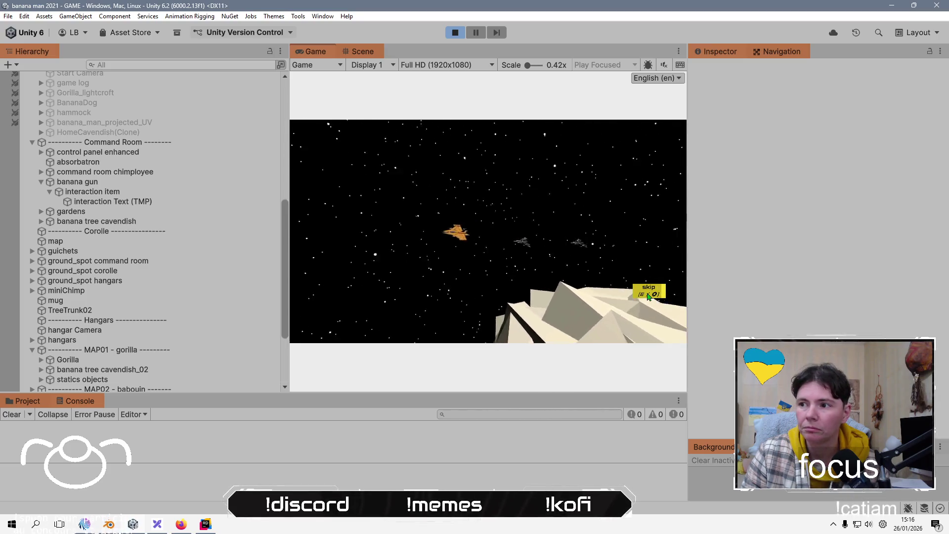
click(648, 294)
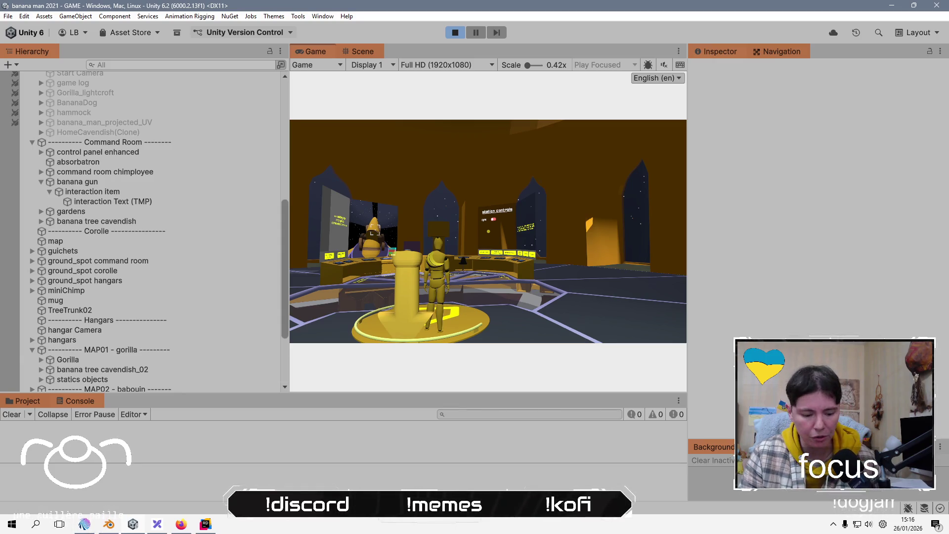
key(w)
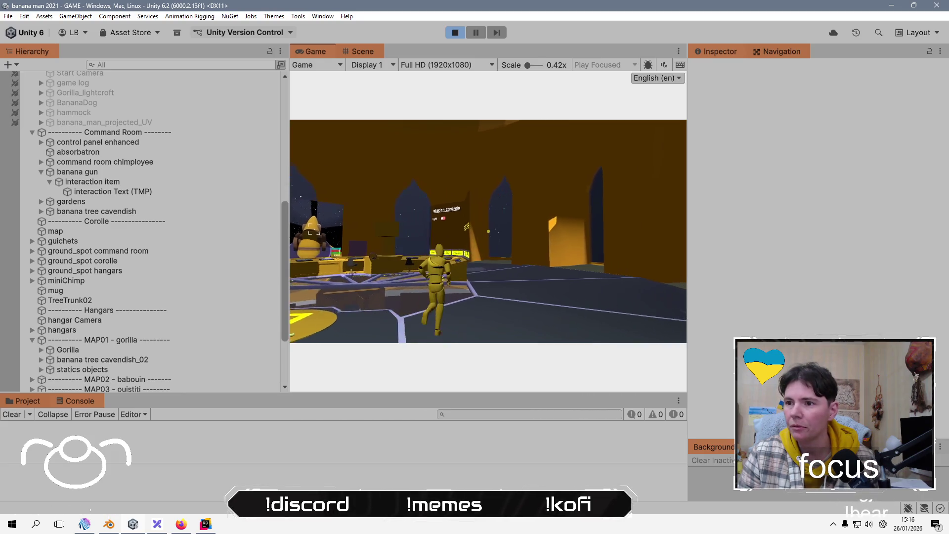
key(s)
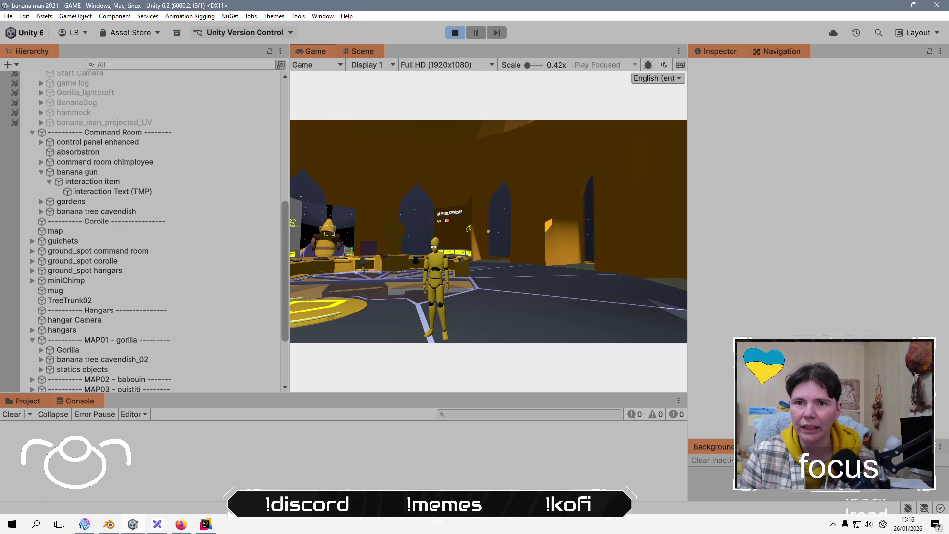
scroll(165, 248, up, 2)
scroll(165, 249, down, 5)
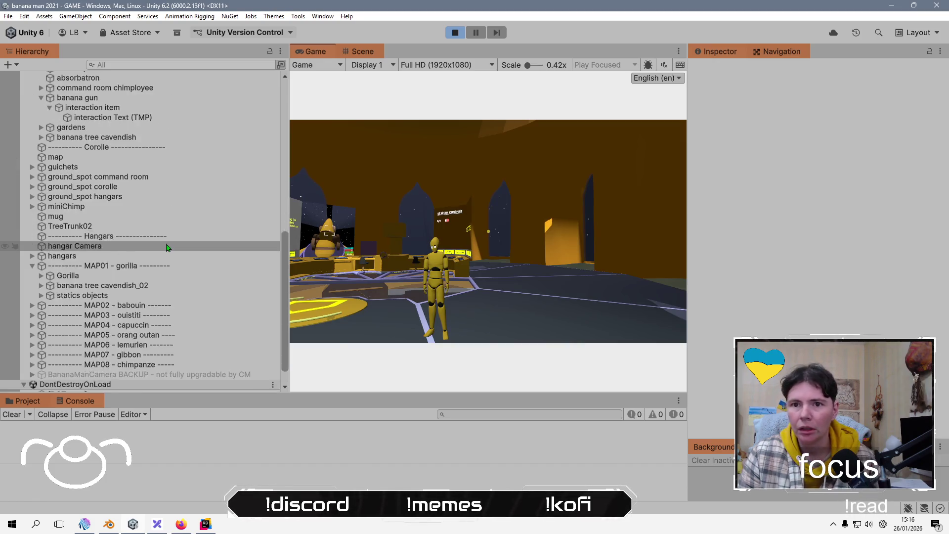
scroll(166, 250, down, 3)
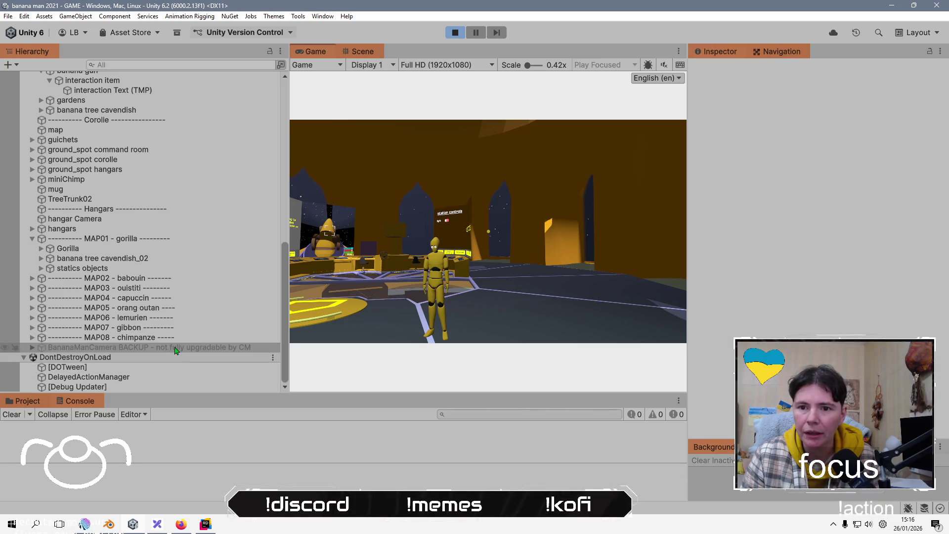
Review the BananaManCamera BACKUP camera's Cinemachine settings in the Inspector.
click(175, 348)
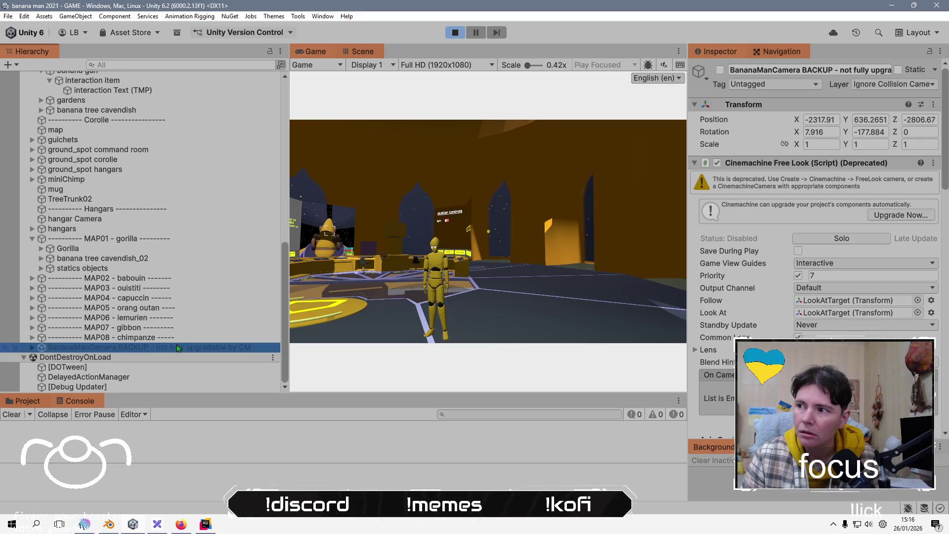
scroll(811, 250, down, 4)
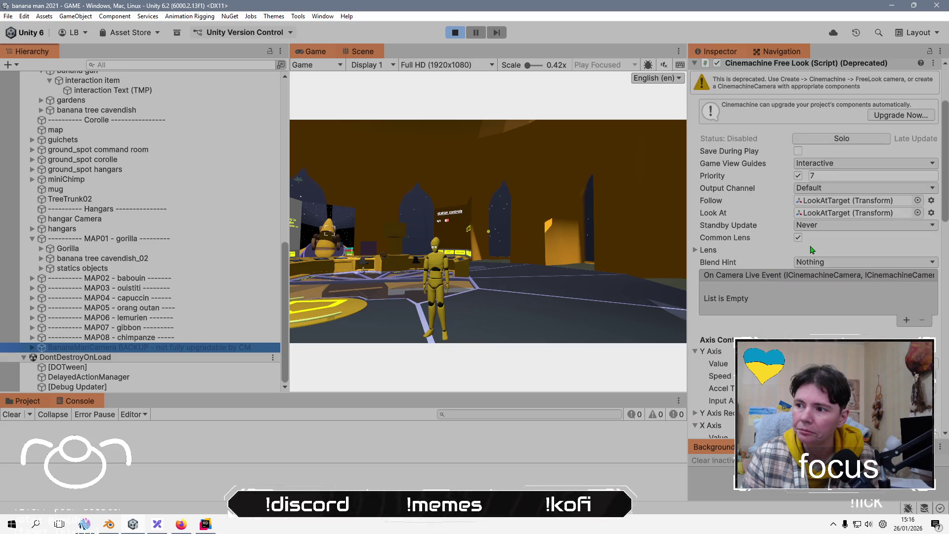
scroll(212, 251, up, 5)
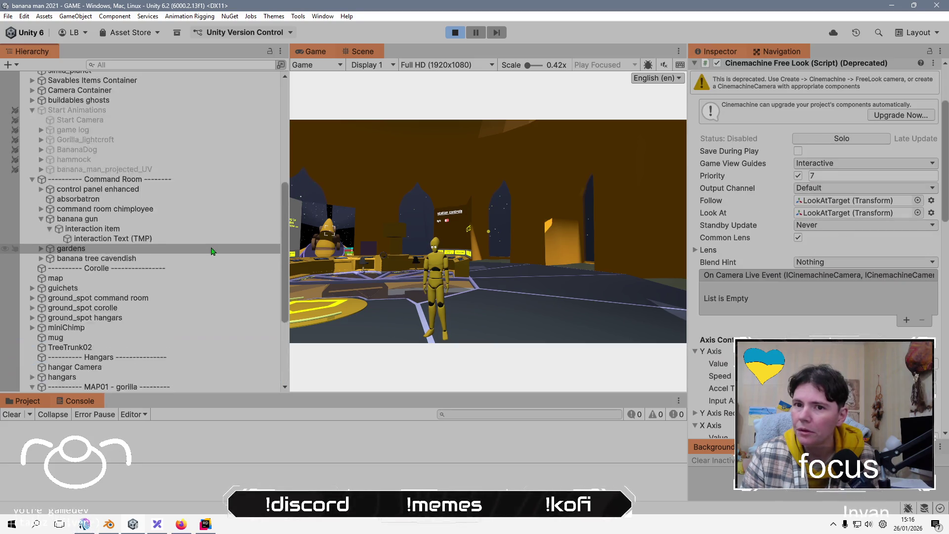
scroll(212, 250, up, 9)
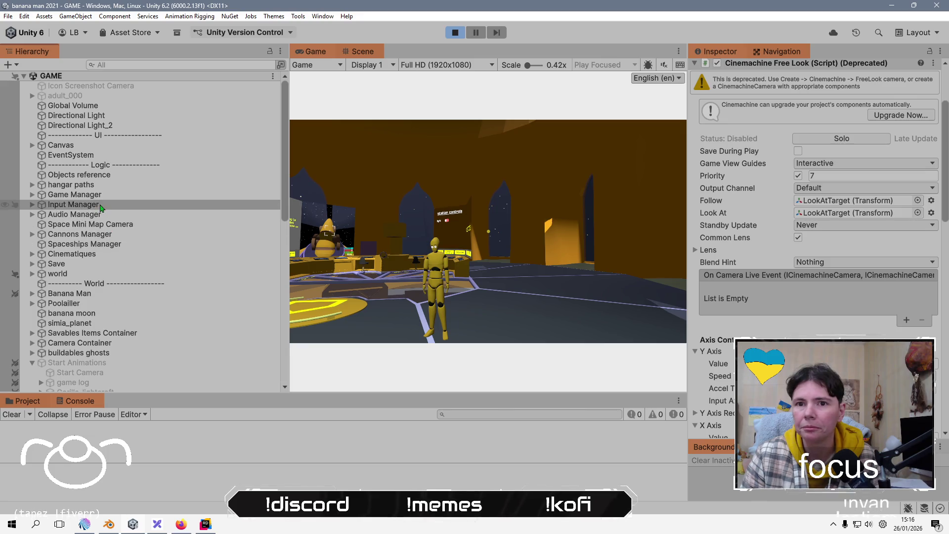
Inspect Input Manager's Game Actions and Ui Actions, collapse Start Animations and Command Room, then select Camera Container.
click(100, 207)
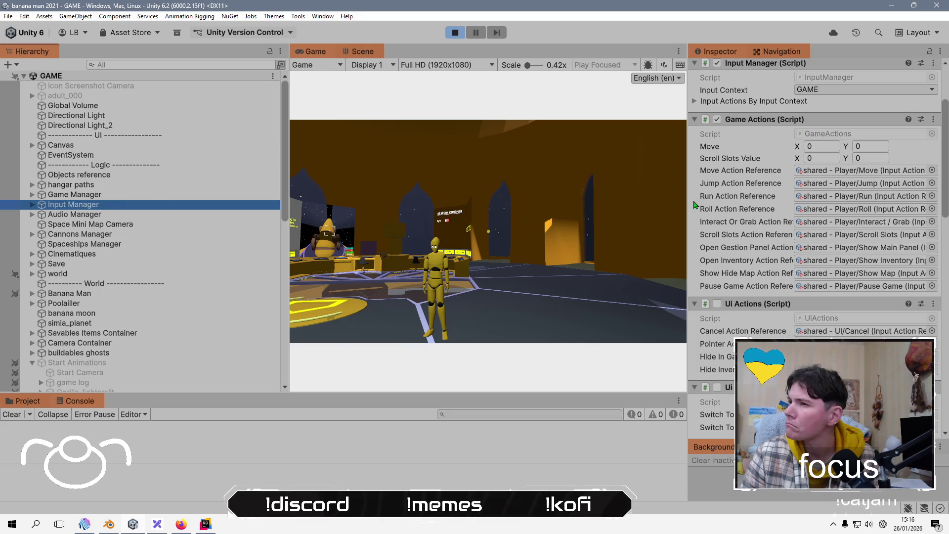
scroll(730, 227, down, 5)
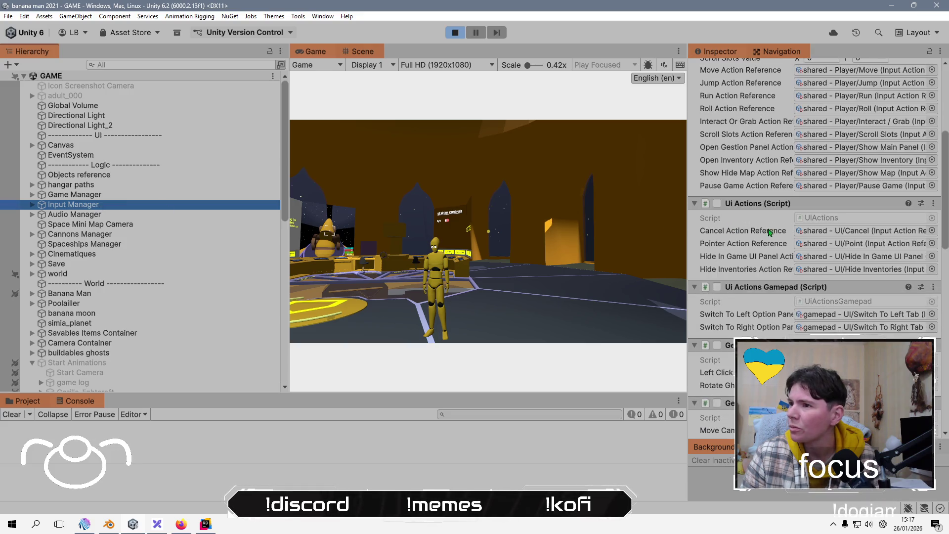
scroll(770, 233, up, 6)
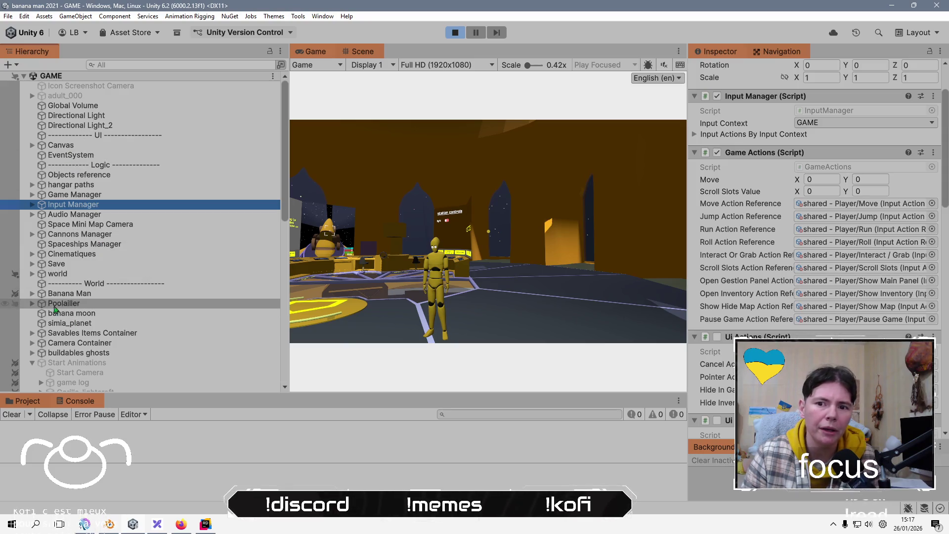
scroll(54, 309, down, 3)
click(31, 326)
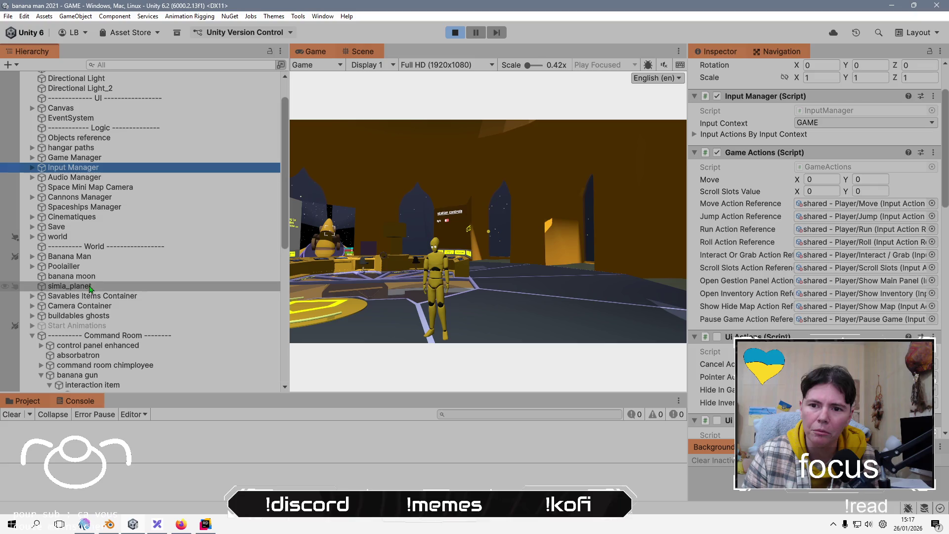
click(41, 375)
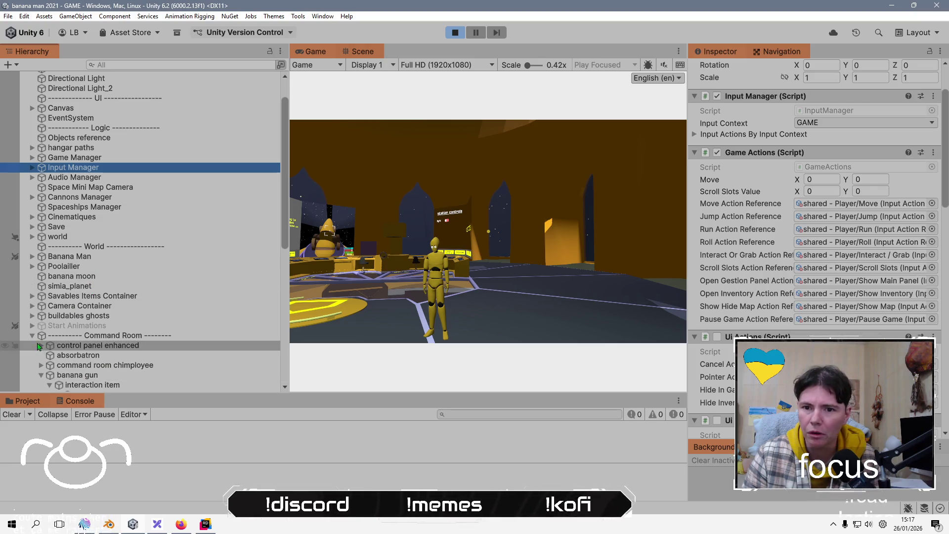
click(32, 335)
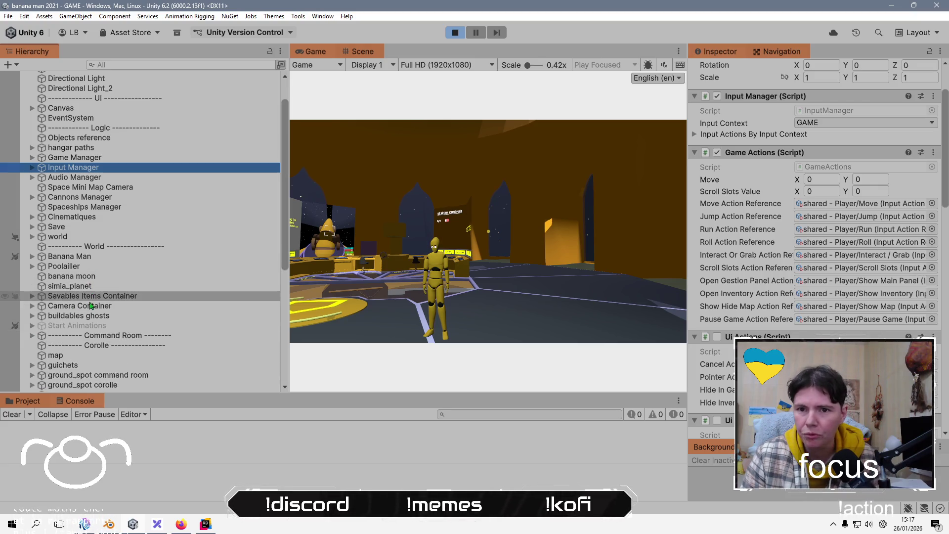
scroll(94, 305, up, 3)
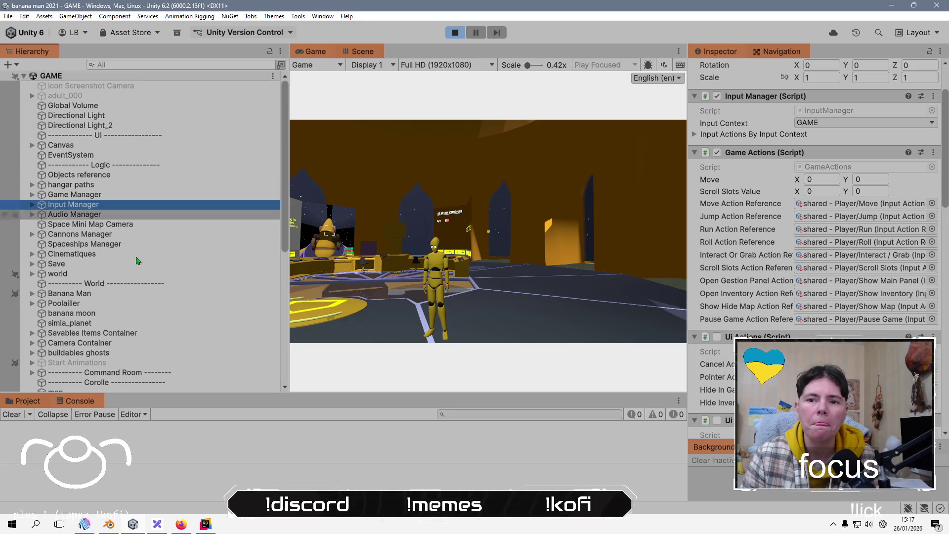
scroll(143, 259, down, 3)
scroll(211, 260, down, 8)
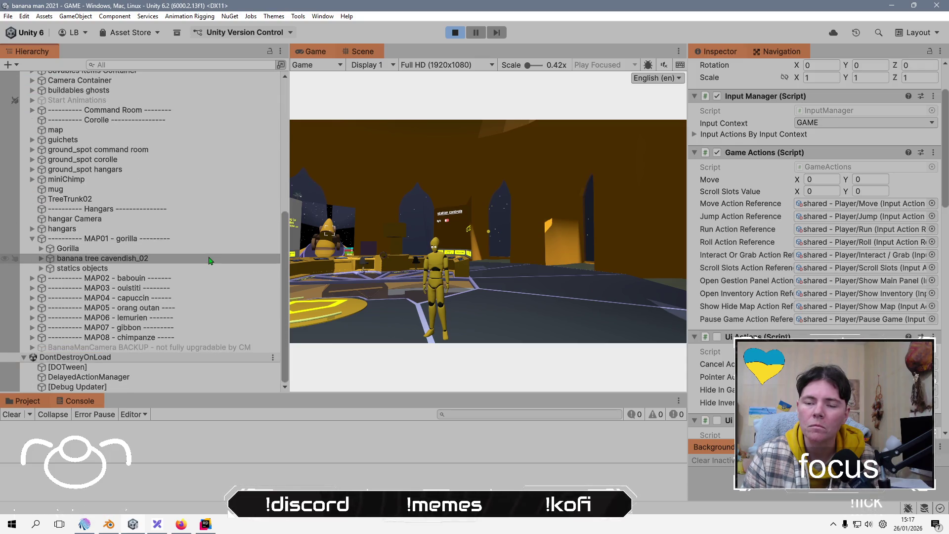
scroll(210, 260, up, 10)
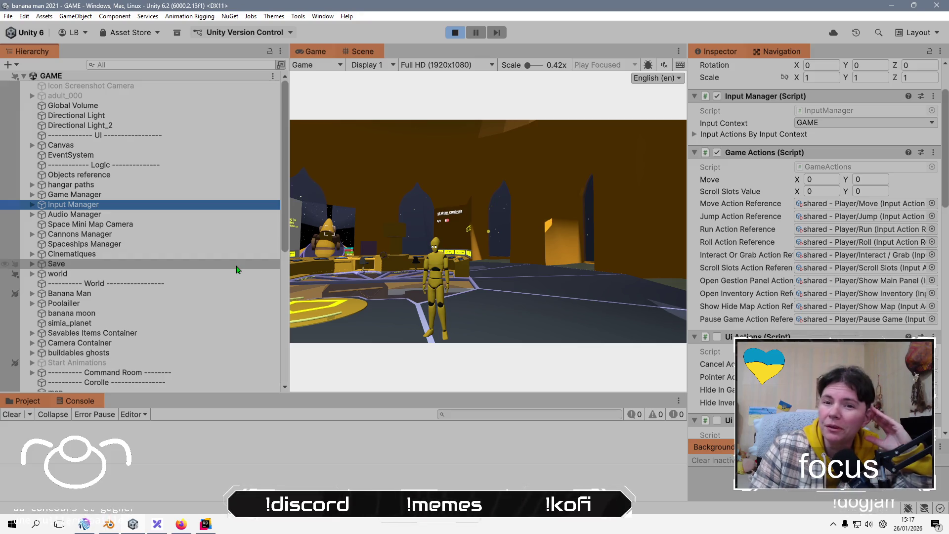
click(208, 342)
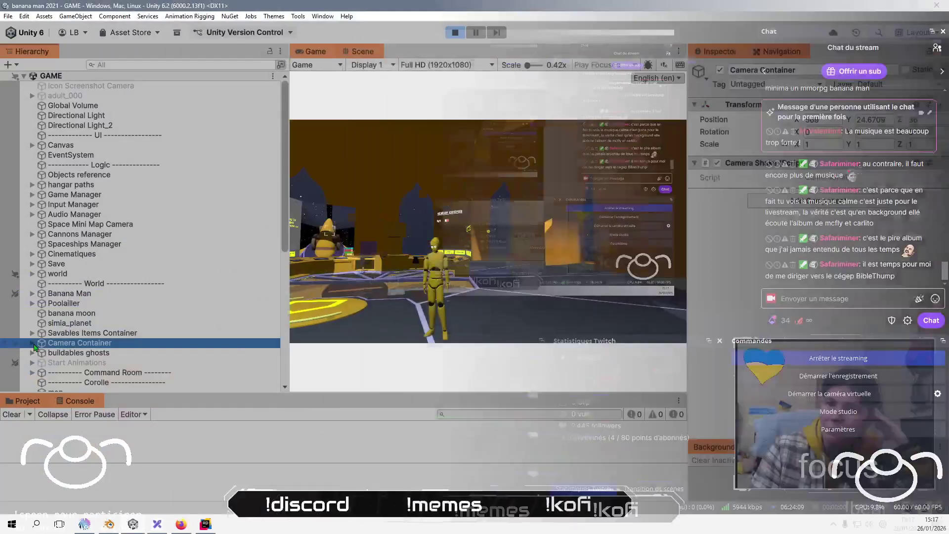
Expand Camera Container, inspect Main Camera and BananaManCamera's Look Orbit X gain, then return to the game.
key(Right)
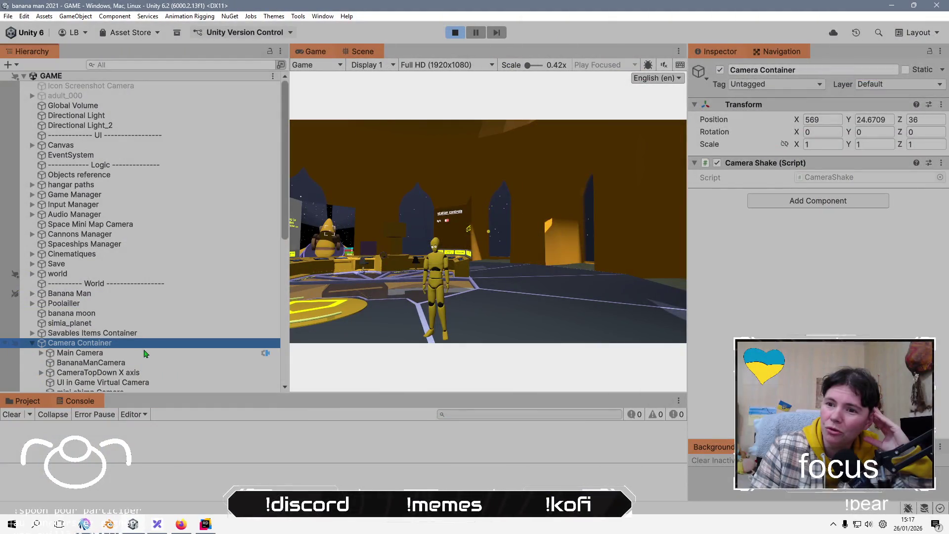
click(145, 353)
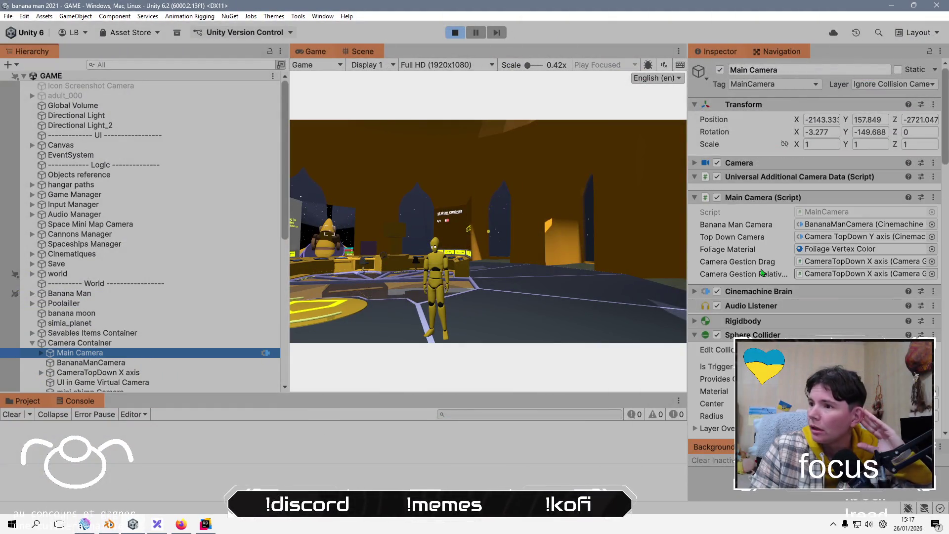
scroll(762, 272, down, 3)
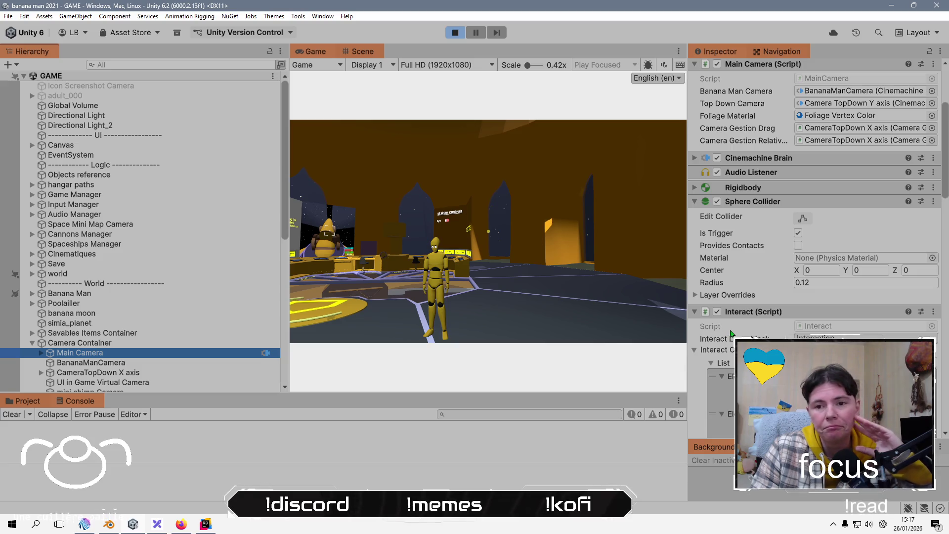
scroll(731, 326, down, 1)
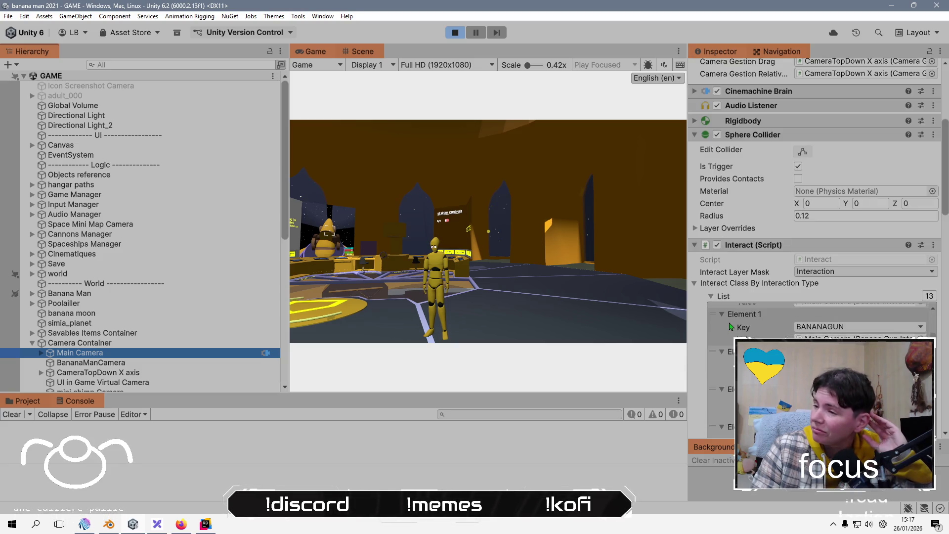
scroll(731, 326, down, 1)
click(123, 364)
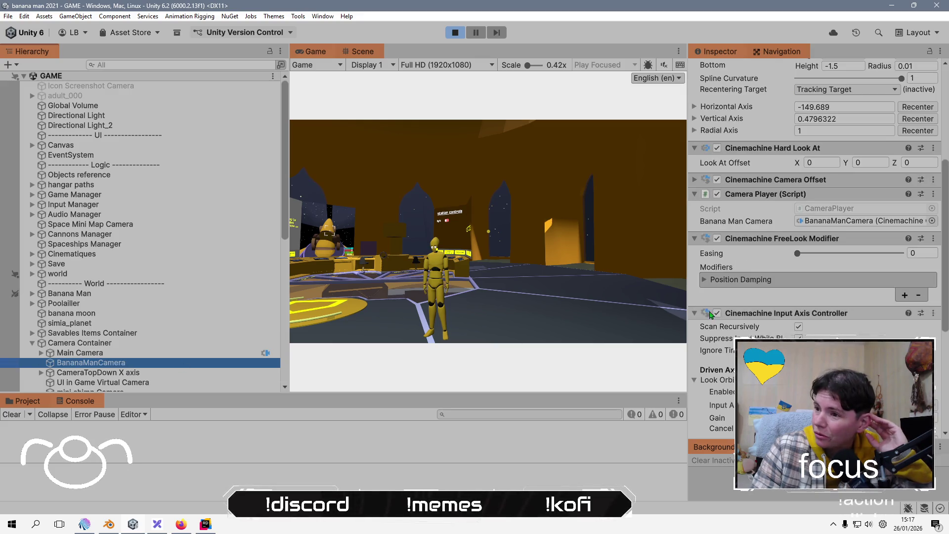
scroll(711, 315, down, 2)
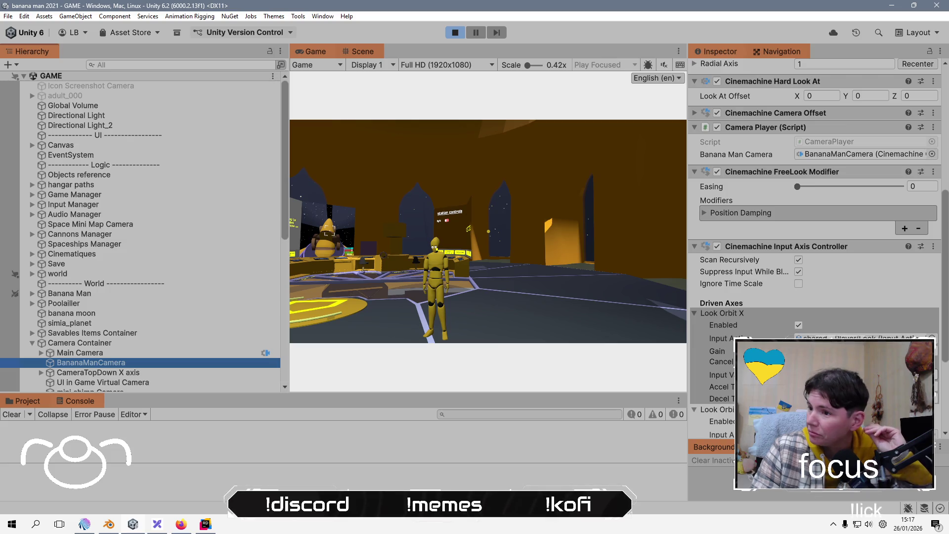
click(840, 351)
click(488, 231)
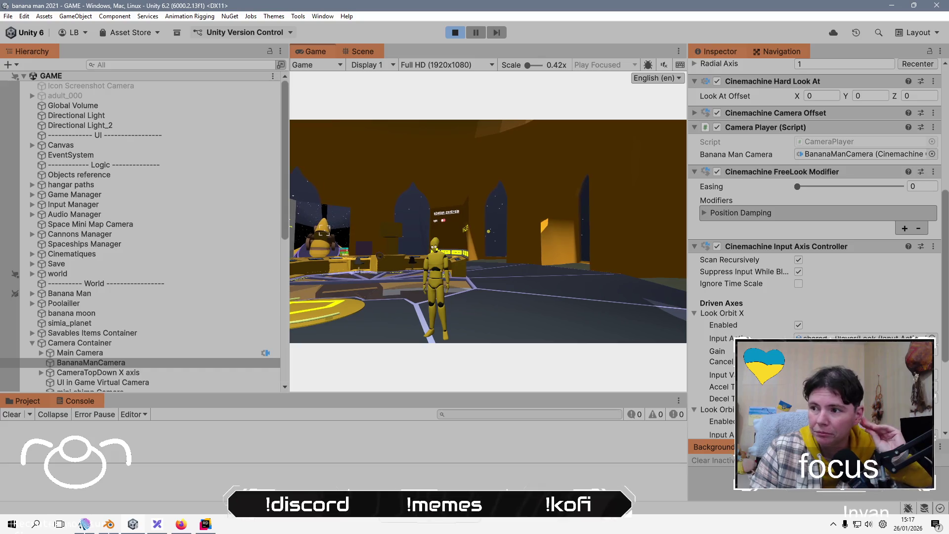
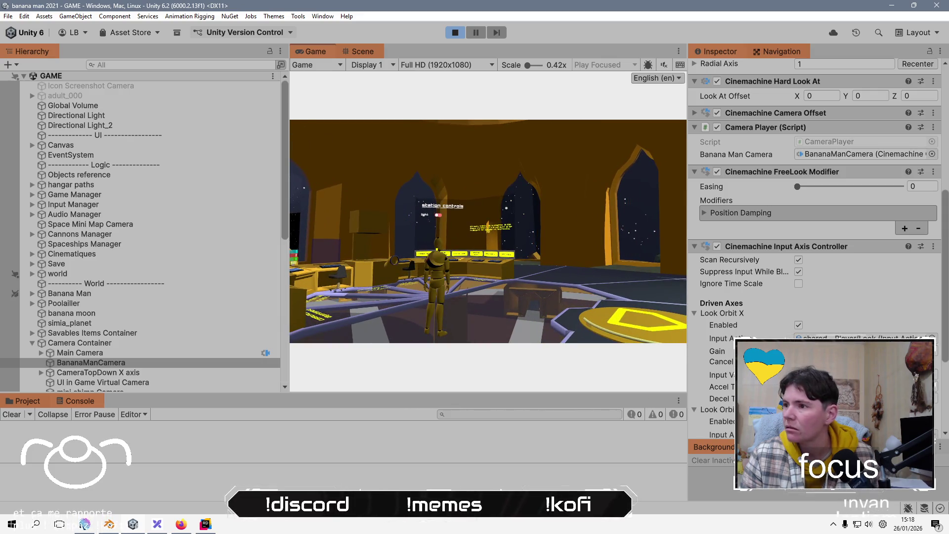
In GameSettings.cs, highlight every use of lookSensibility.
key(alt+Tab)
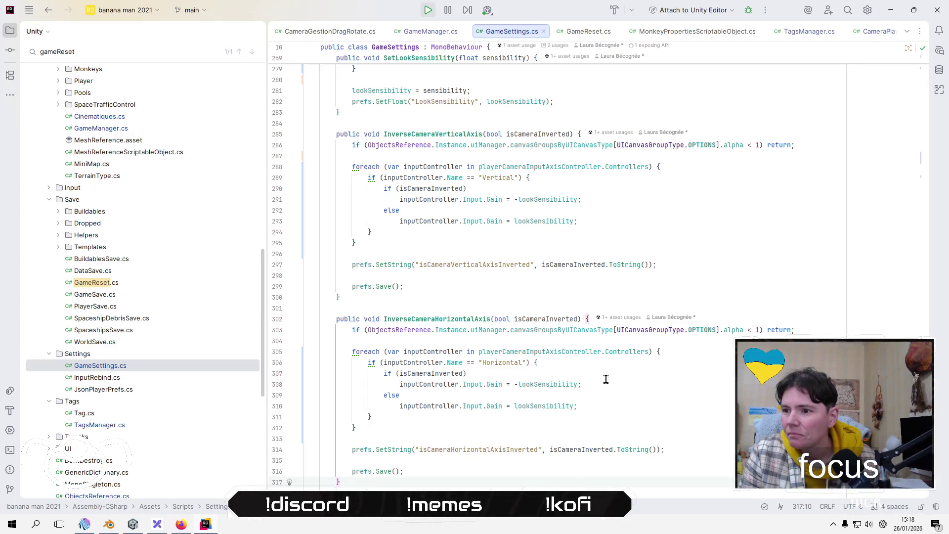
click(550, 384)
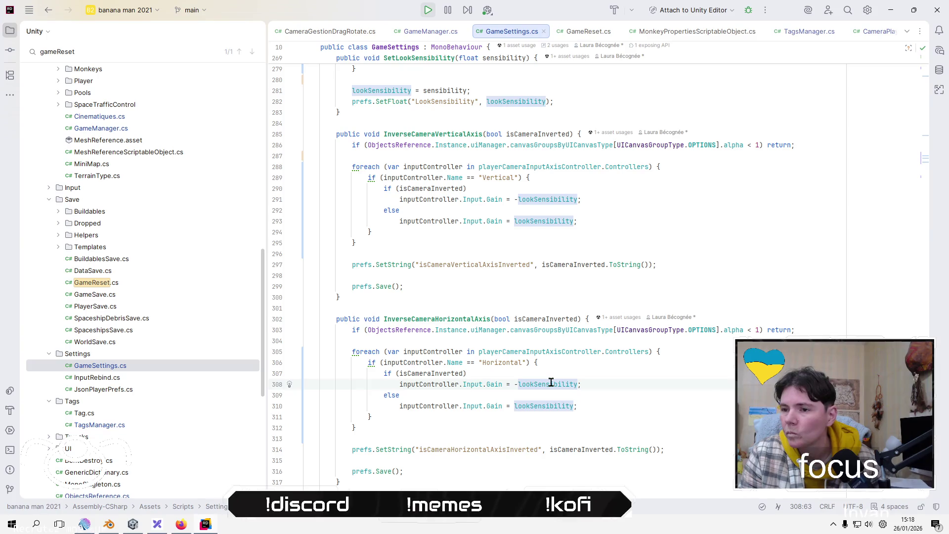
mouse_move(552, 382)
scroll(555, 379, up, 15)
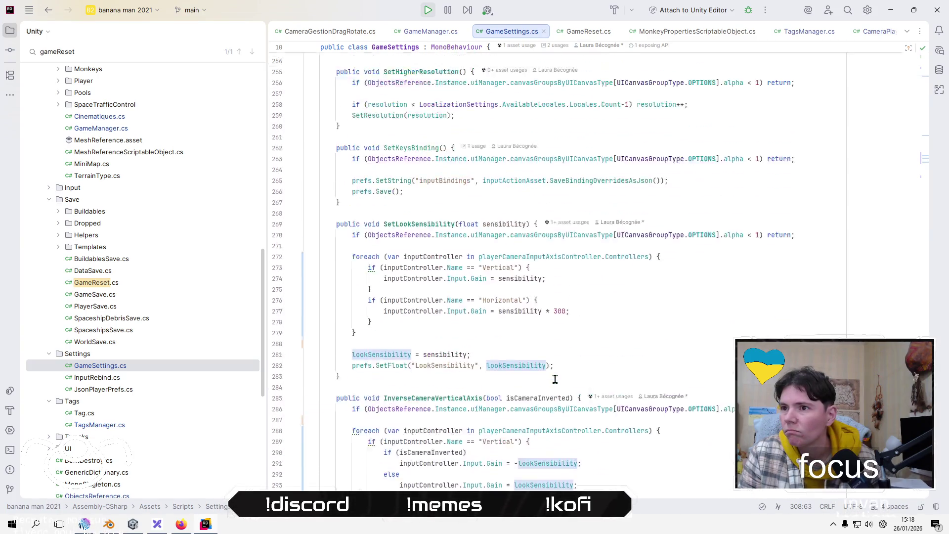
scroll(555, 379, up, 12)
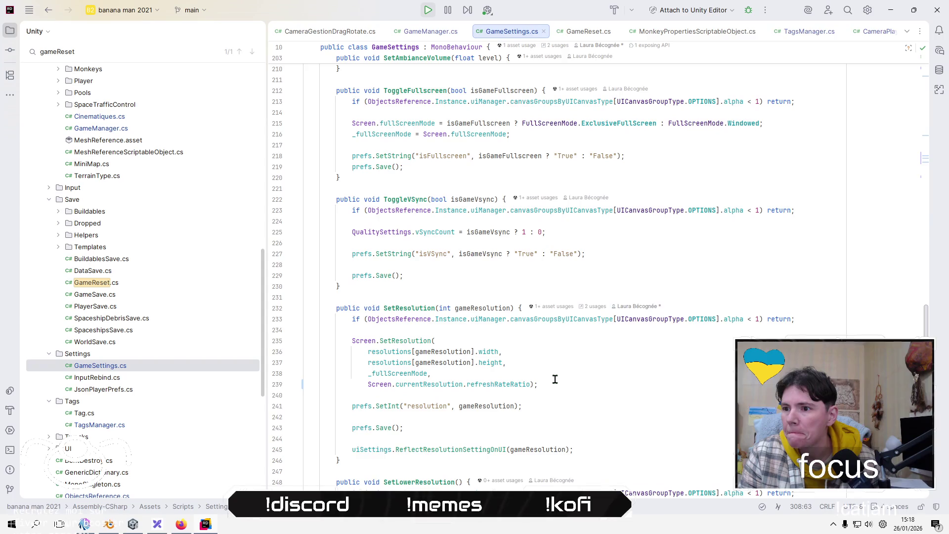
scroll(555, 379, up, 15)
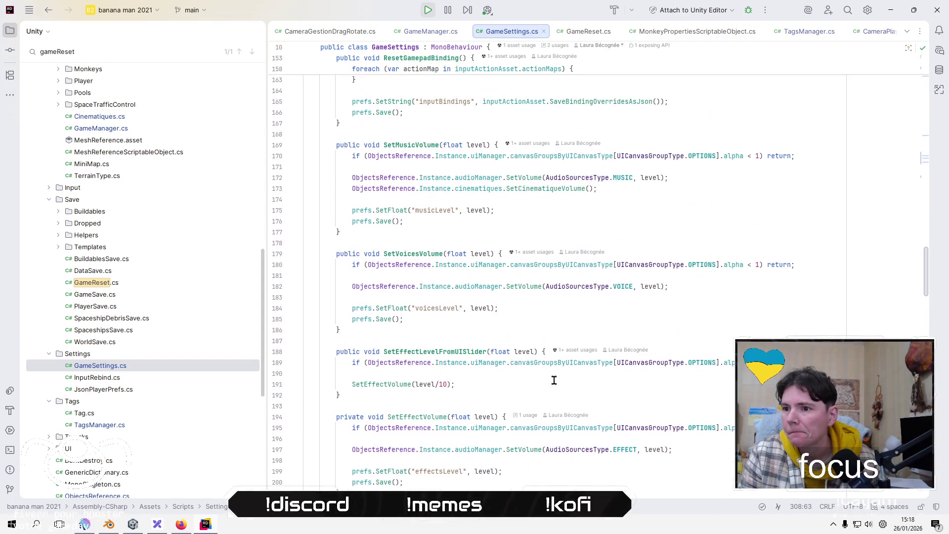
scroll(554, 379, up, 15)
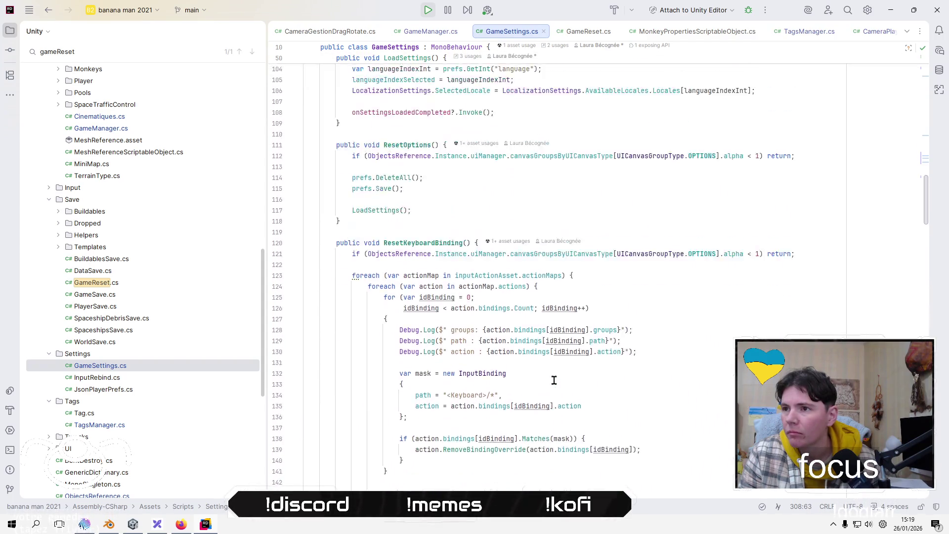
Search GameSettings.cs for 'gain' and cycle through its matches back to the first.
click(870, 255)
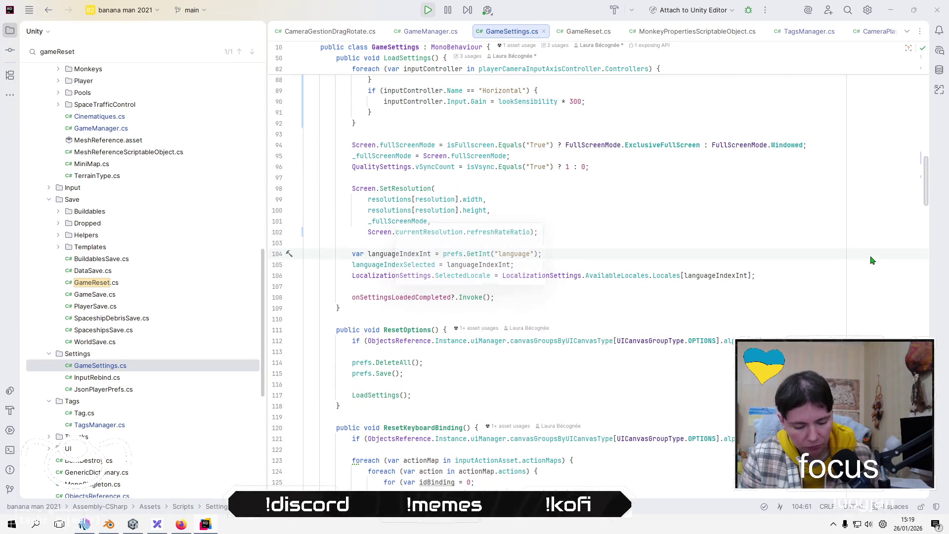
key(ctrl+g)
key(Escape)
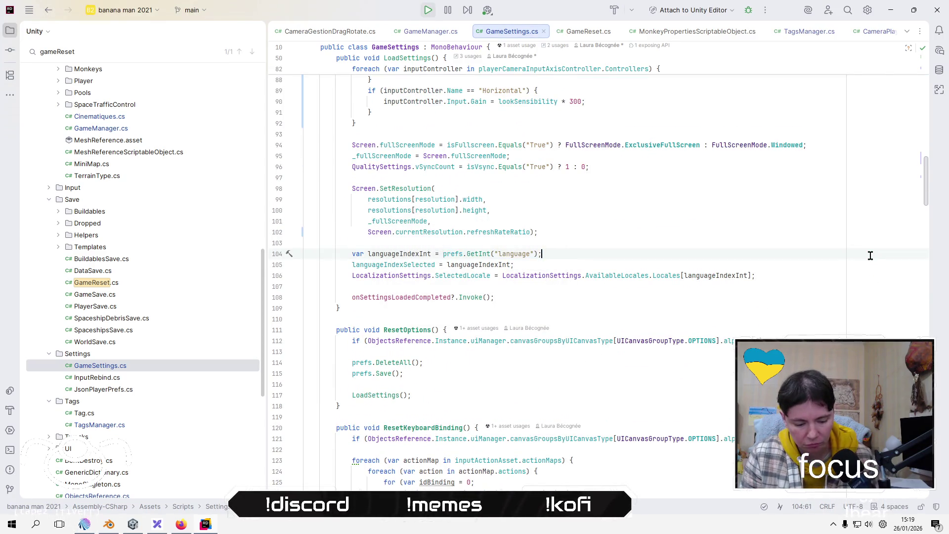
key(ctrl+f)
text(gain)
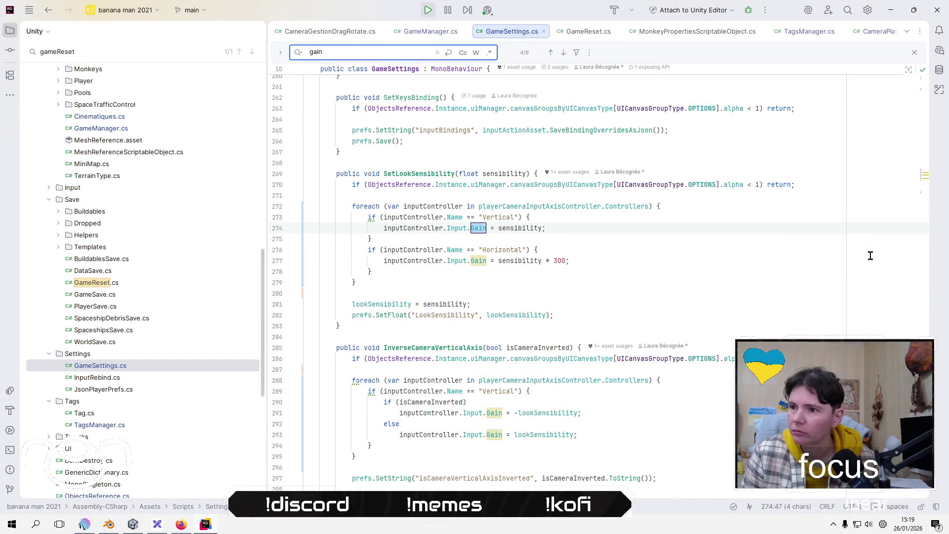
key(Return)
key(Return)
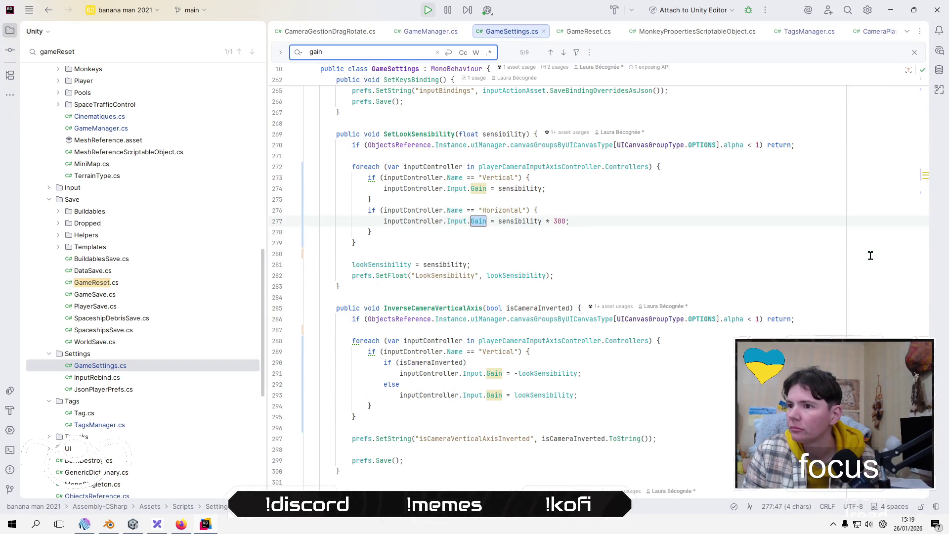
key(Return)
key(Return)
key(Return)
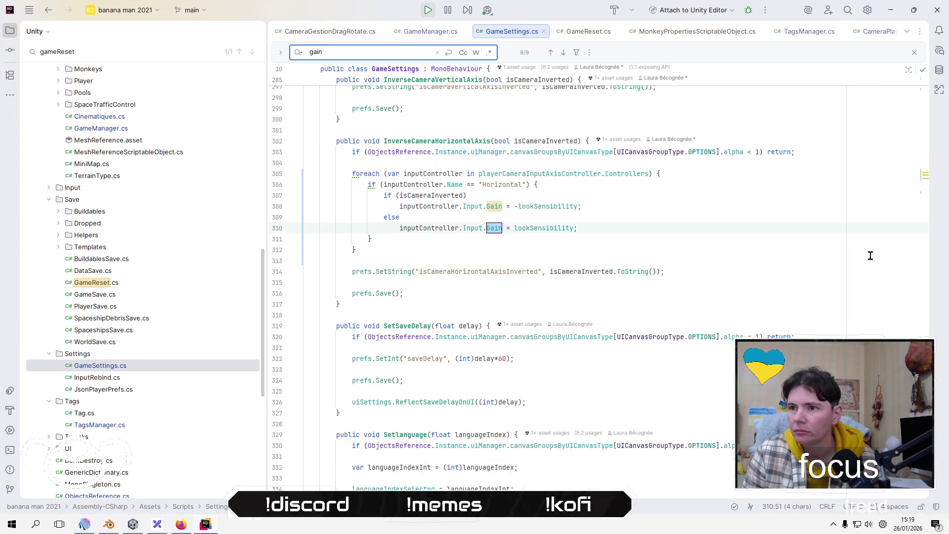
key(Return)
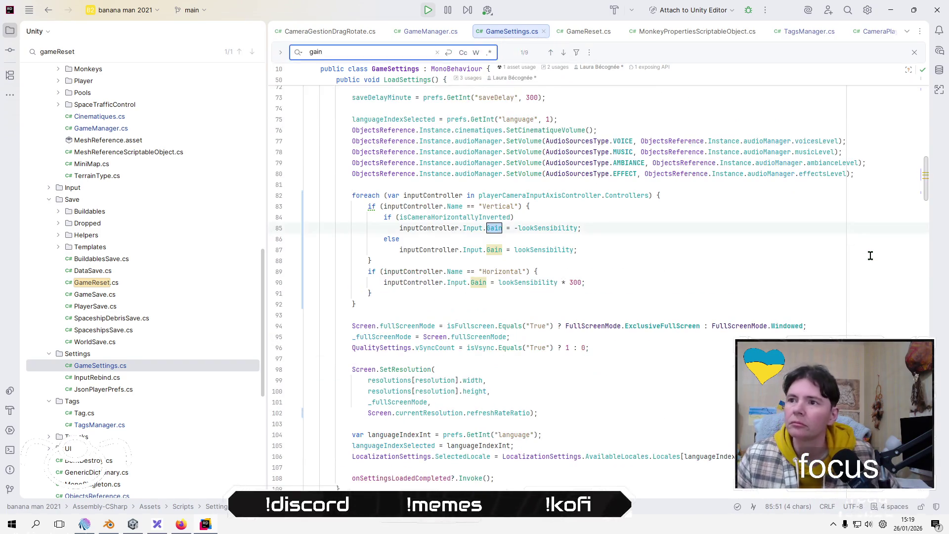
Inspect the Horizontal gain line inside the LoadSettings method.
scroll(569, 298, up, 10)
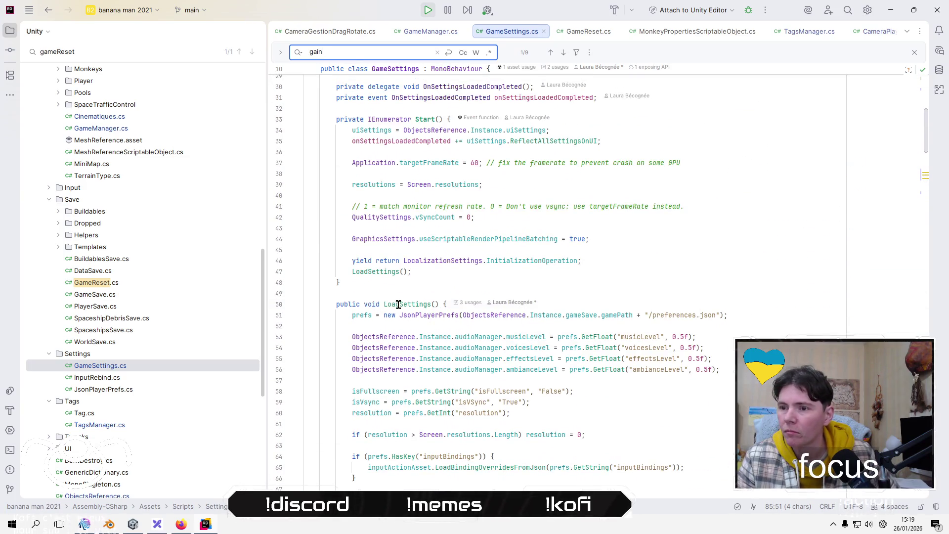
click(399, 304)
scroll(655, 389, down, 10)
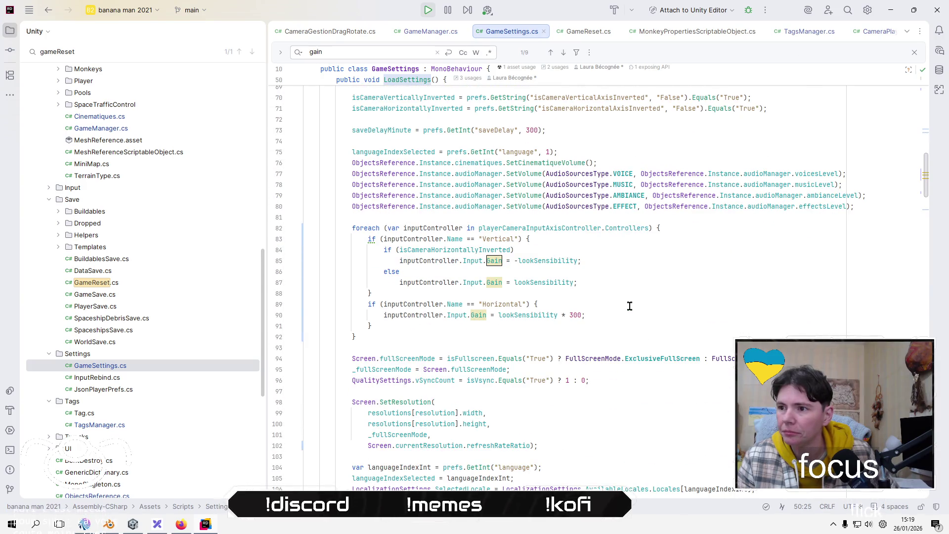
click(629, 306)
click(630, 317)
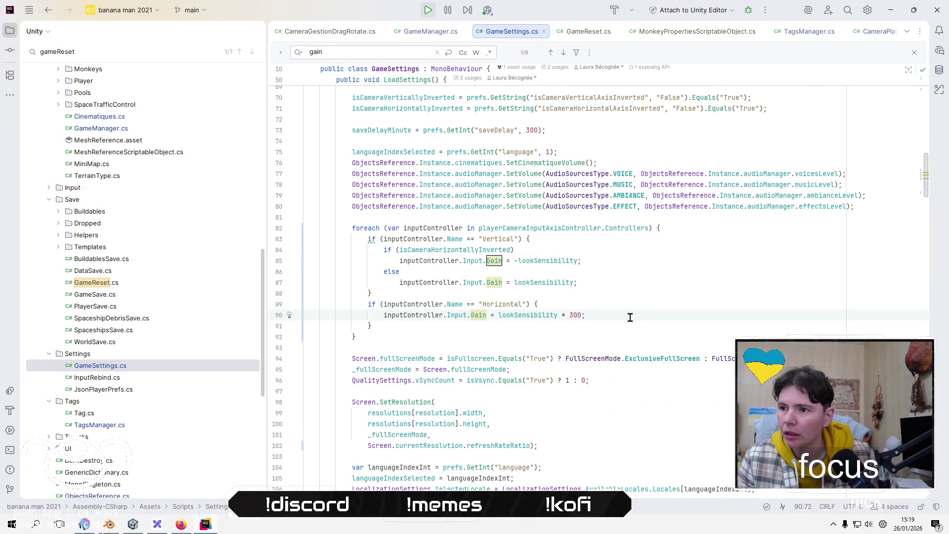
Open the running game's audio settings from the pause menu, back out to resume, then return to lookSensibility.
click(137, 527)
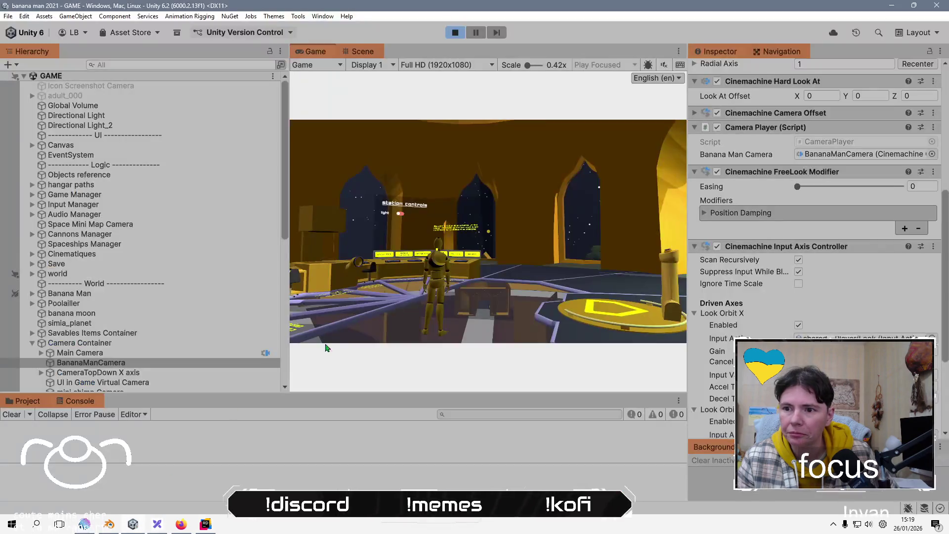
key(Escape)
click(492, 313)
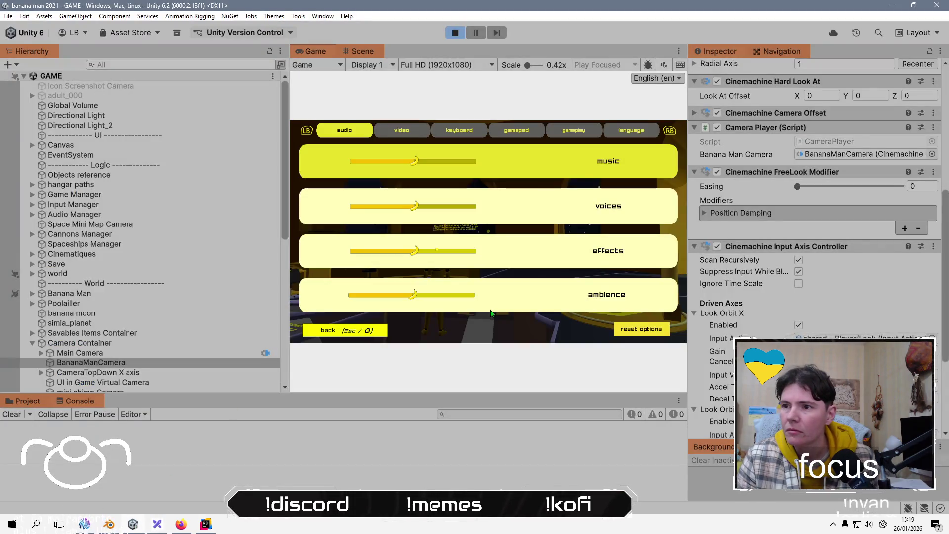
click(345, 333)
click(345, 329)
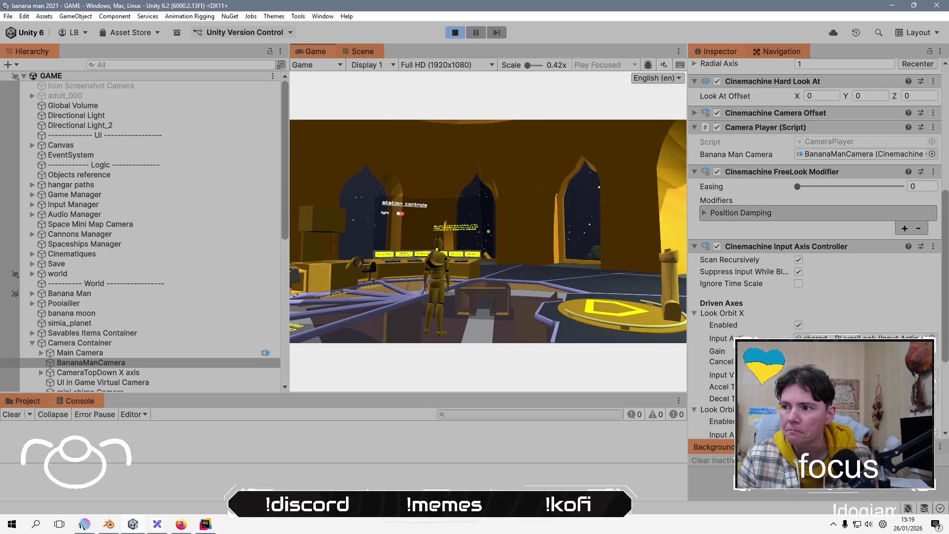
key(alt+Tab)
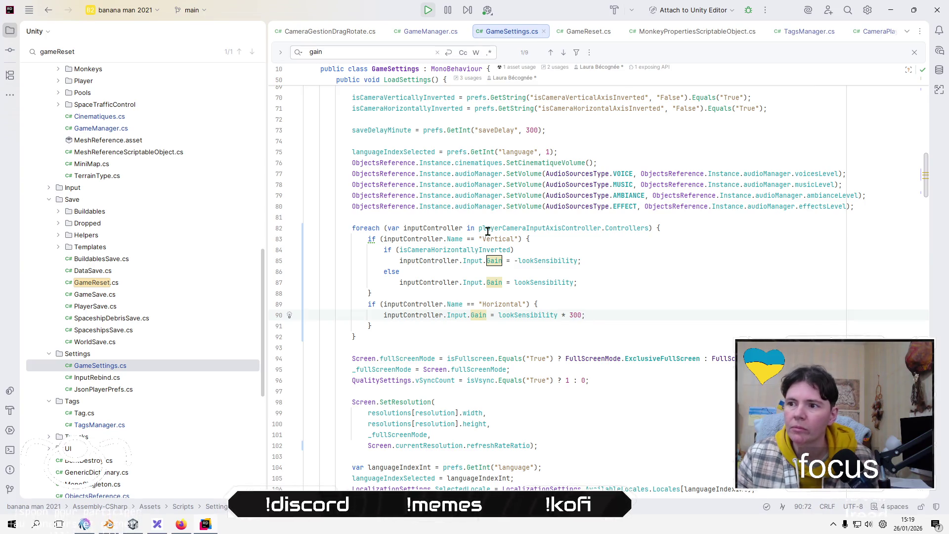
click(514, 315)
Go to the lookSensibility declaration, view its 14 usages, then return to Unity.
ctrl+click(527, 317)
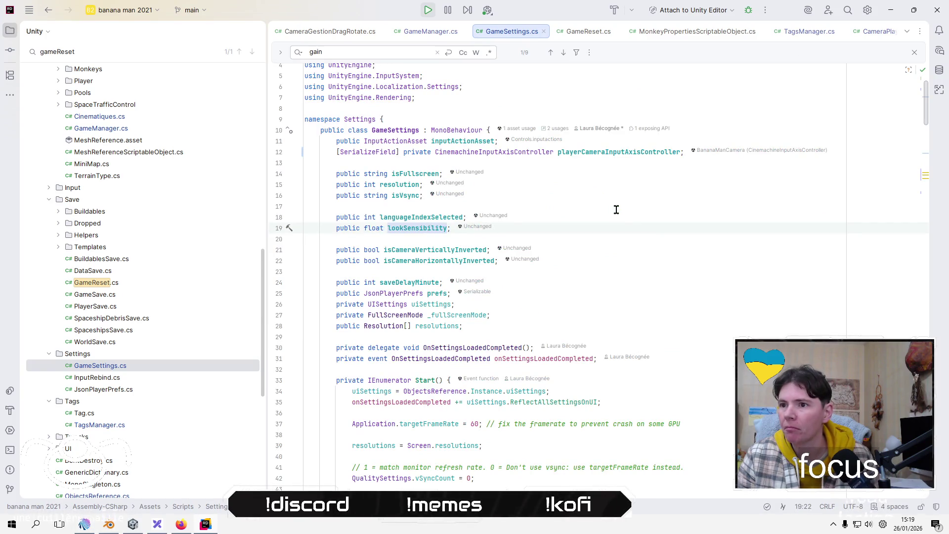
ctrl+click(417, 229)
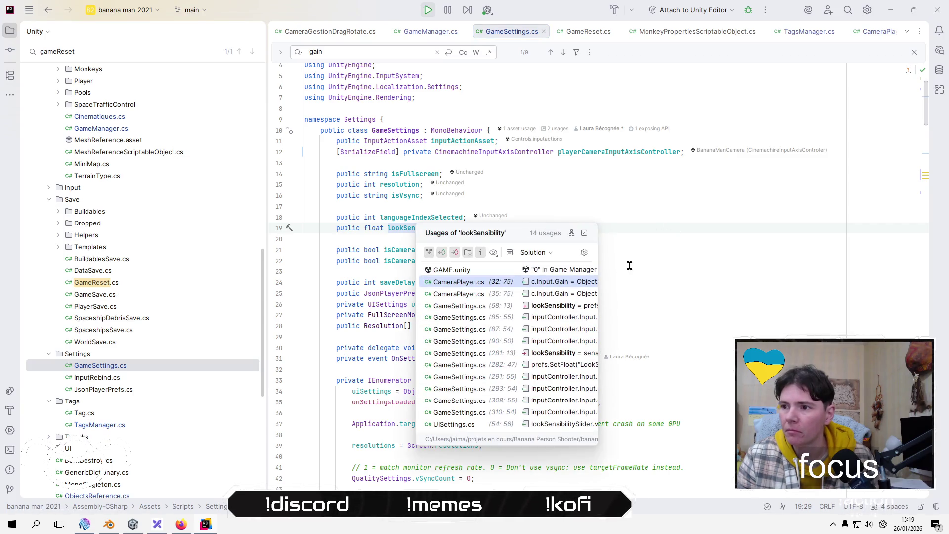
click(598, 270)
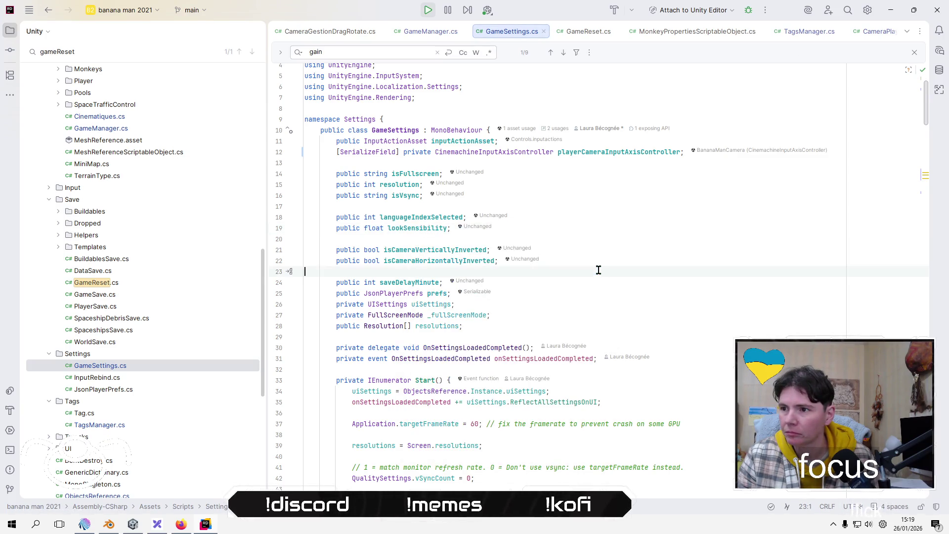
click(410, 228)
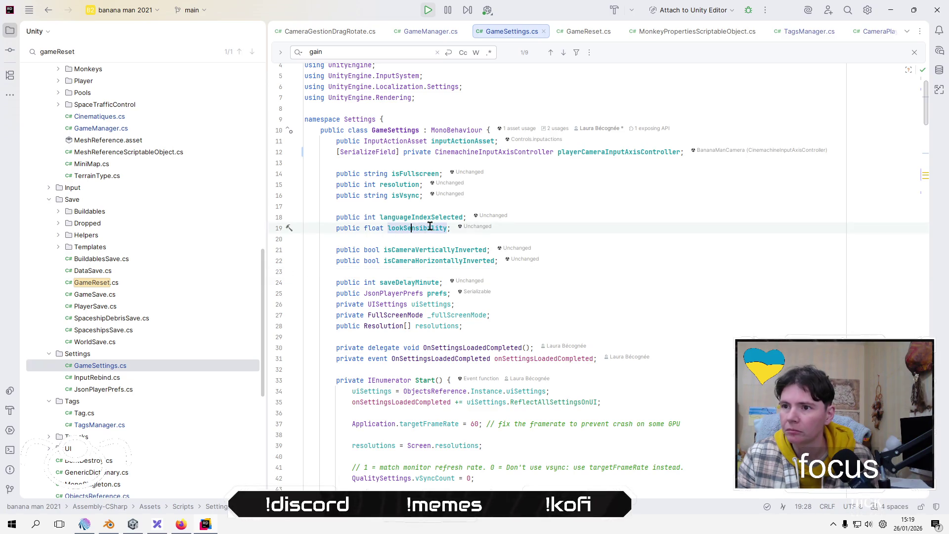
key(alt+Tab)
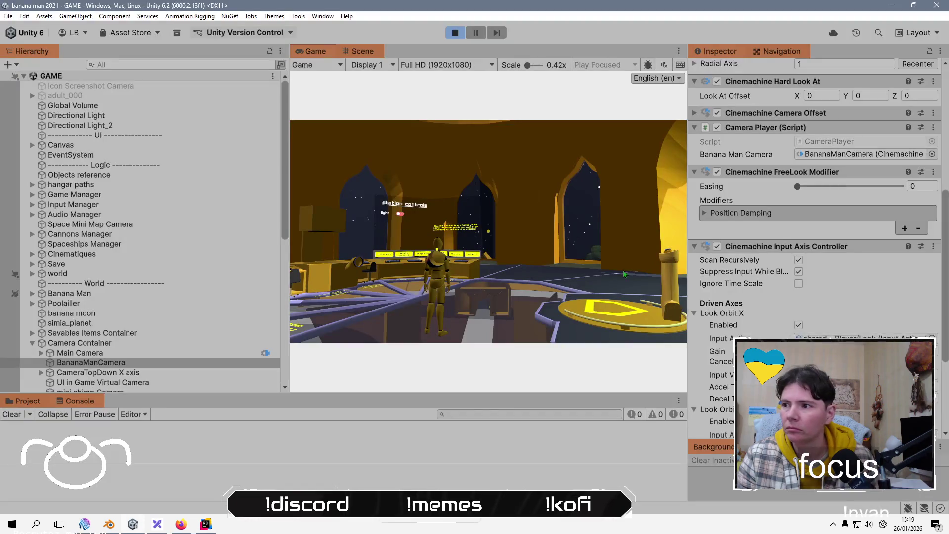
Test camera looking in the running game and glance at the GameSettings.cs code.
scroll(820, 311, down, 2)
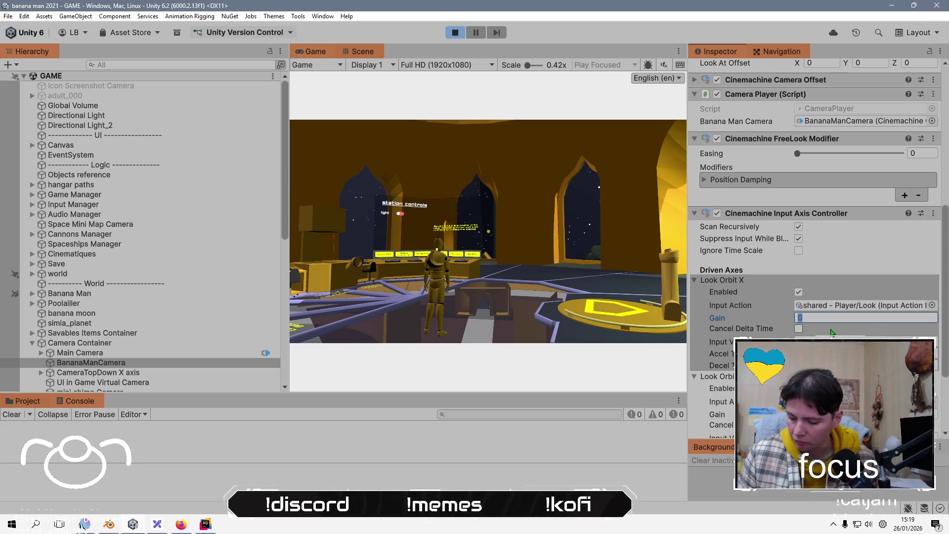
click(494, 232)
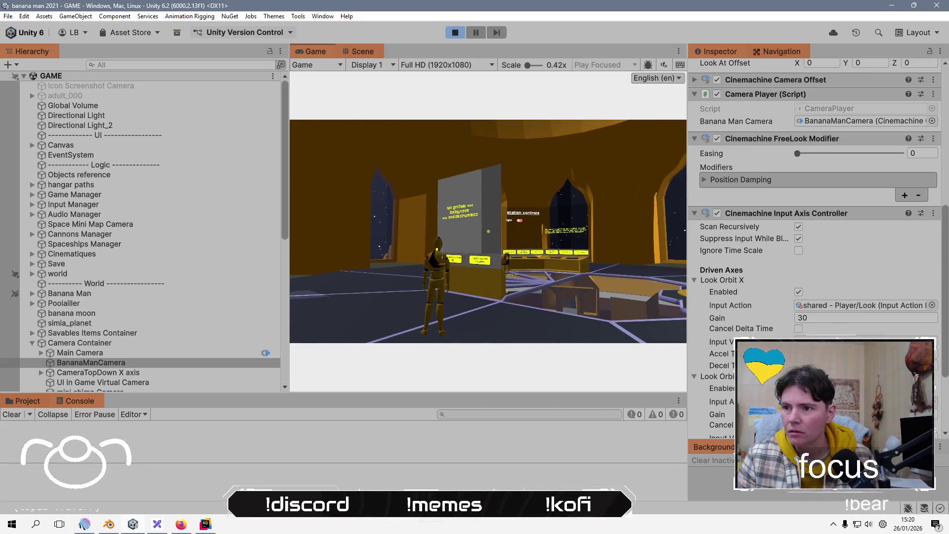
key(alt+Tab)
key(alt+Tab)
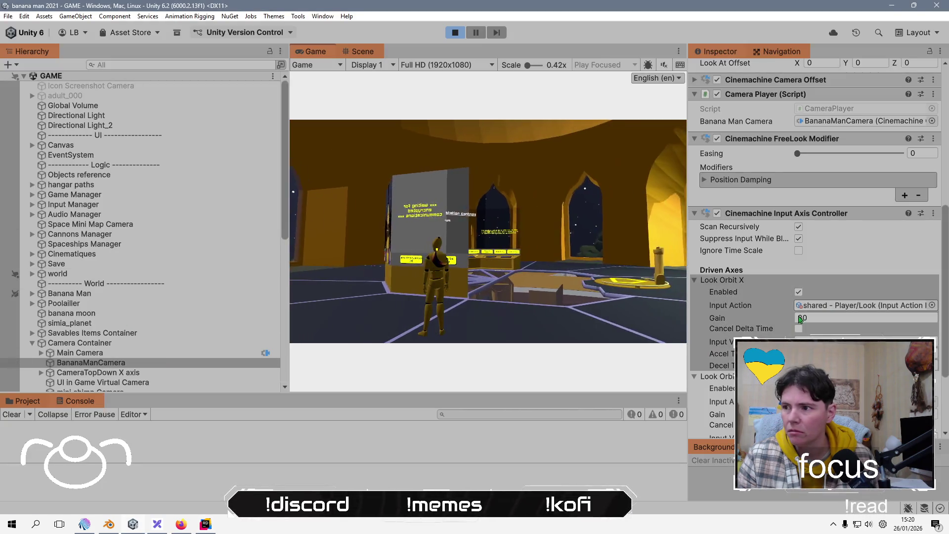
scroll(895, 246, down, 4)
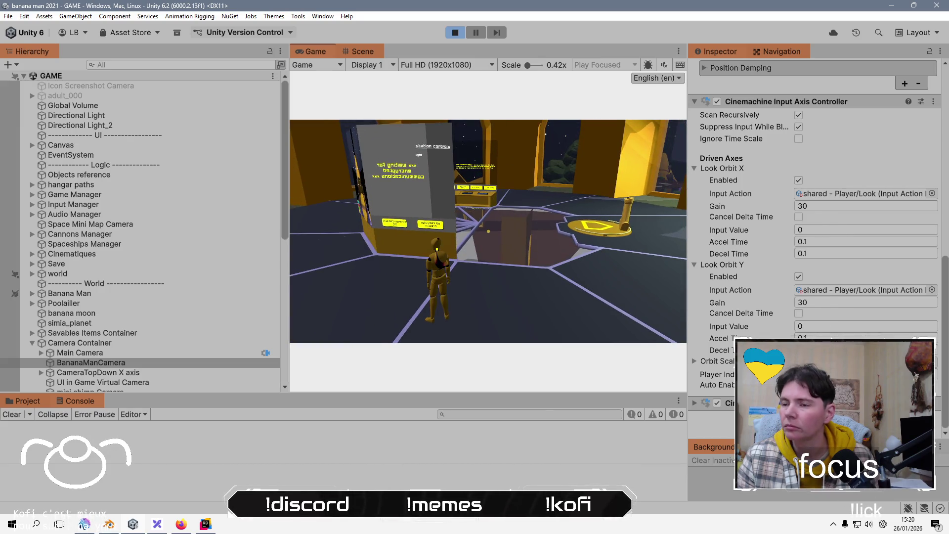
key(alt+Tab)
key(alt+Tab)
Lower the Look Orbit Y gain from 3 and retest camera orbiting in the game.
click(821, 300)
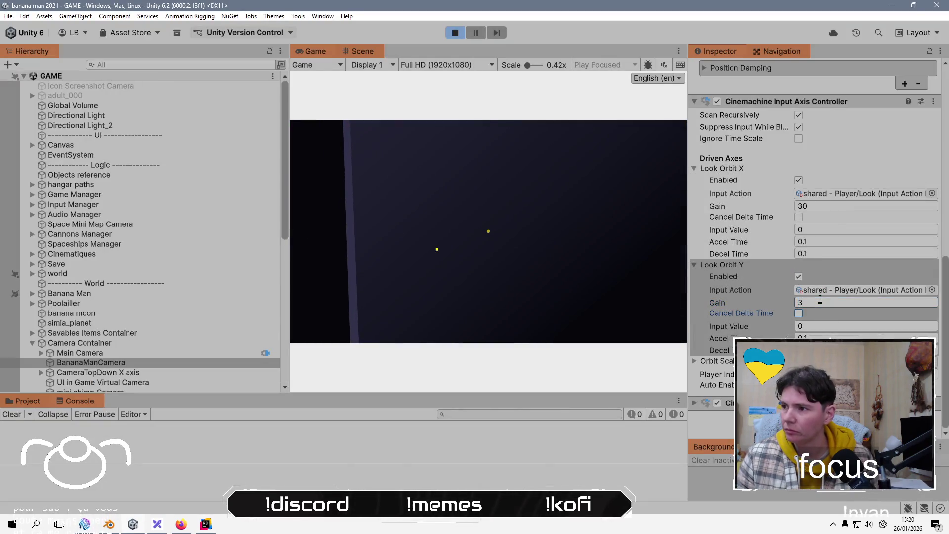
click(593, 248)
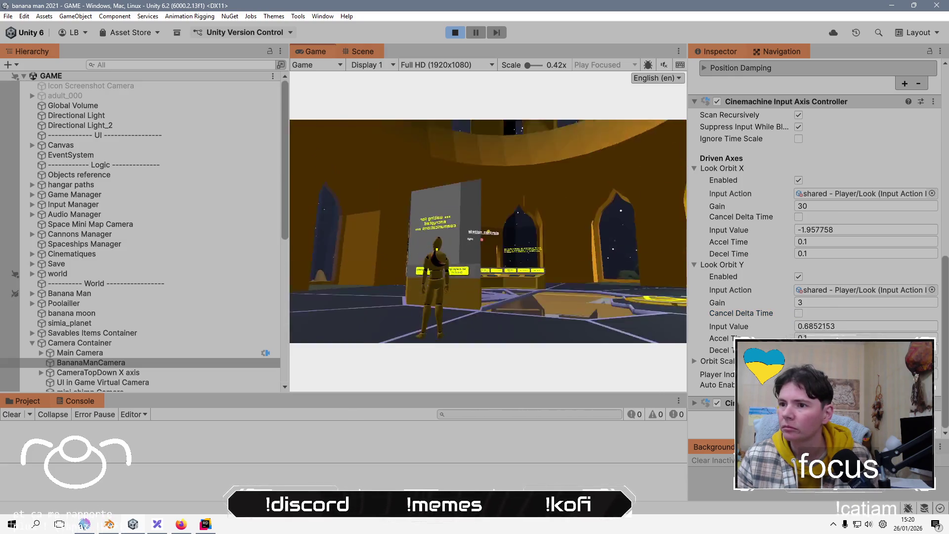
key(alt+Tab)
key(alt+Tab)
click(824, 301)
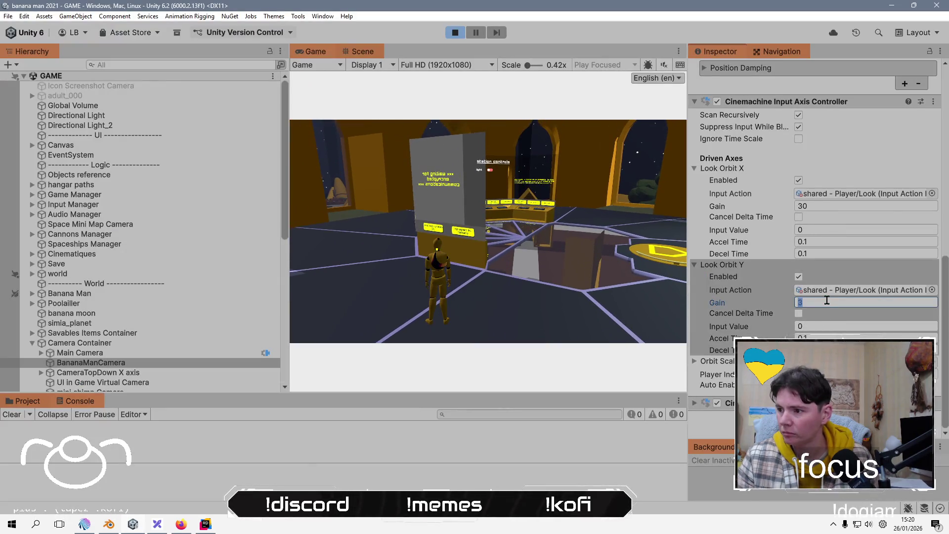
click(618, 286)
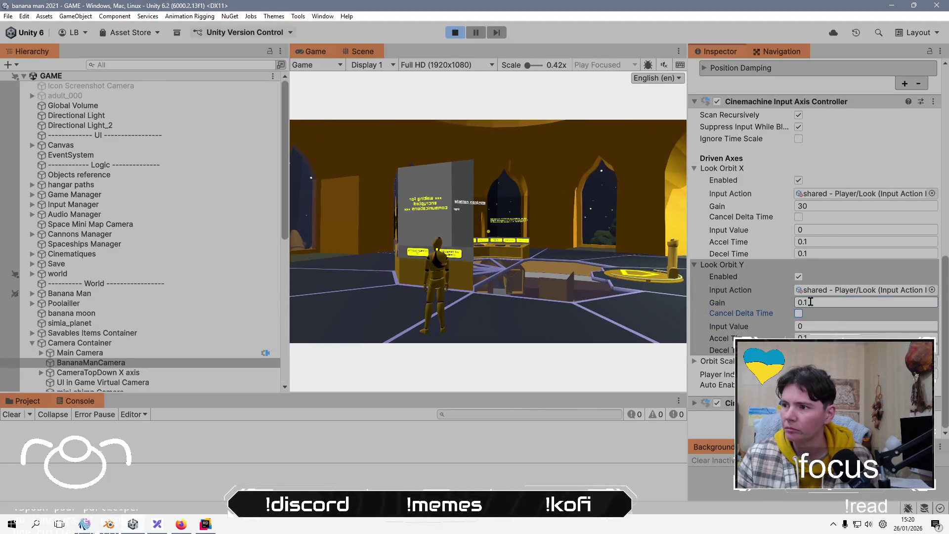
click(511, 289)
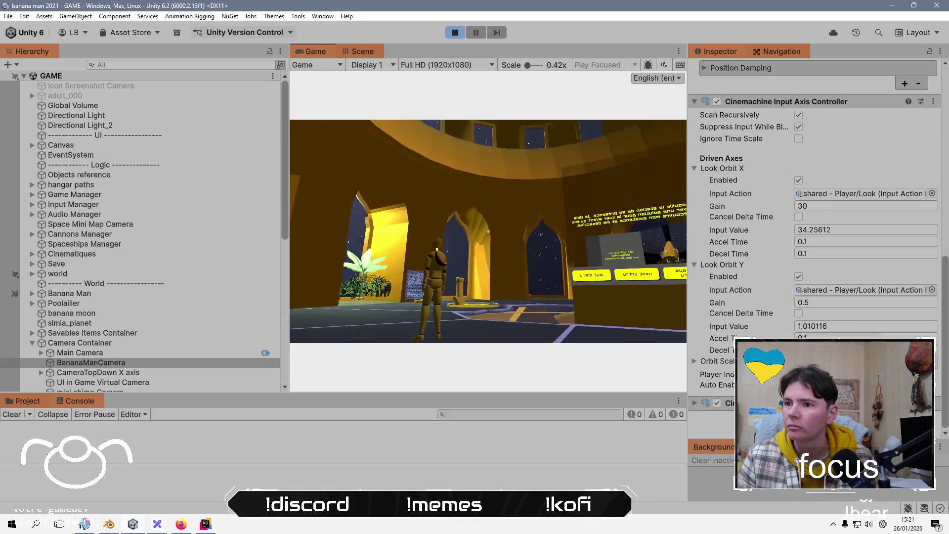
Try Look Orbit X gain values while testing, settling on 100.
key(alt+Tab)
key(alt+Tab)
click(840, 203)
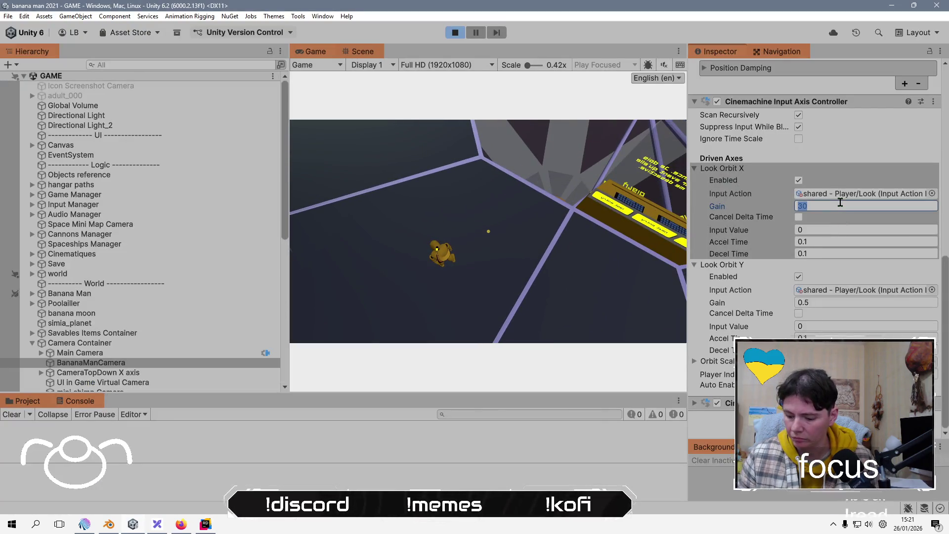
click(575, 248)
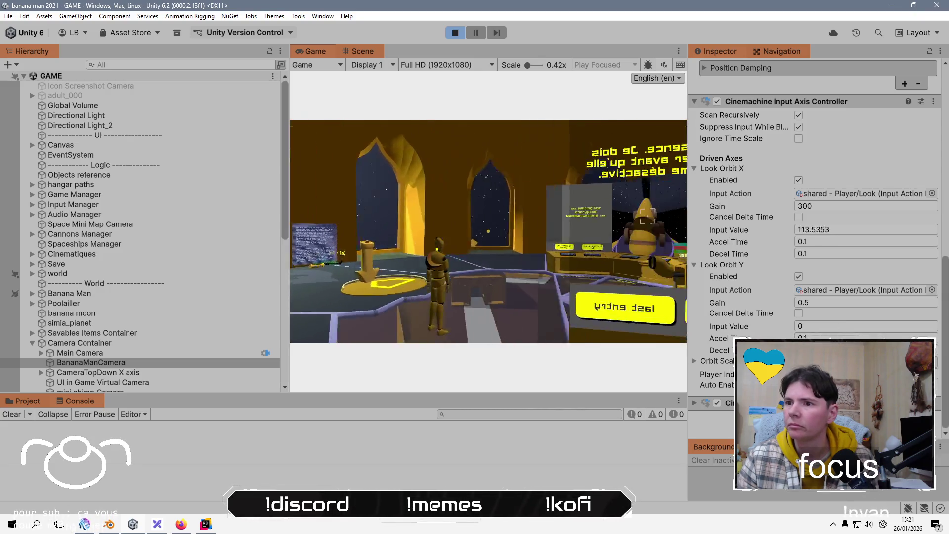
key(alt+Tab)
key(alt+Tab)
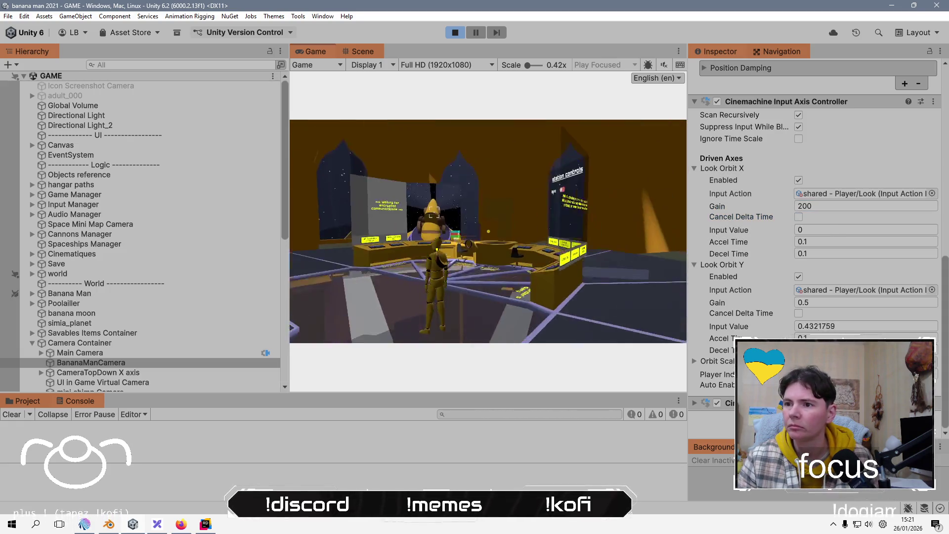
key(alt+Tab)
key(alt+Tab)
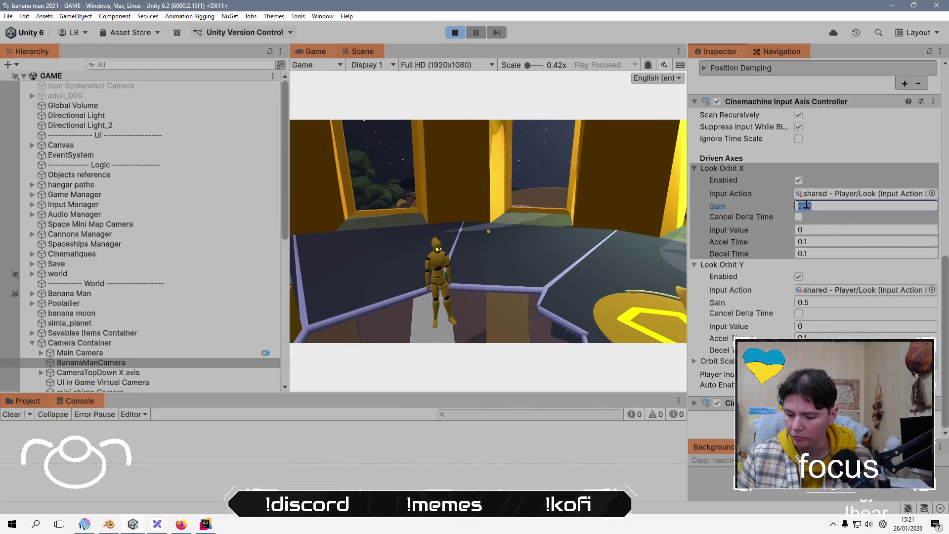
click(455, 313)
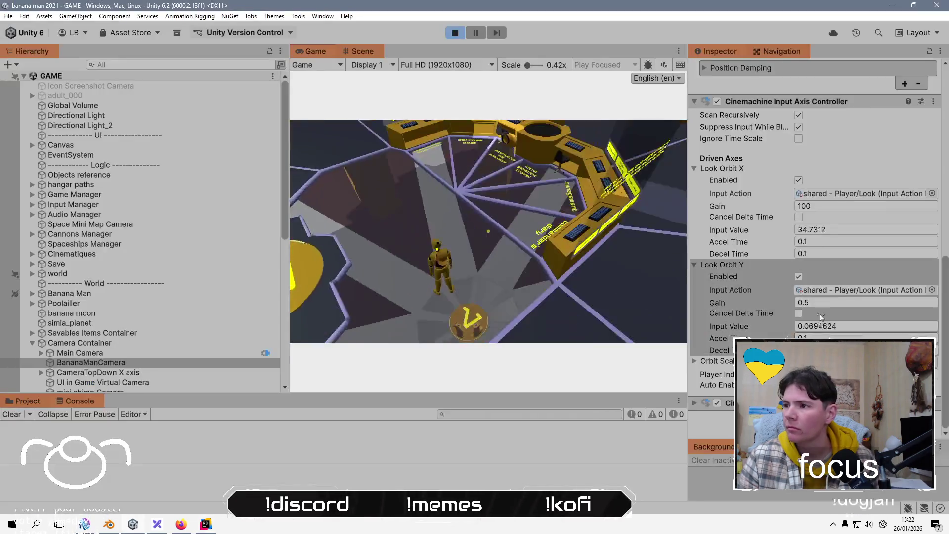
Set the Look Orbit Y gain to 0.3, pause the game, and exit Play mode.
click(845, 302)
key(Return)
text(0,3)
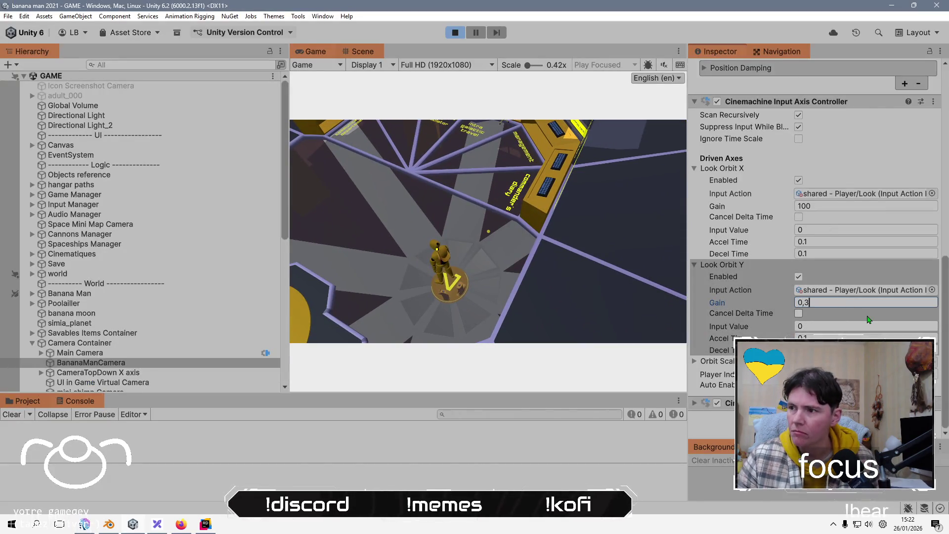
key(Return)
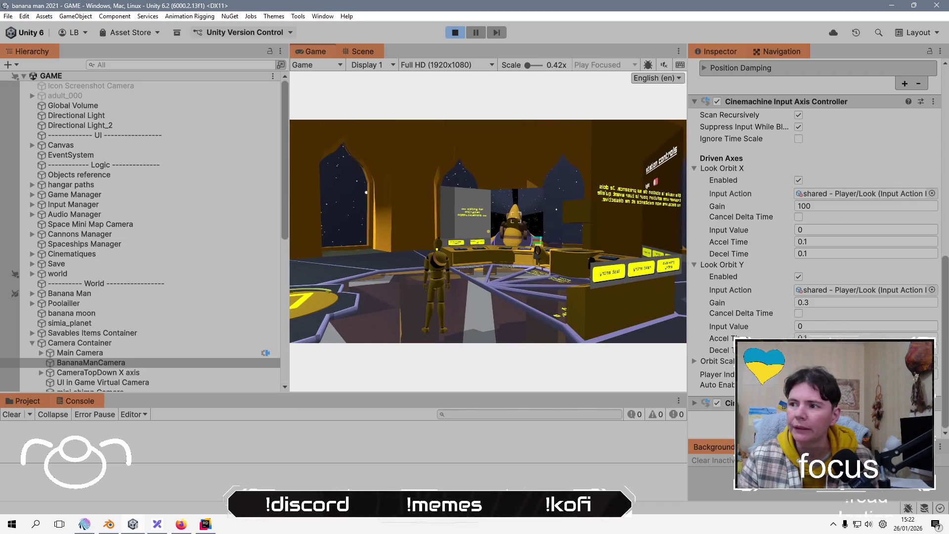
key(Escape)
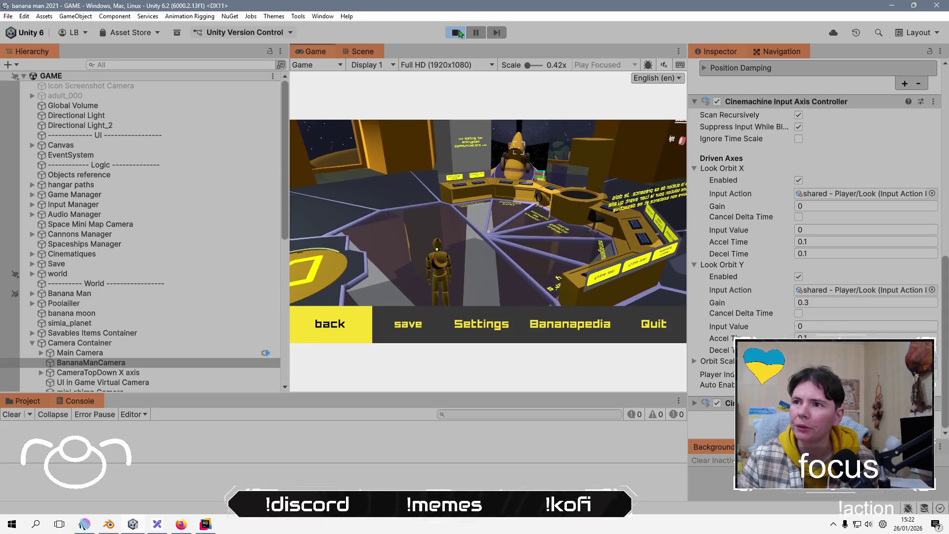
key(ctrl+p)
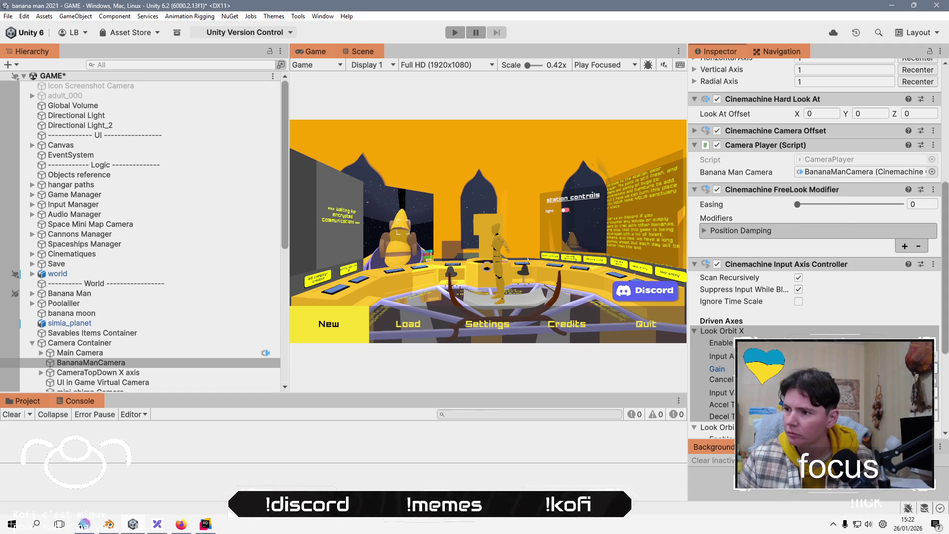
Set the Look Orbit X gain to 100 and save the GAME scene.
scroll(815, 247, down, 3)
click(865, 268)
text(100)
click(865, 365)
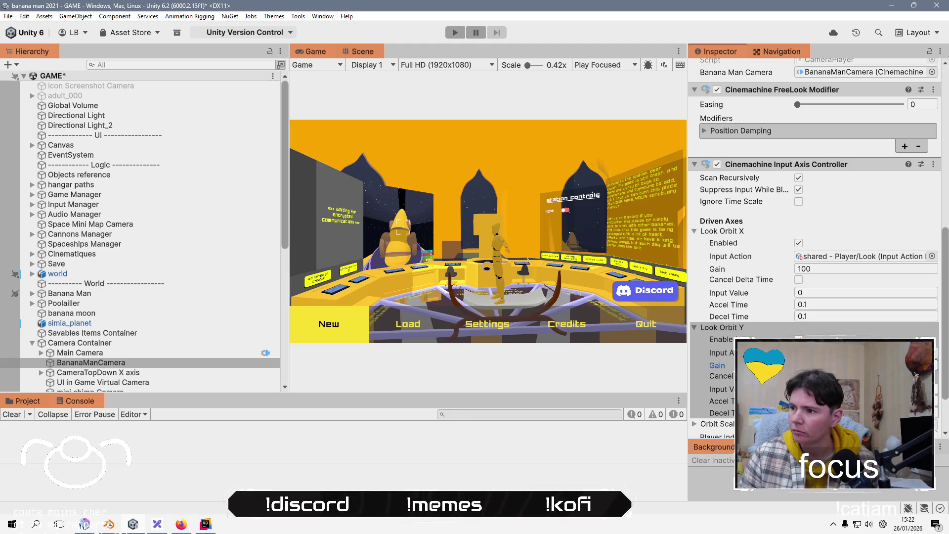
key(ctrl+s)
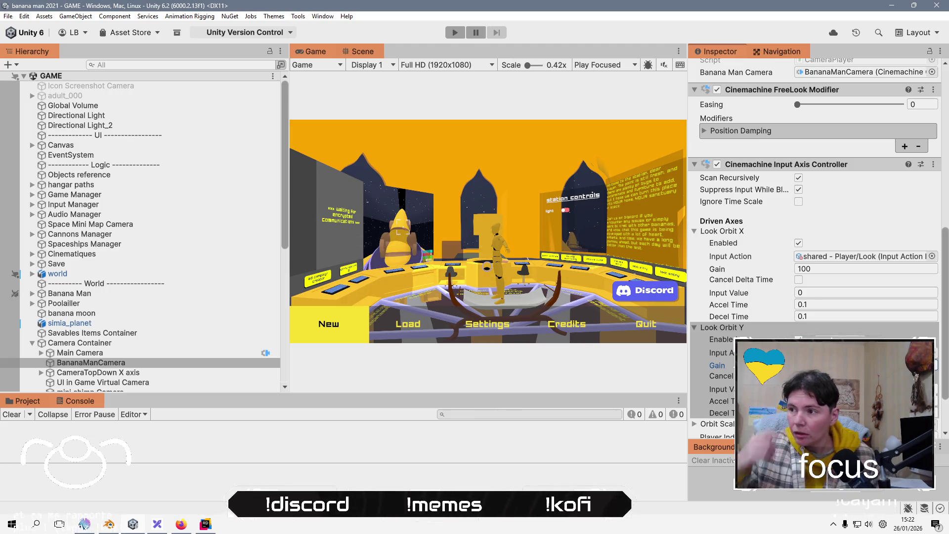
Enter Play mode, check the camera's Position Damping settings, and start a new game.
click(454, 32)
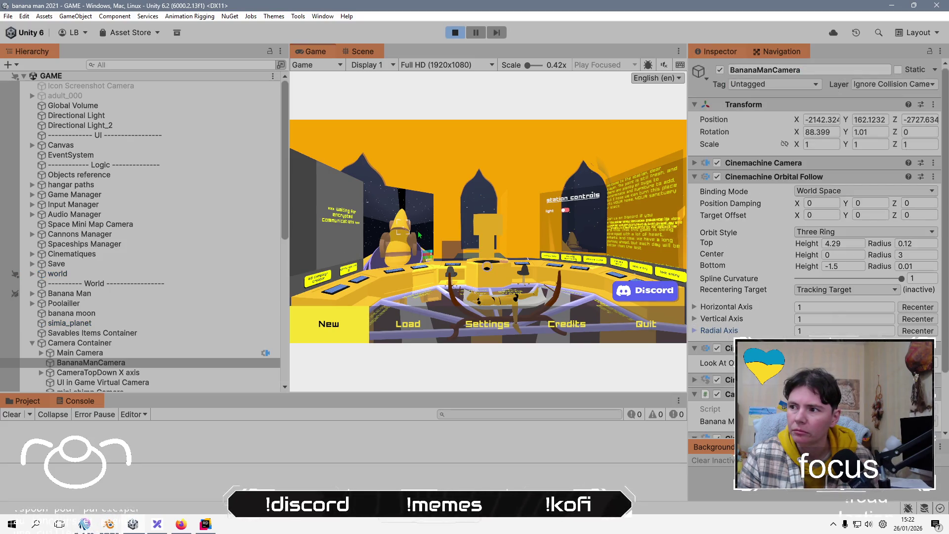
scroll(746, 289, down, 3)
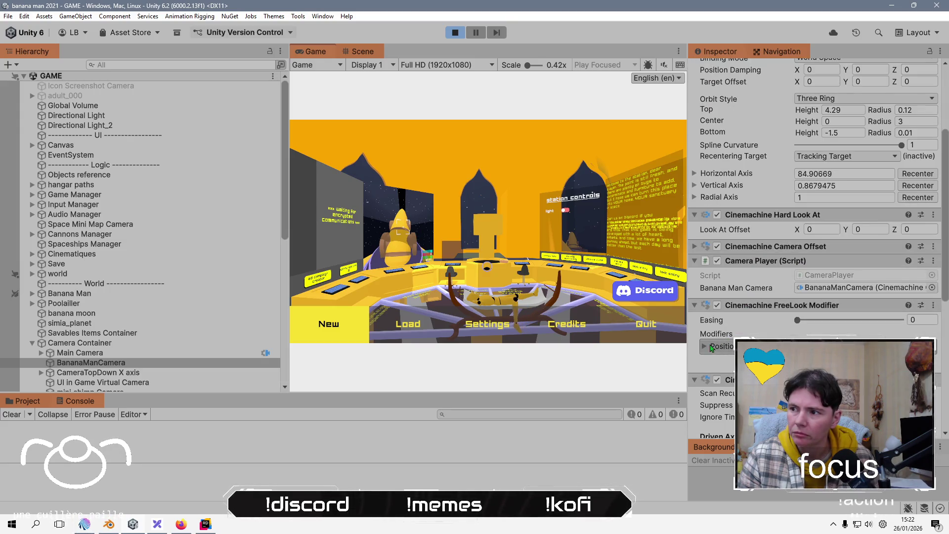
scroll(744, 206, up, 3)
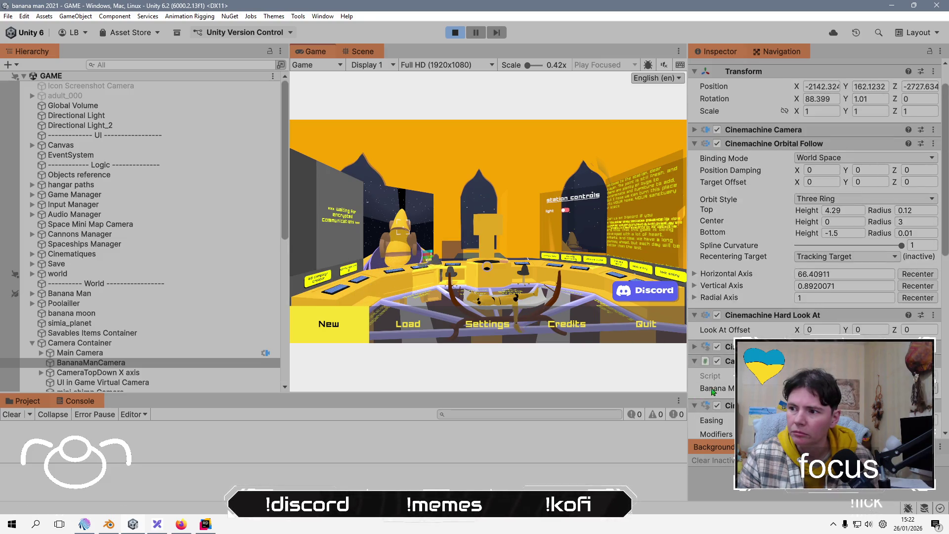
scroll(705, 296, down, 6)
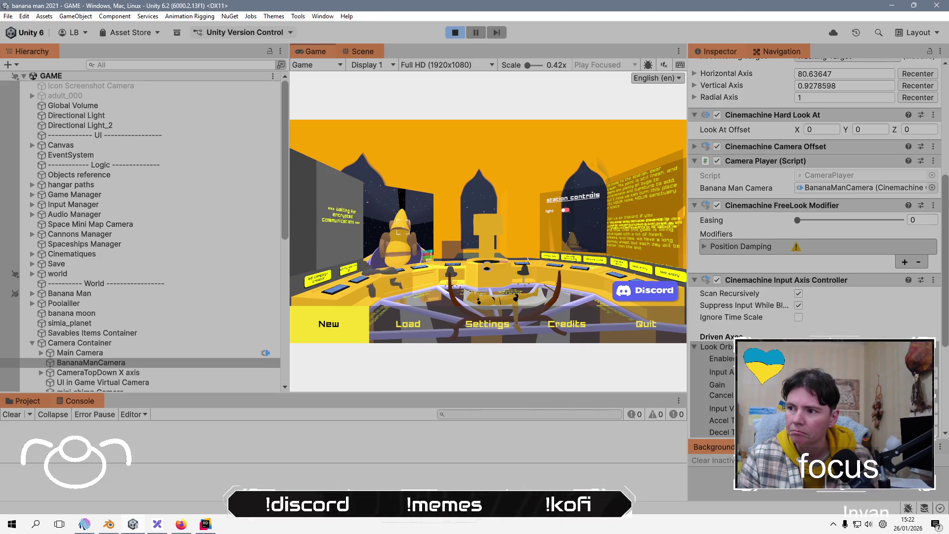
click(705, 249)
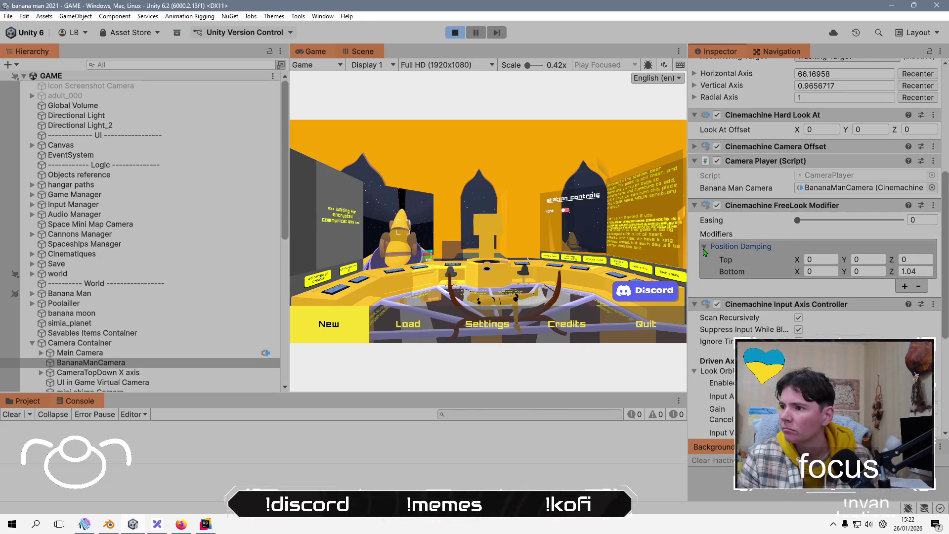
click(704, 248)
scroll(710, 271, down, 4)
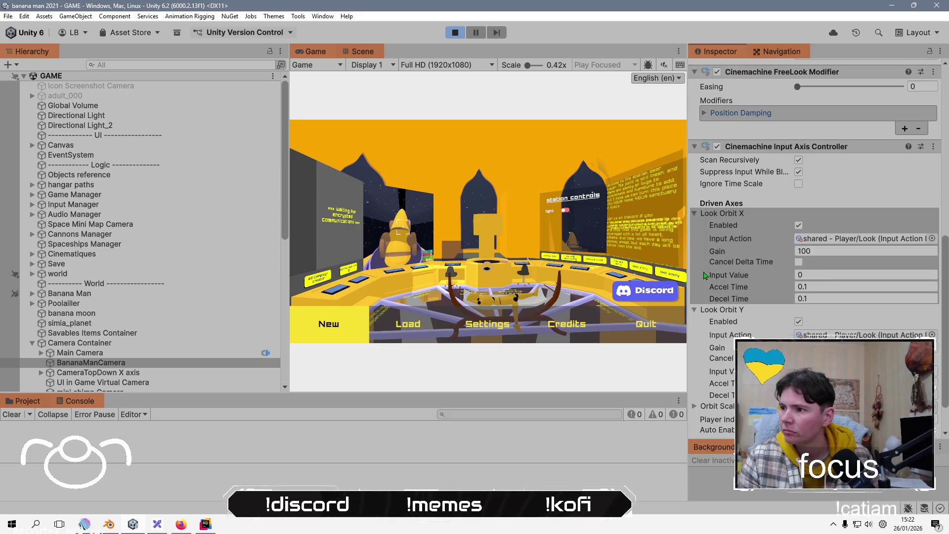
click(320, 327)
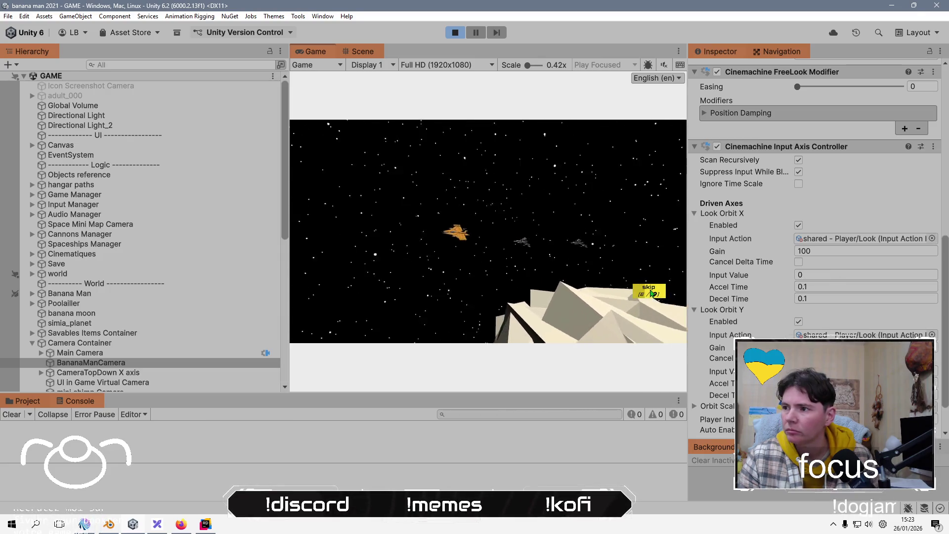
Skip the intro, walk the character toward the desks, toggle the pause menu, then switch to Rider.
click(652, 293)
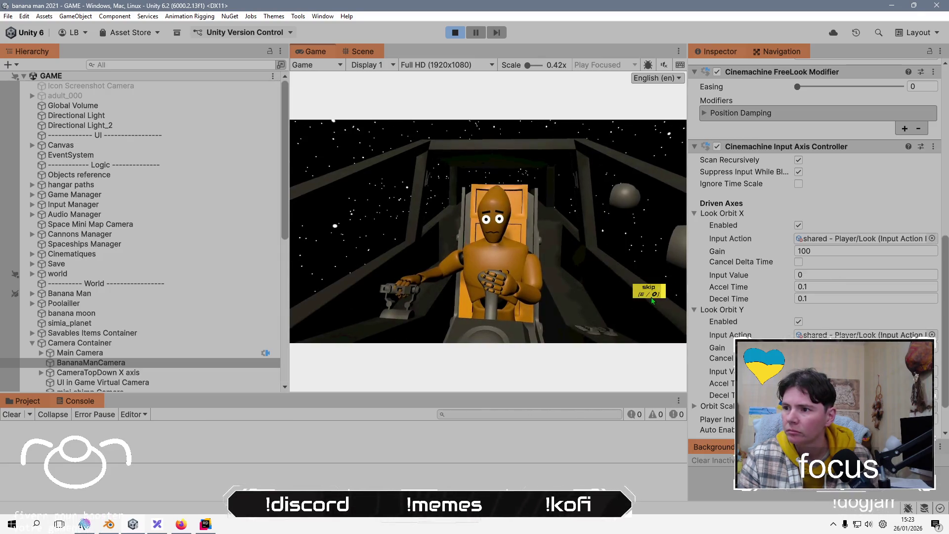
key(w)
key(w)
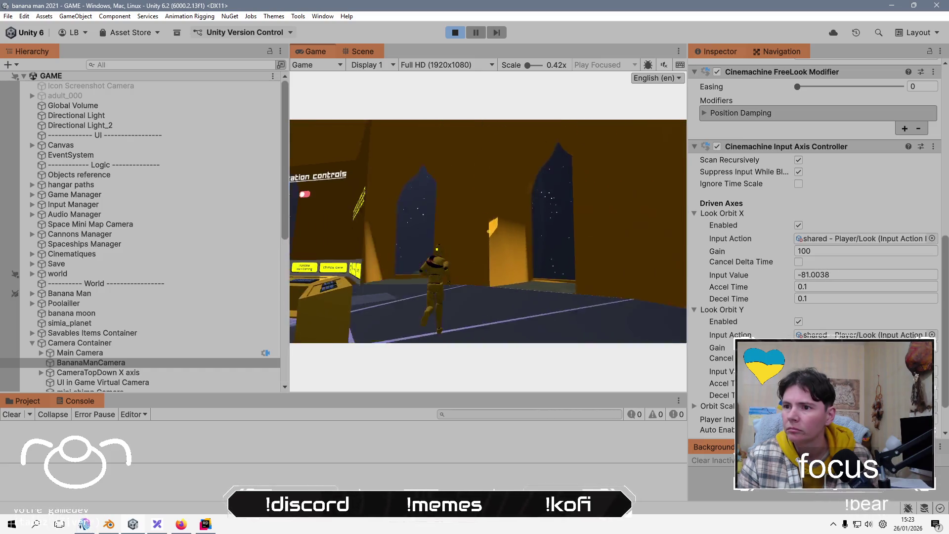
key(w)
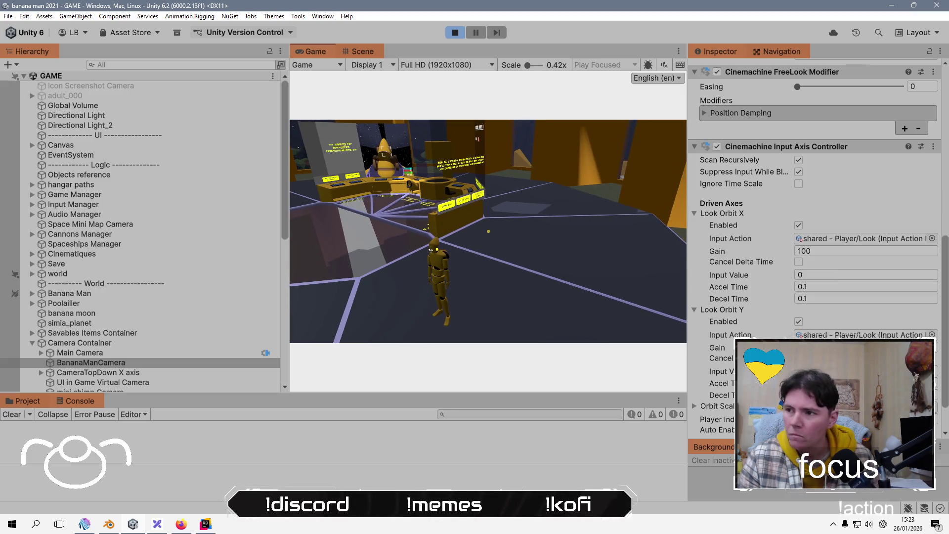
key(Escape)
key(Escape)
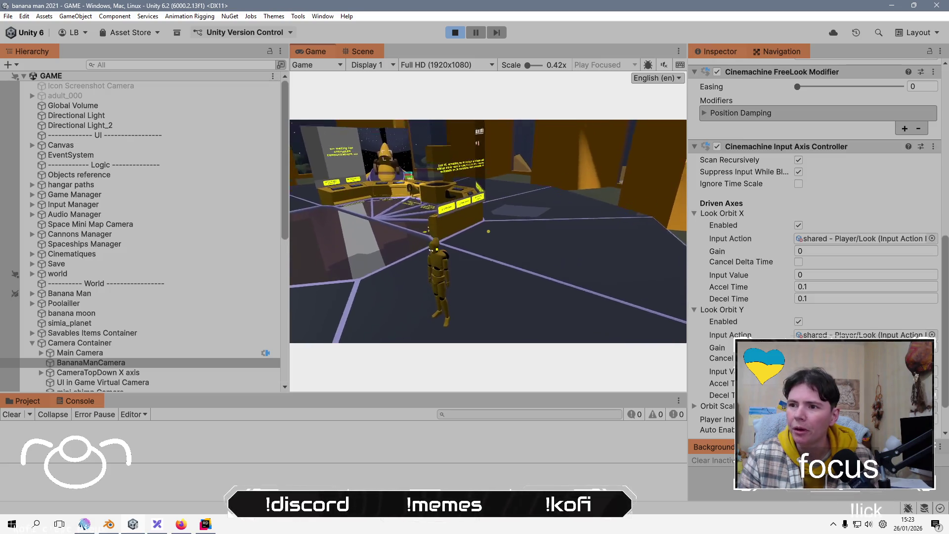
key(Escape)
key(Escape)
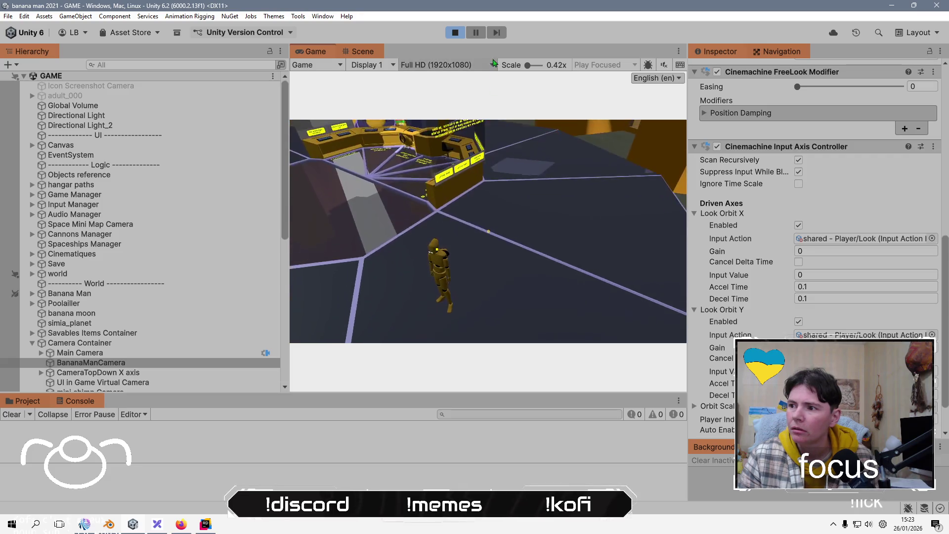
key(Escape)
key(Escape)
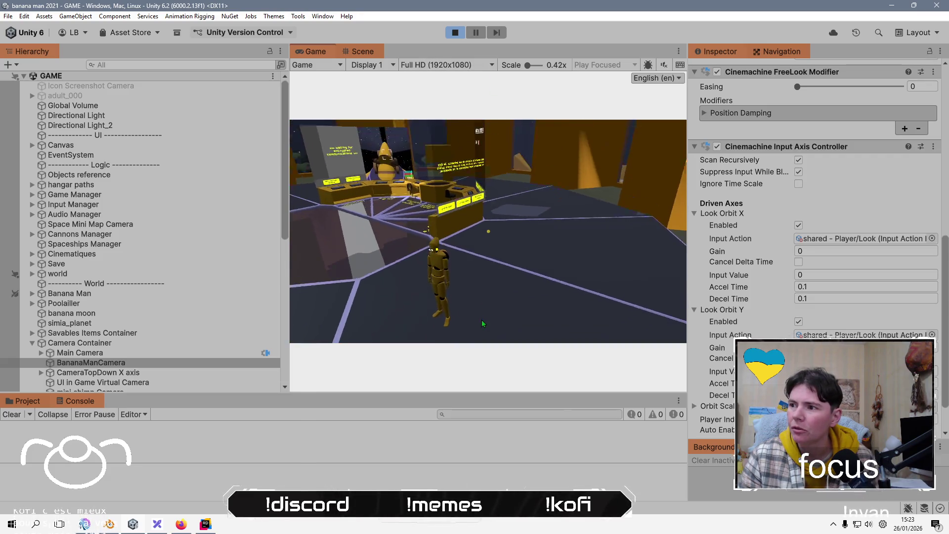
key(alt+Tab)
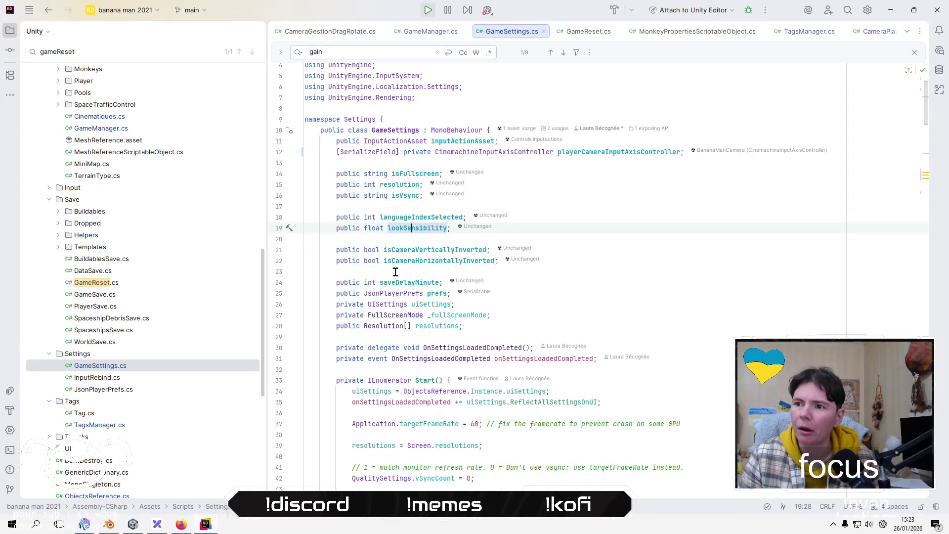
Look over the settings fields on lines 22–23 of GameSettings.cs.
click(563, 265)
click(557, 269)
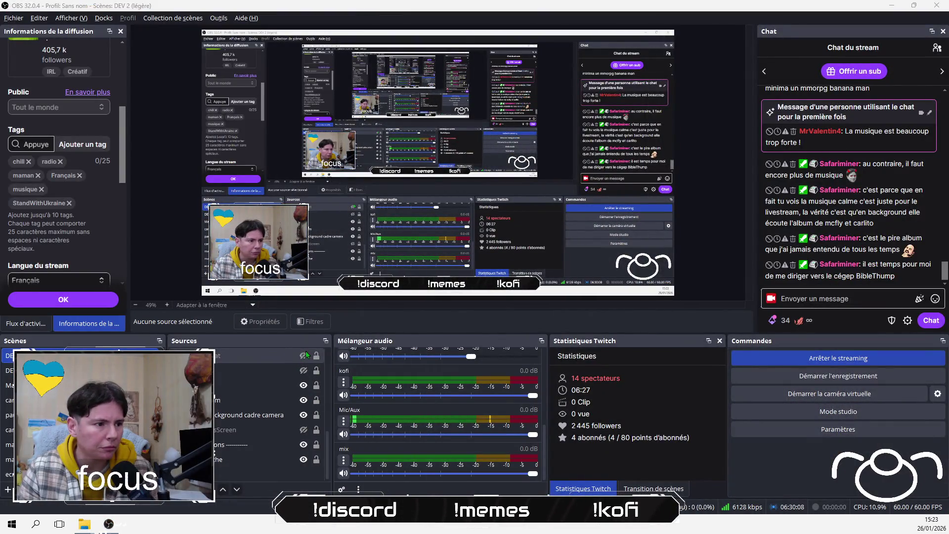
Show the laptop-cat image over the webcam, mute Mic/Aux, and return to GameSettings.cs.
click(303, 355)
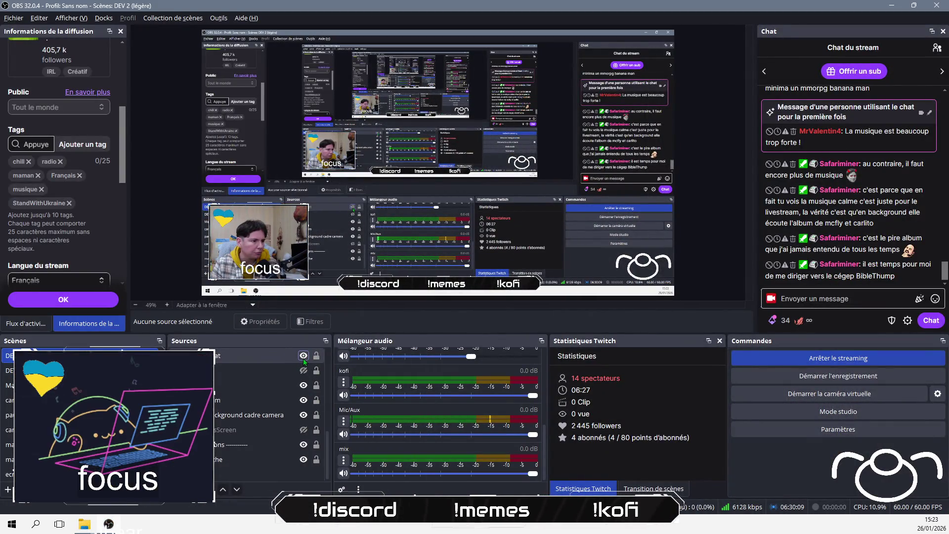
click(344, 435)
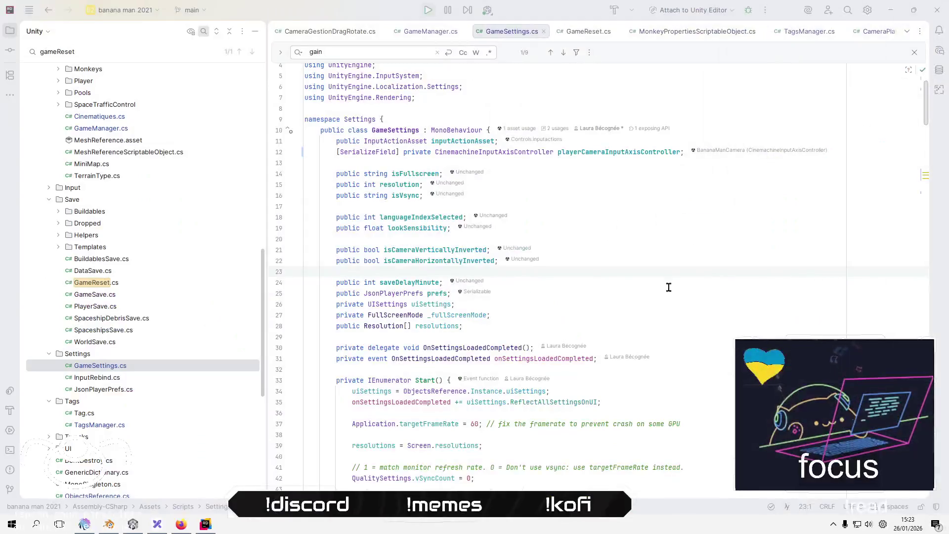
click(681, 285)
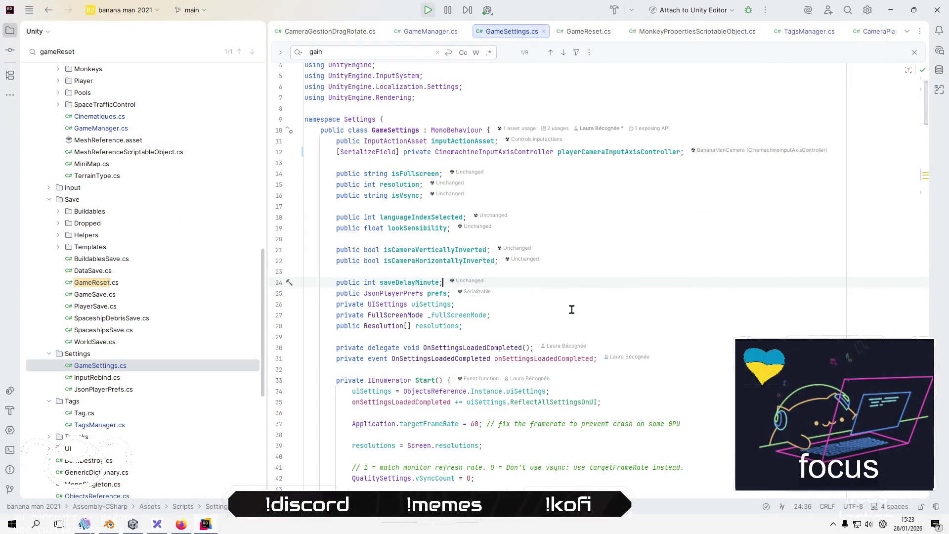
List all usages of the prefs field on line 25, then dismiss the list.
click(430, 306)
click(434, 294)
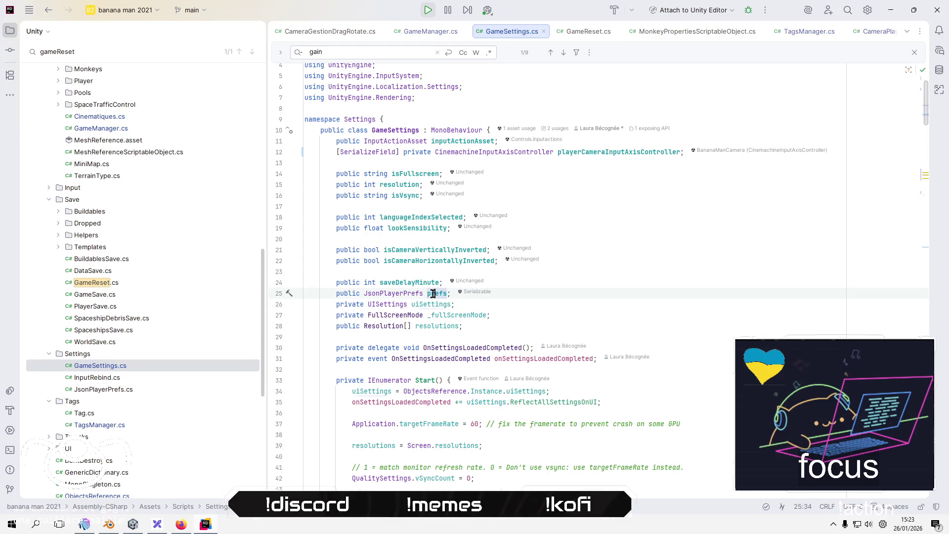
ctrl+click(438, 294)
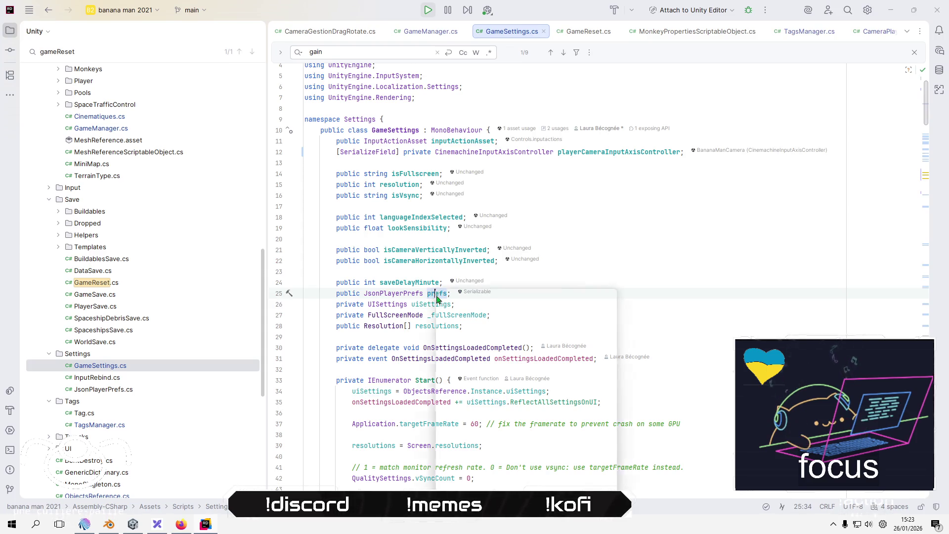
click(619, 293)
Read through the JsonPlayerPrefs class declaration, then reopen GameSettings.cs.
click(403, 293)
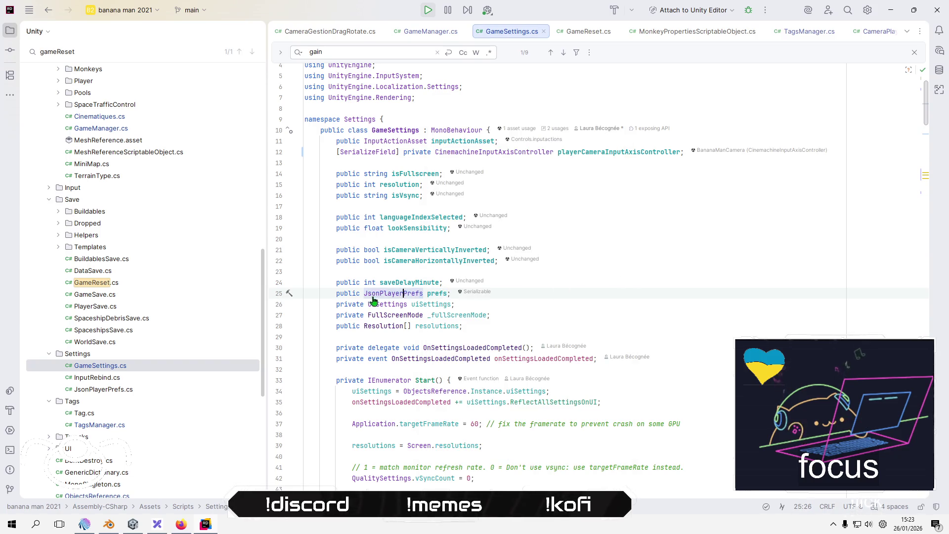
ctrl+click(380, 292)
scroll(664, 277, down, 6)
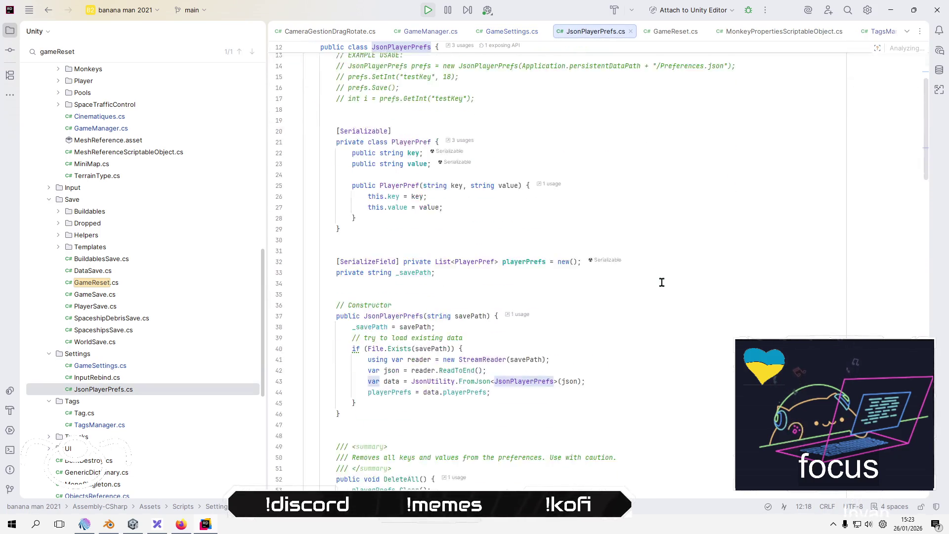
scroll(661, 282, down, 20)
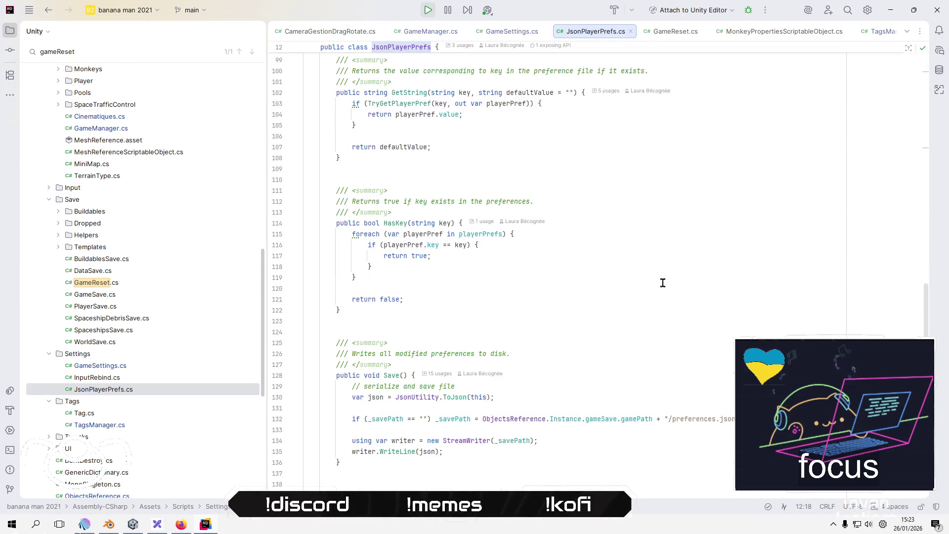
scroll(663, 282, down, 8)
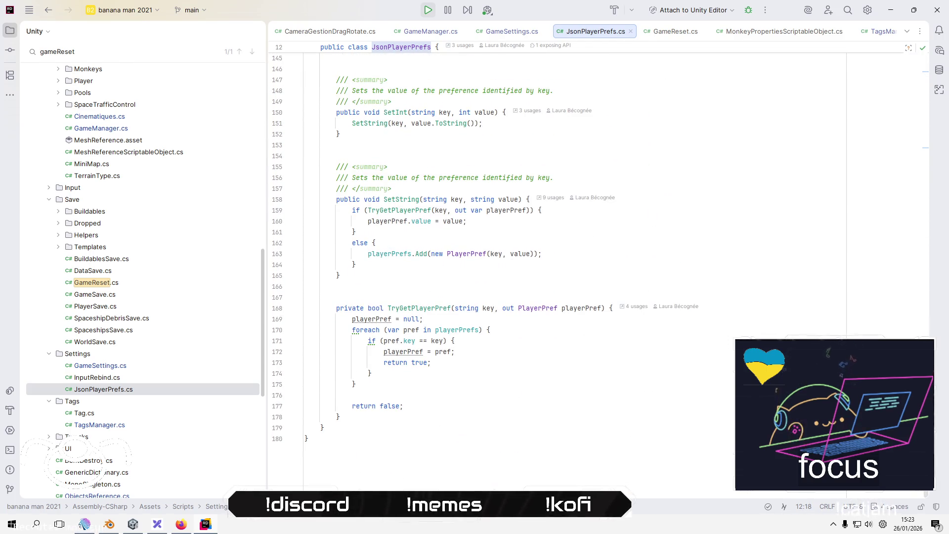
scroll(400, 204, up, 20)
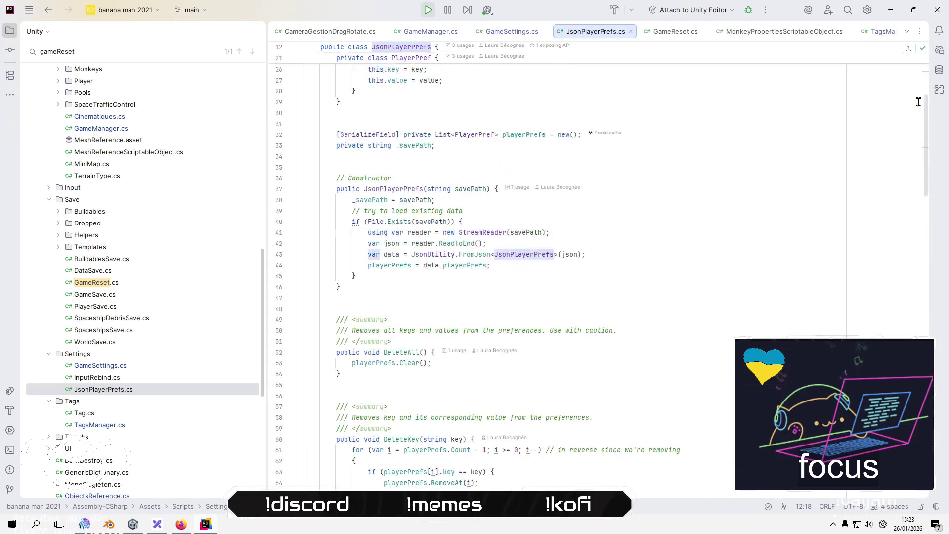
click(429, 198)
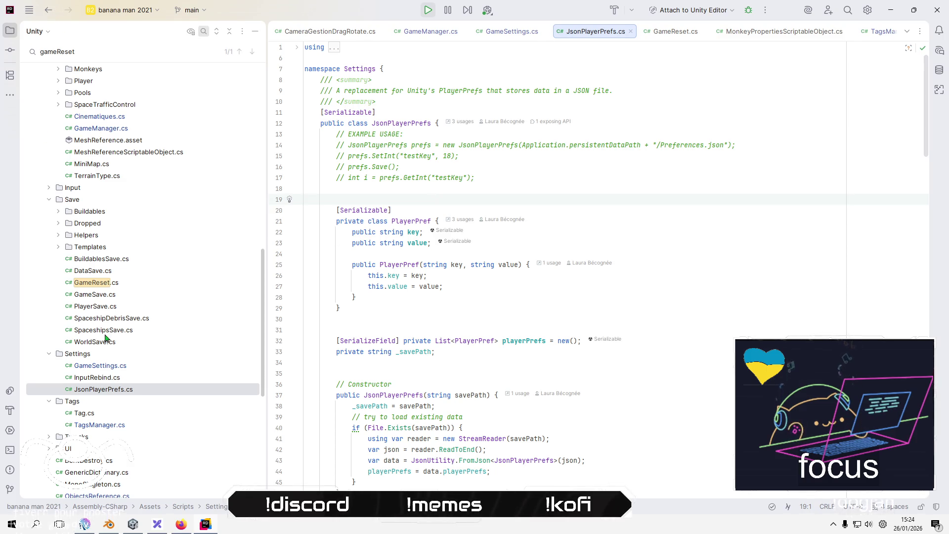
double_click(114, 366)
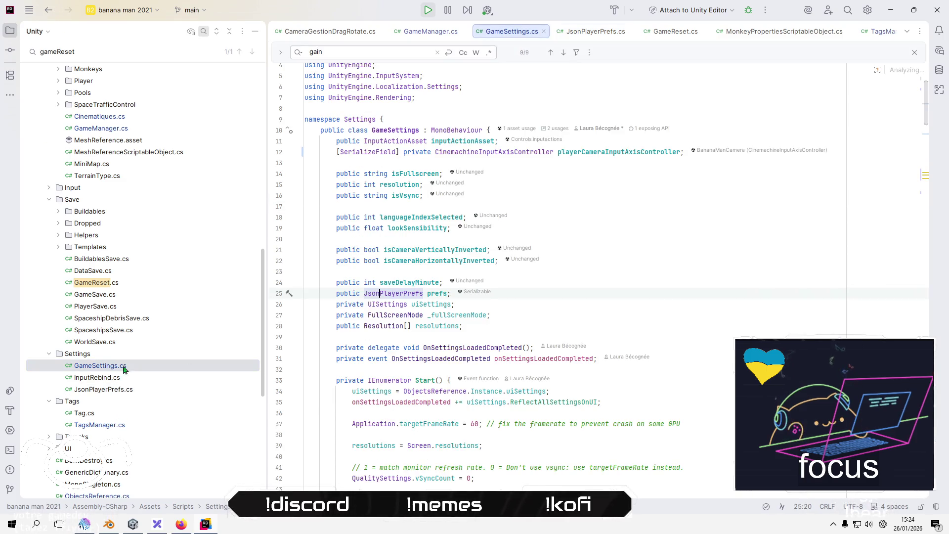
List every lookSensibility usage in a widened popup and jump to where it loads from prefs.
click(598, 273)
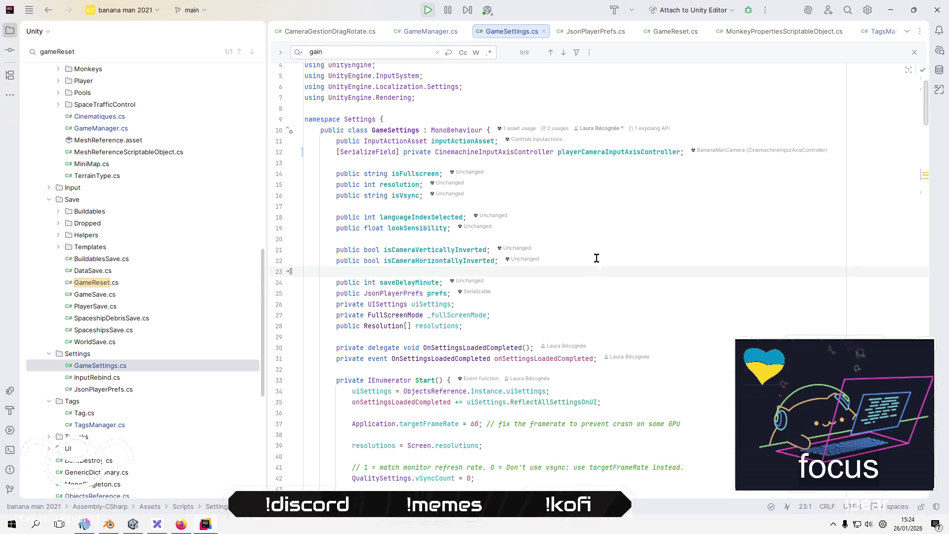
click(598, 224)
key(Left)
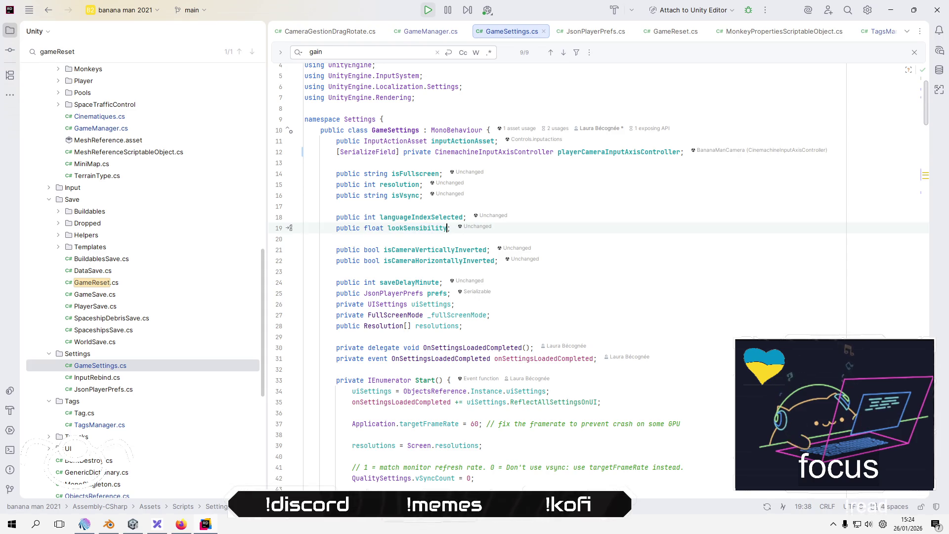
ctrl+click(419, 228)
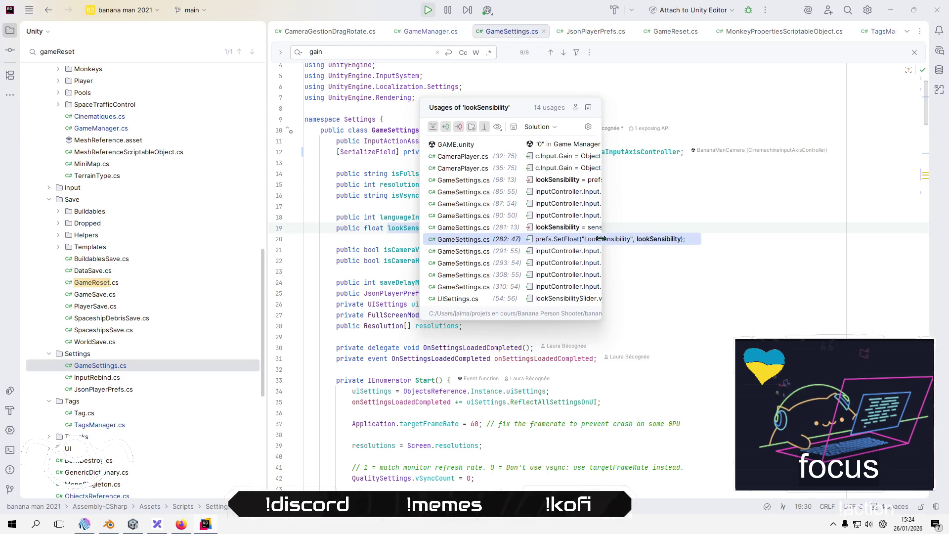
drag(605, 240, 879, 233)
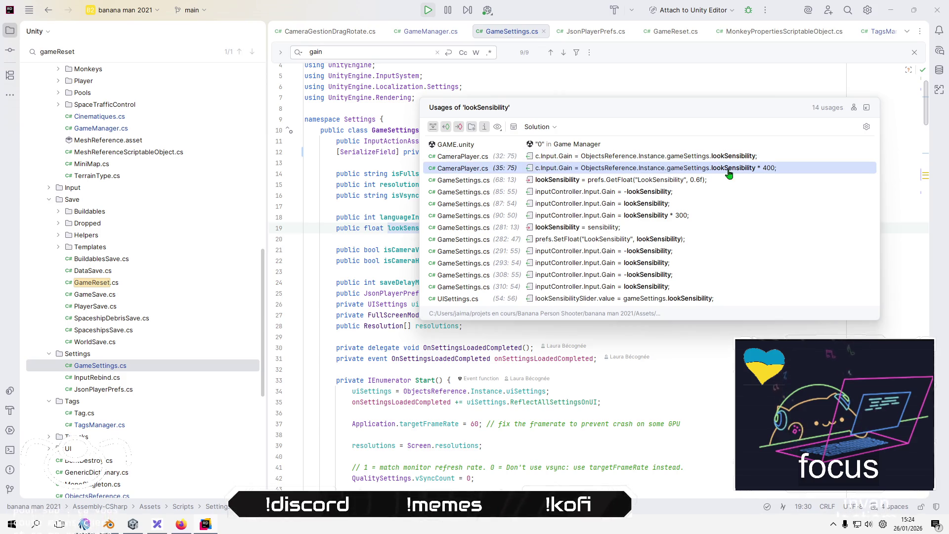
click(673, 184)
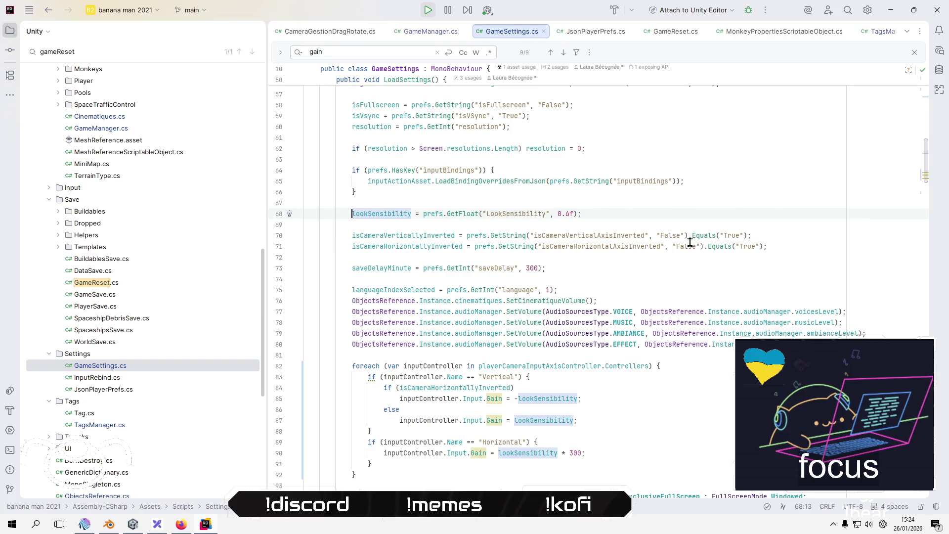
Close the 'gain' search and go back to the lookSensibility field declaration.
click(914, 52)
click(608, 279)
scroll(608, 267, up, 2)
scroll(607, 264, up, 1)
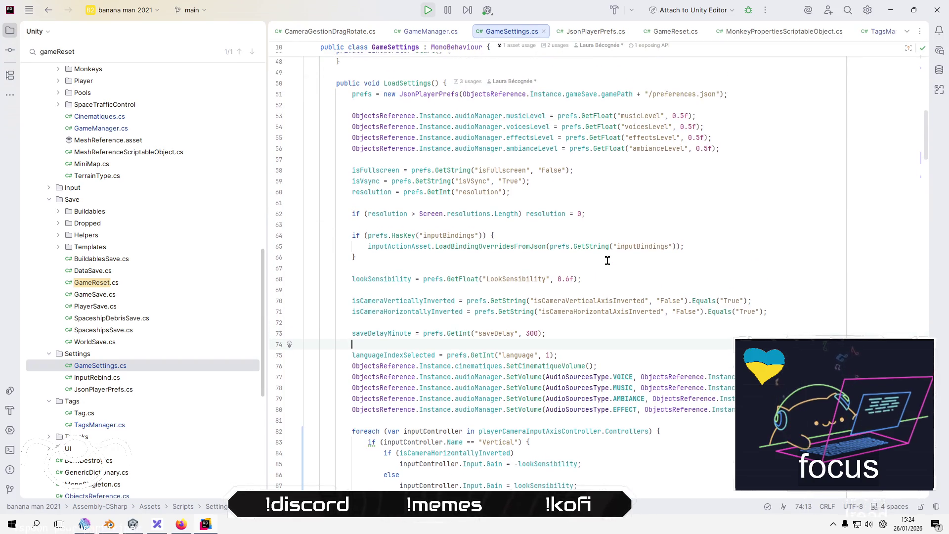
click(610, 279)
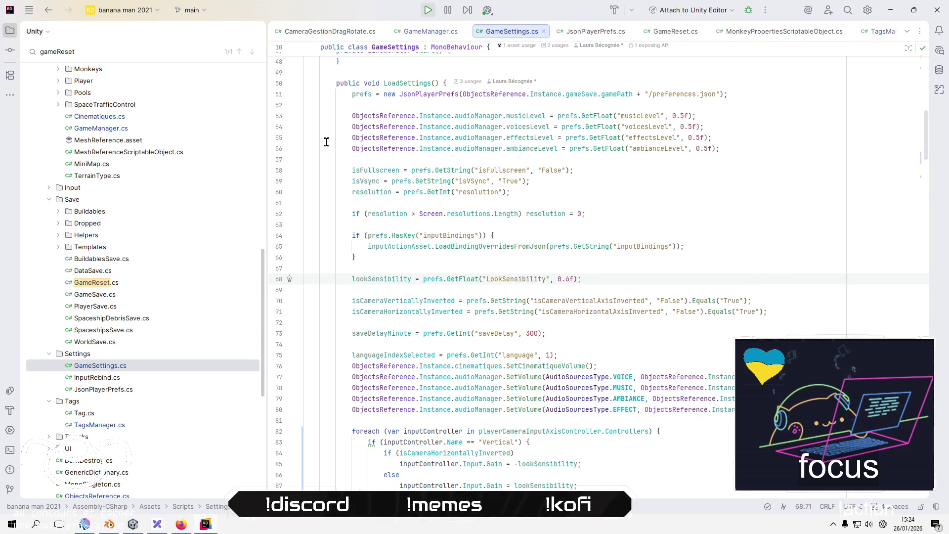
ctrl+click(390, 285)
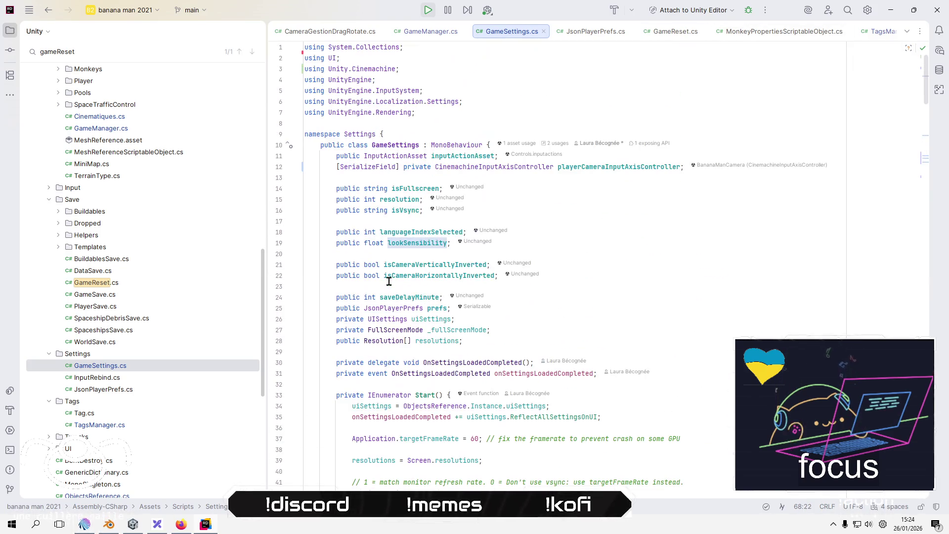
click(666, 235)
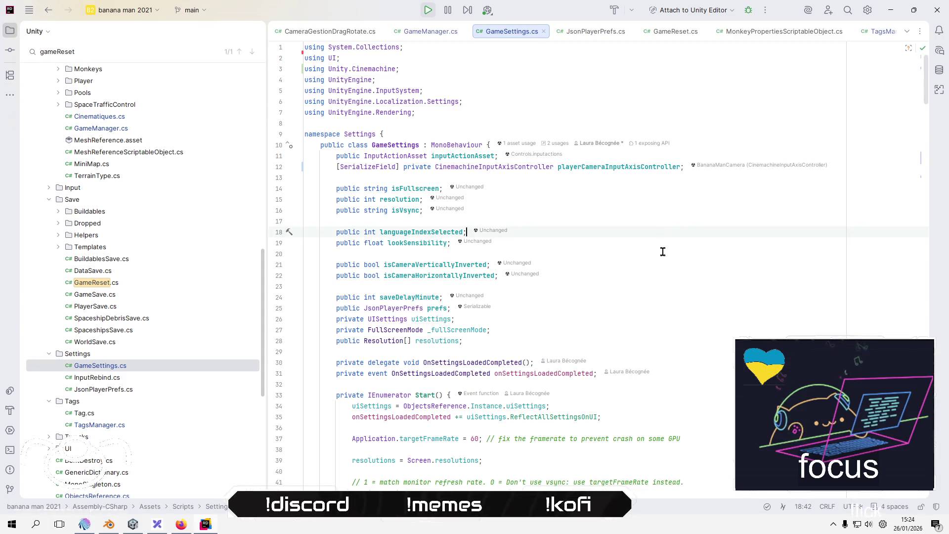
key(Down)
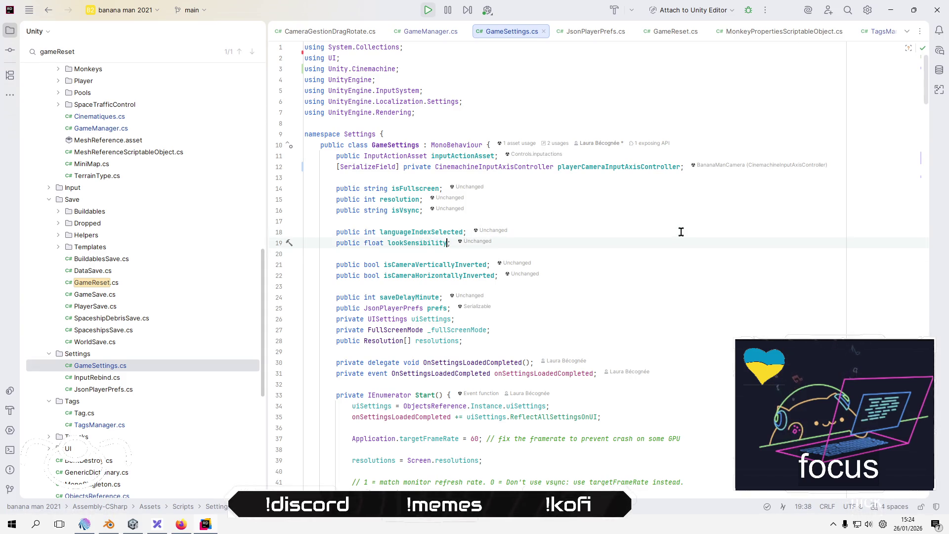
key(Left)
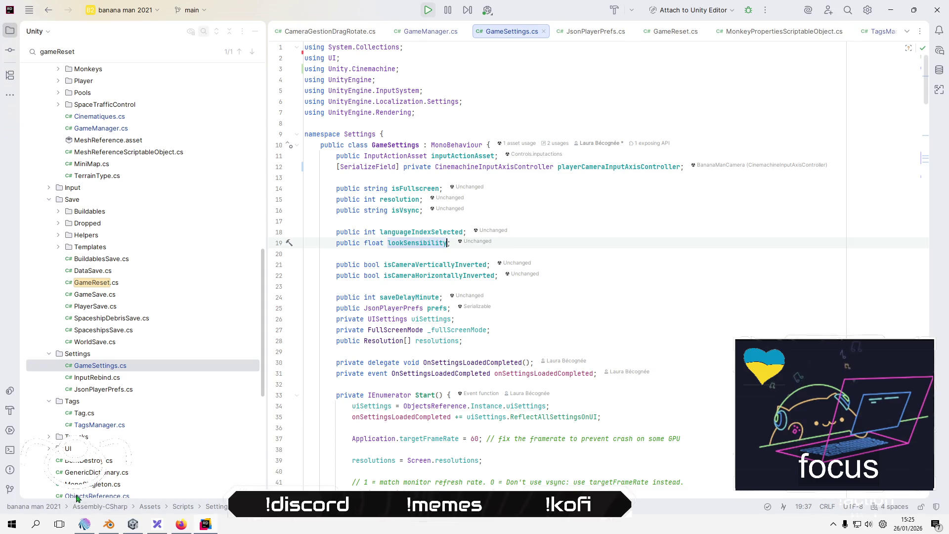
Use Windows Calculator from the Start menu's outils folder to compute 0,3 × 30 = 9, then close it.
click(18, 529)
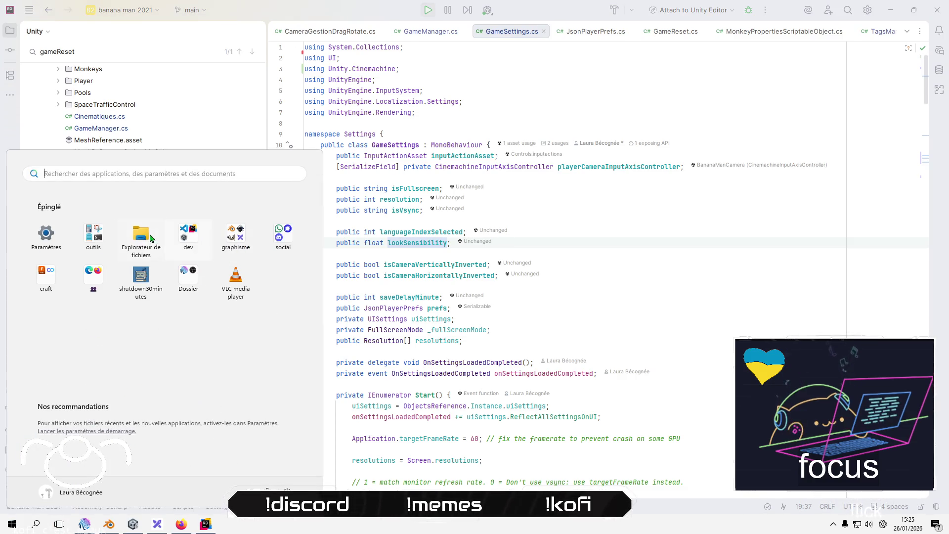
click(93, 234)
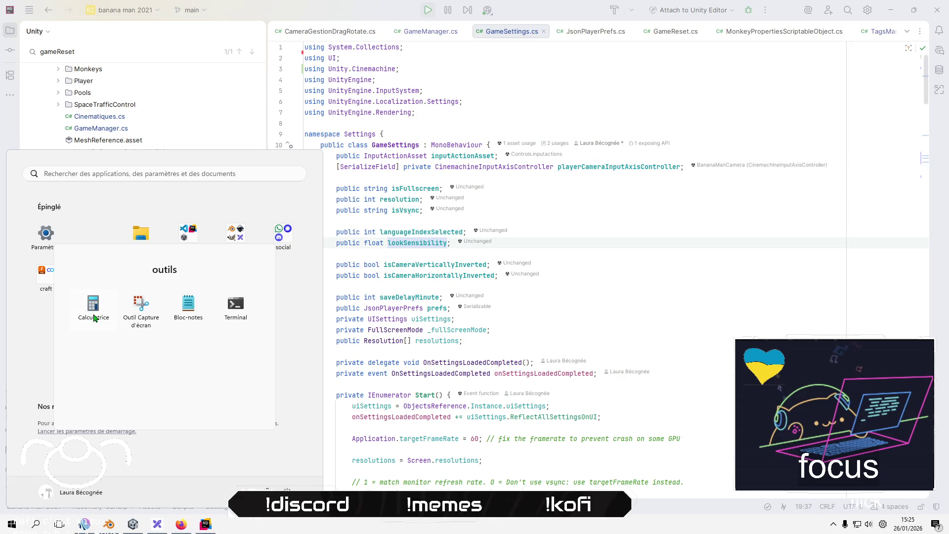
click(94, 318)
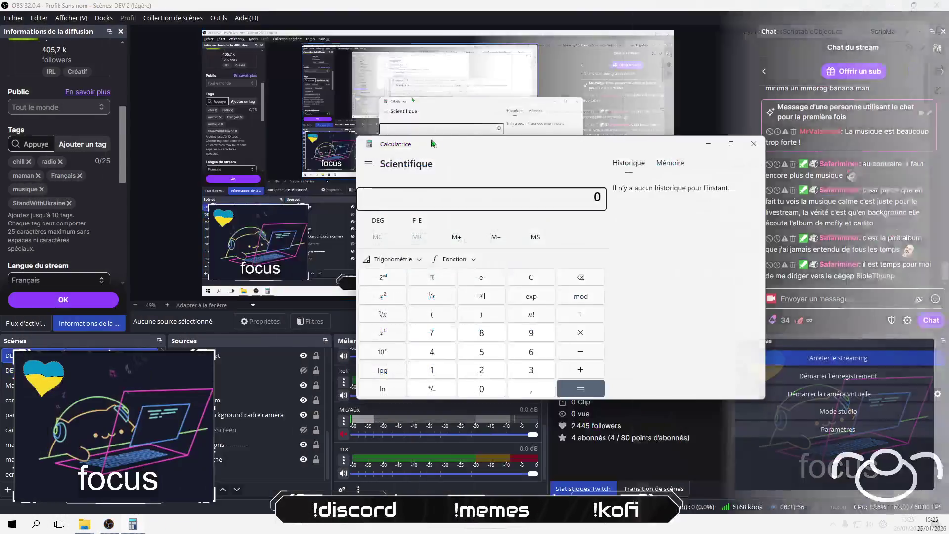
click(542, 369)
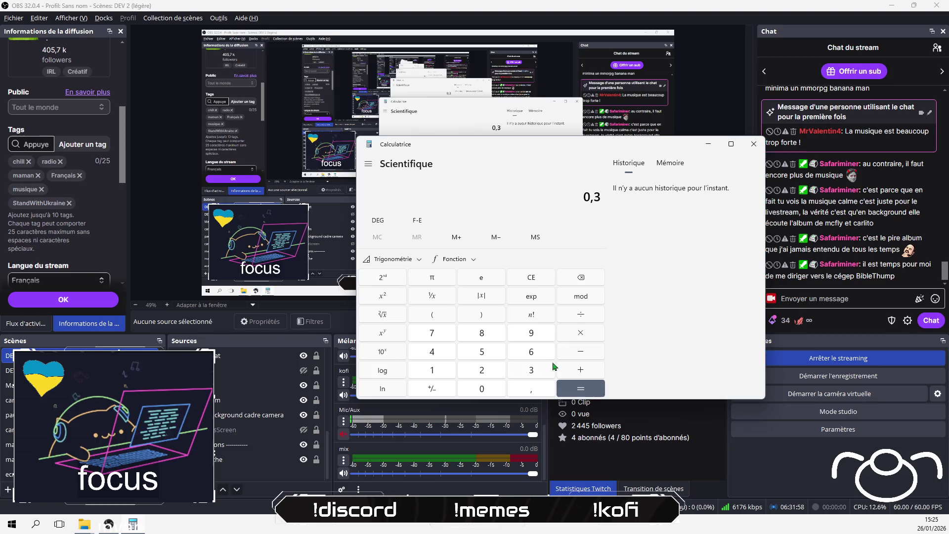
click(581, 334)
click(531, 370)
click(482, 388)
click(580, 391)
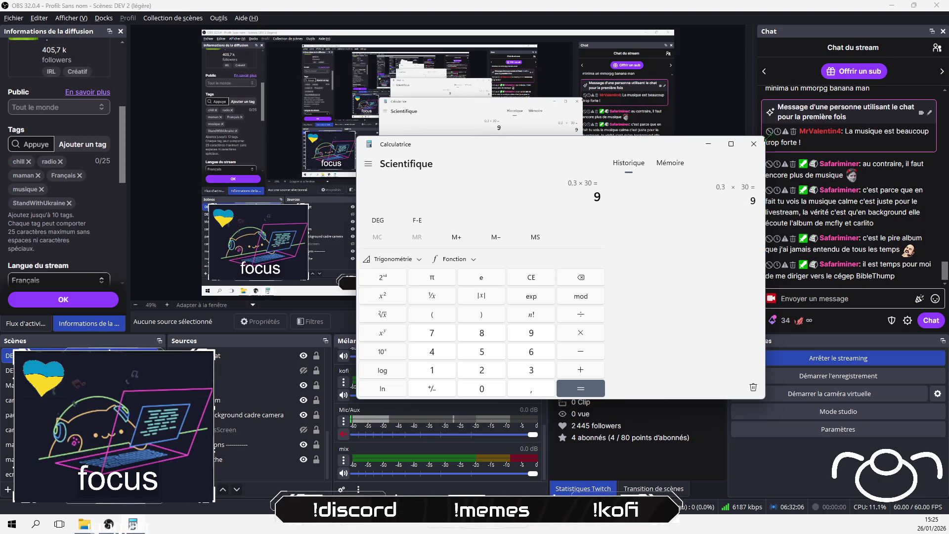
click(753, 144)
Back in Rider's GameSettings.cs, put the caret on lookSensibility, then return to Unity.
click(205, 524)
click(580, 306)
scroll(573, 301, down, 6)
scroll(566, 296, up, 4)
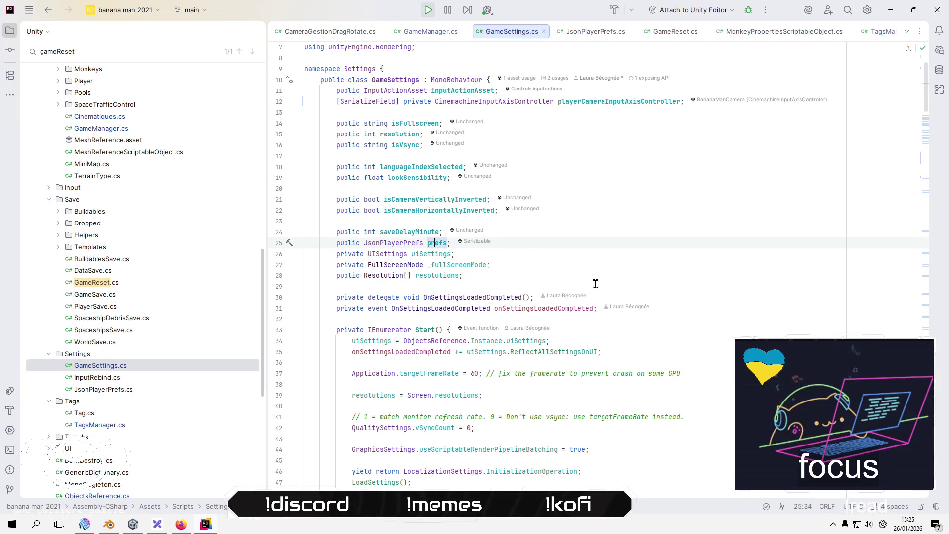
scroll(593, 277, up, 2)
key(Up)
key(Up)
key(Up)
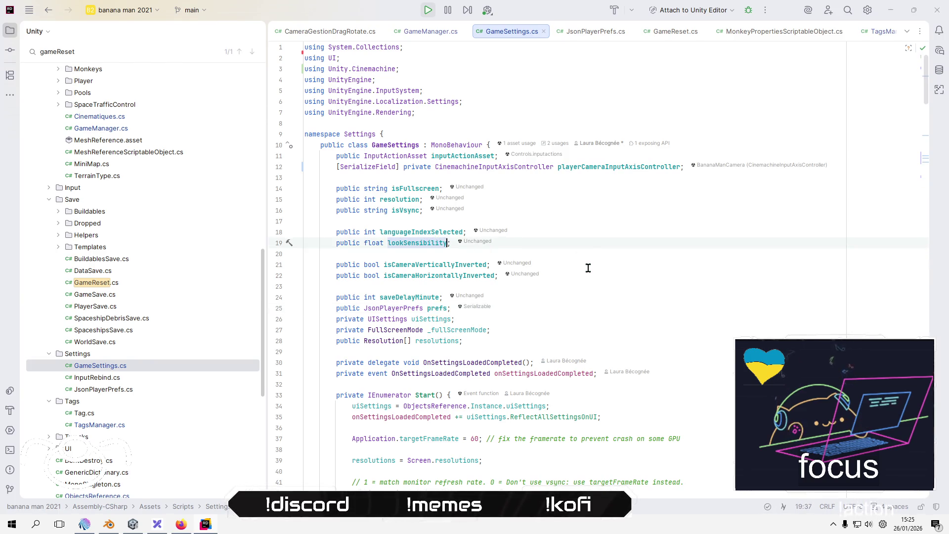
key(alt+Tab)
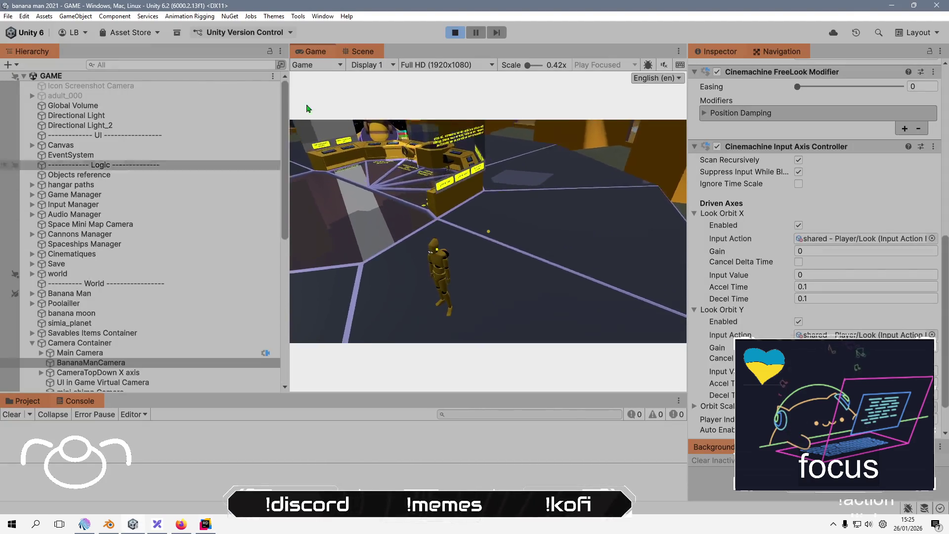
Enter 0.6 as Game Manager's Look Sensibility, then pause the running game with Escape.
scroll(141, 355, down, 2)
scroll(124, 291, down, 2)
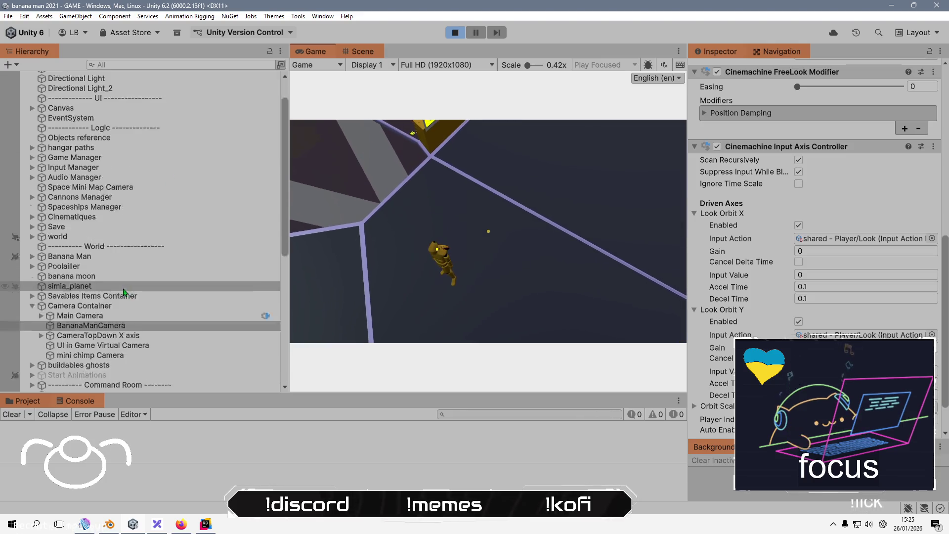
scroll(124, 292, down, 10)
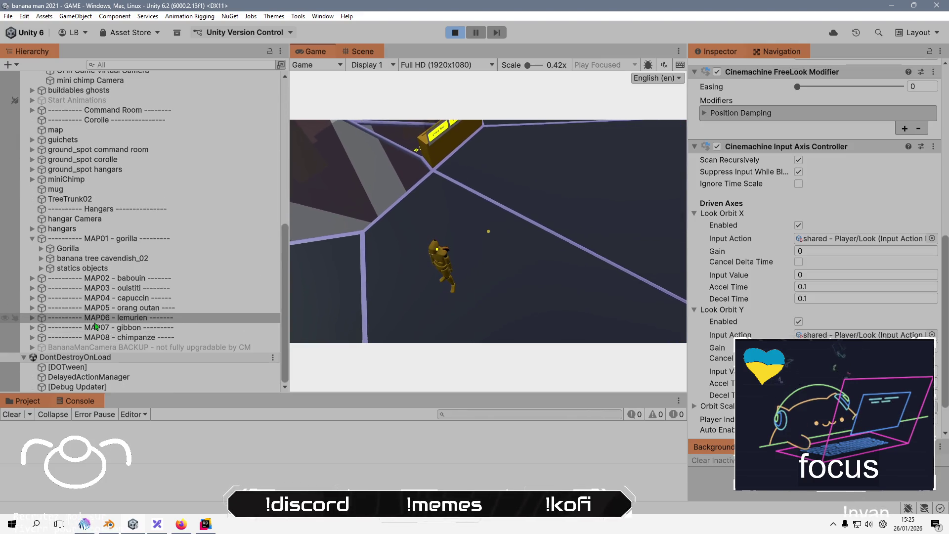
scroll(99, 321, up, 3)
scroll(158, 296, up, 7)
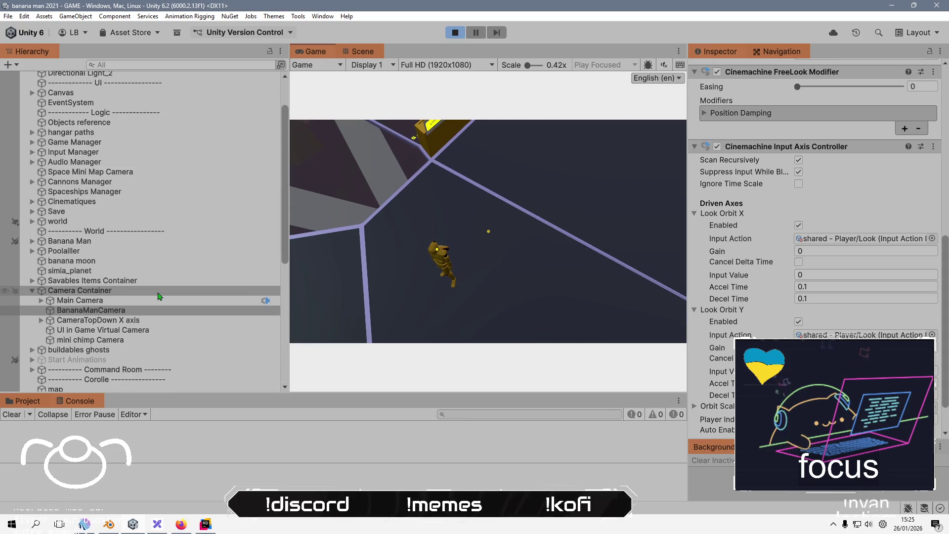
scroll(158, 296, up, 2)
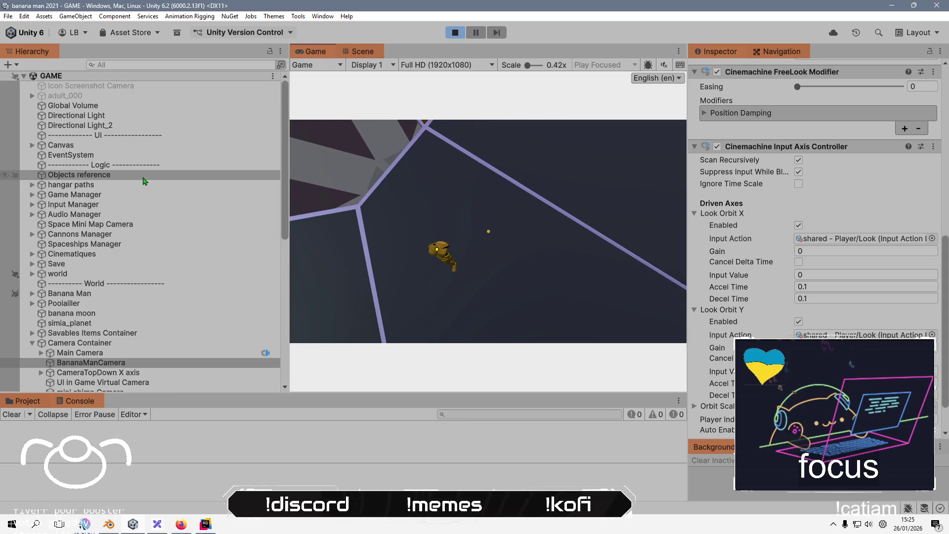
click(139, 197)
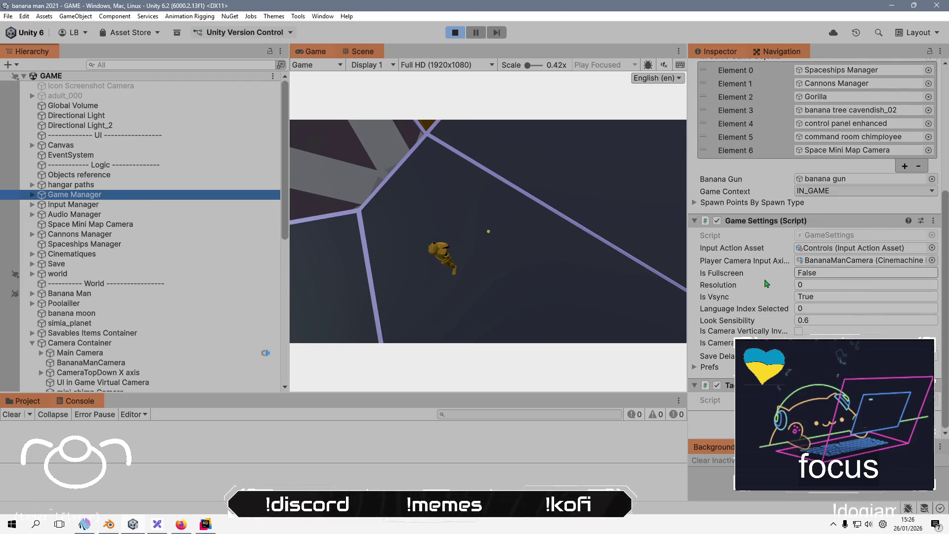
click(824, 319)
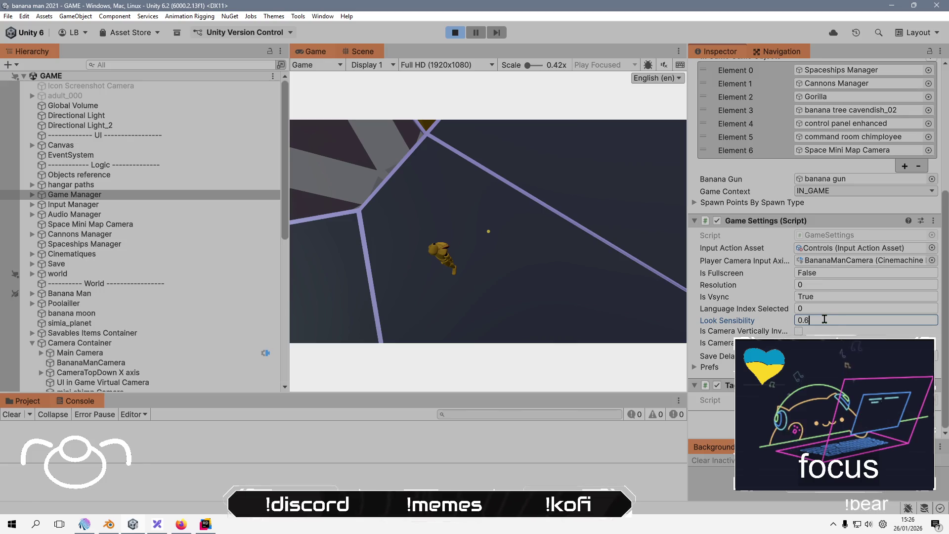
click(497, 258)
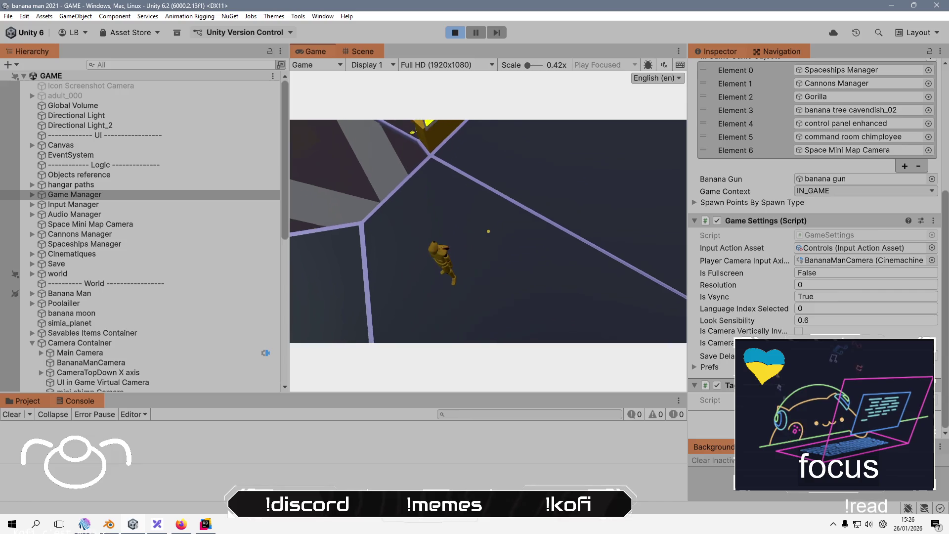
key(Escape)
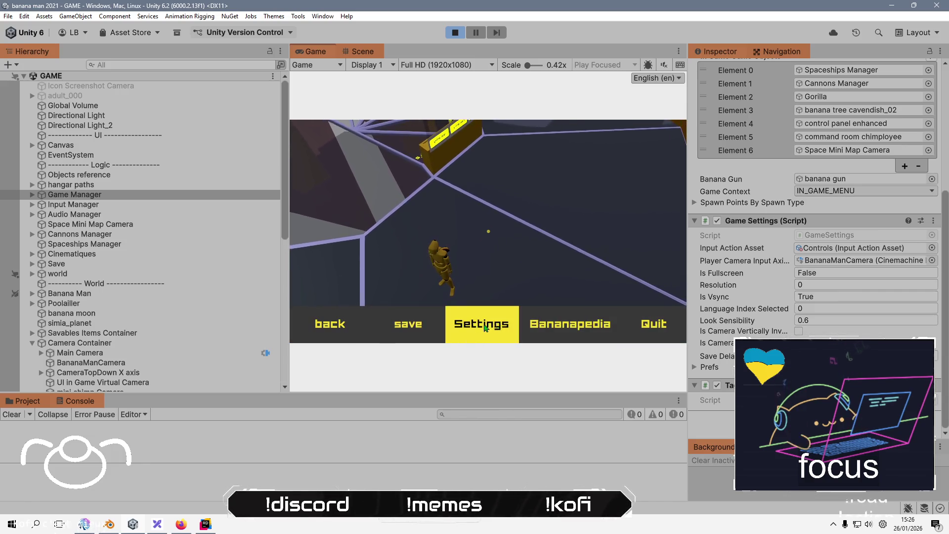
Drag the in-game gameplay camera sensibility slider to 0.6010403, then back out to resume playing.
click(485, 327)
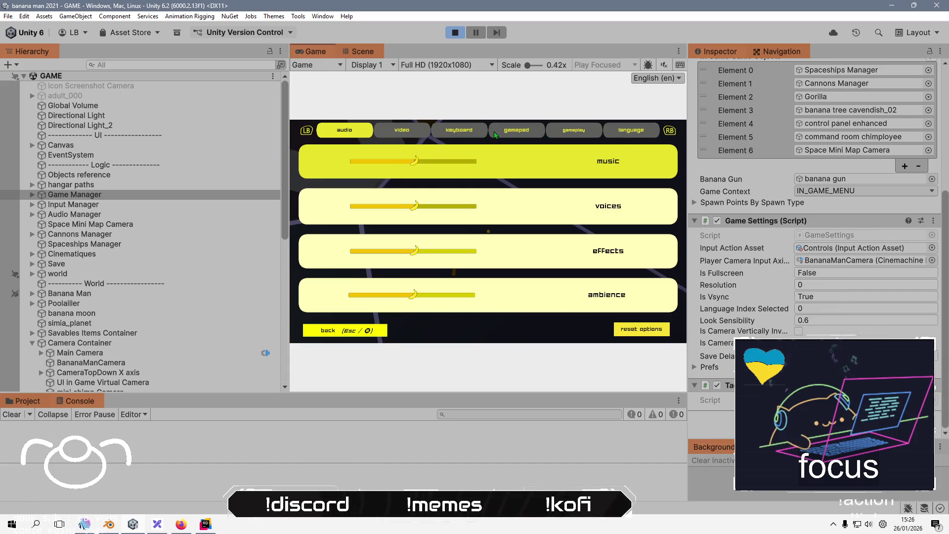
click(465, 131)
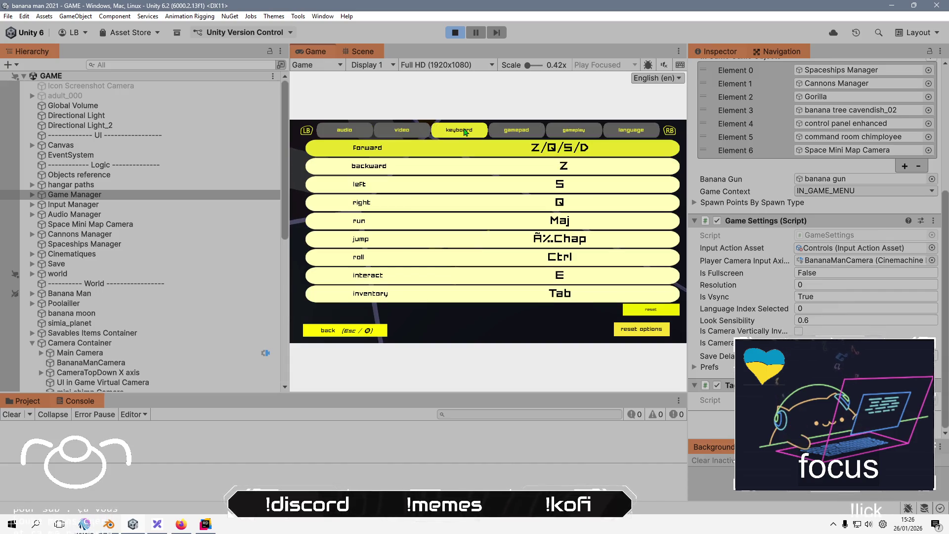
click(524, 133)
click(582, 133)
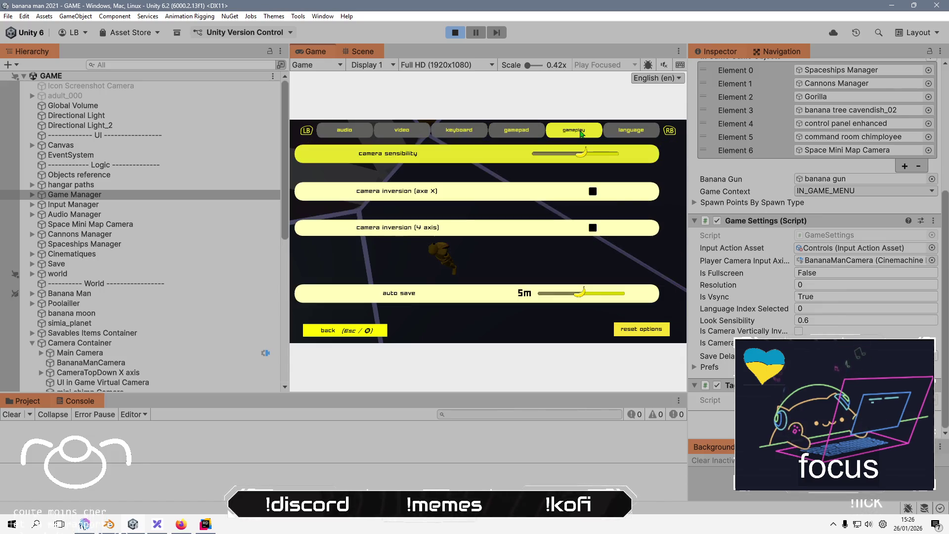
mouse_move(580, 157)
mouse_down()
mouse_move(569, 158)
mouse_move(589, 158)
mouse_move(578, 158)
mouse_up()
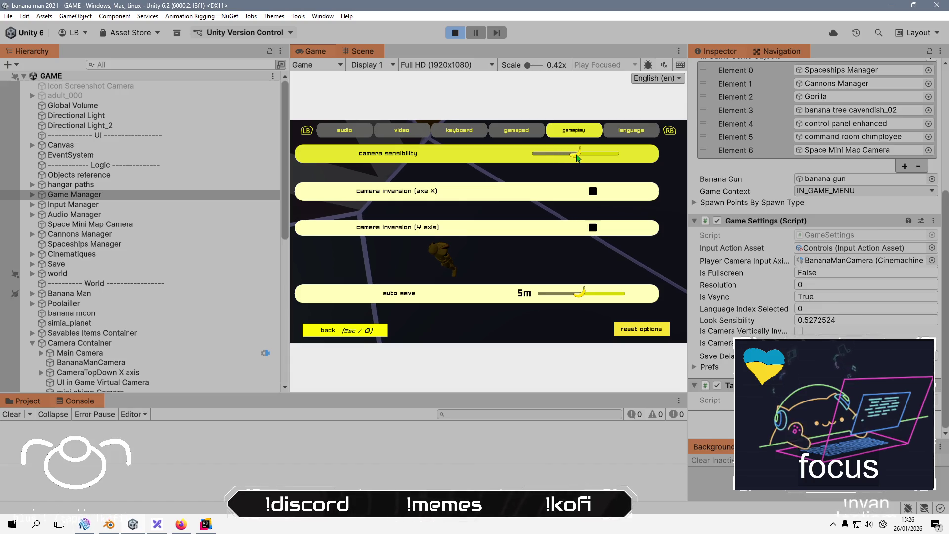
click(369, 332)
click(371, 340)
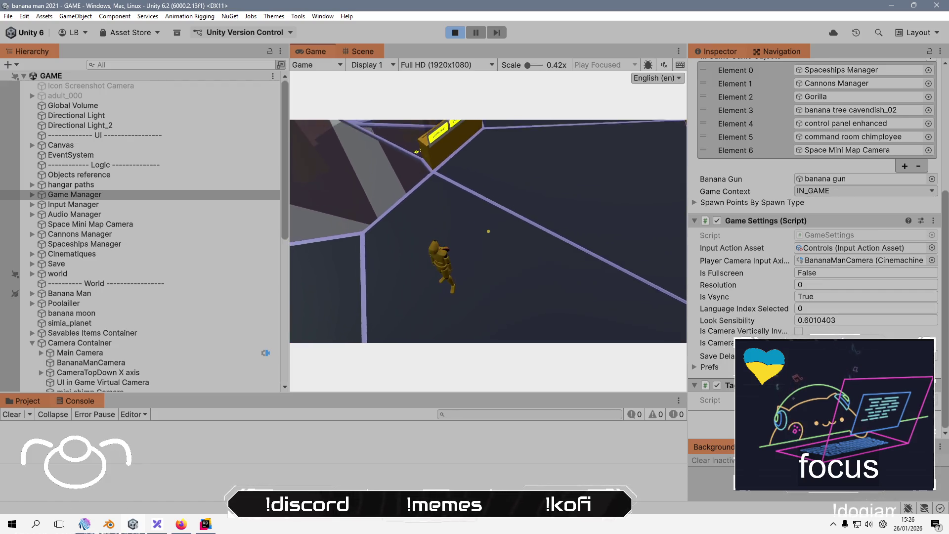
key(alt+Tab)
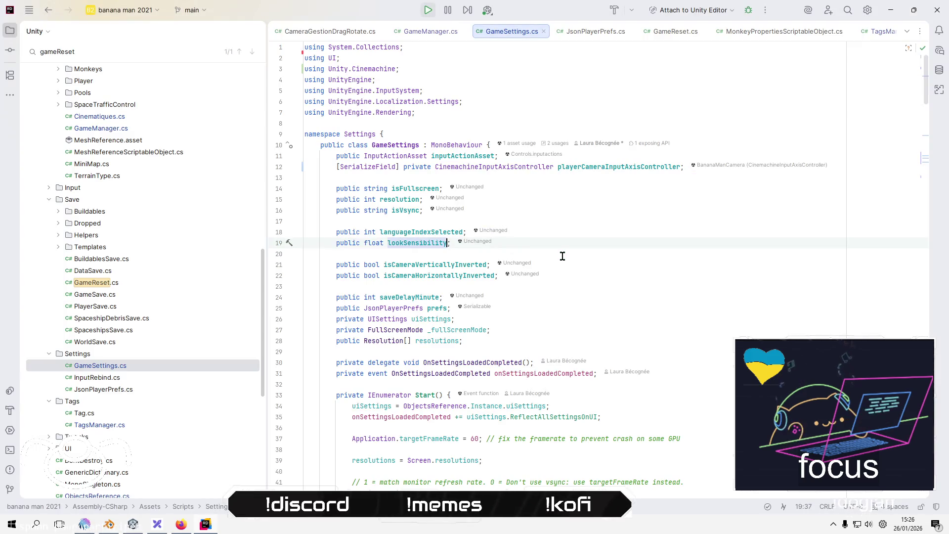
Find all usages of lookSensibility in Rider and maximize the results panel.
right_click(434, 244)
click(509, 270)
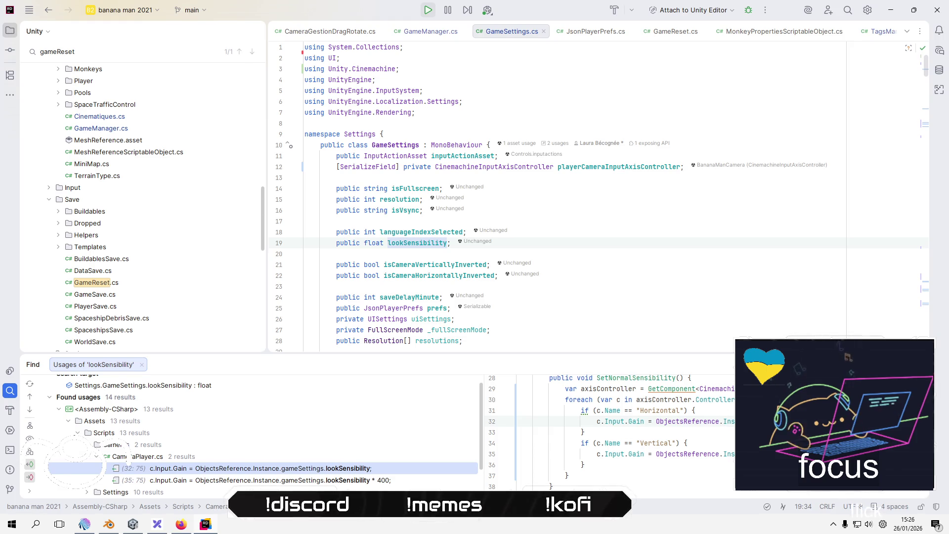
key(ctrl+shift+Up)
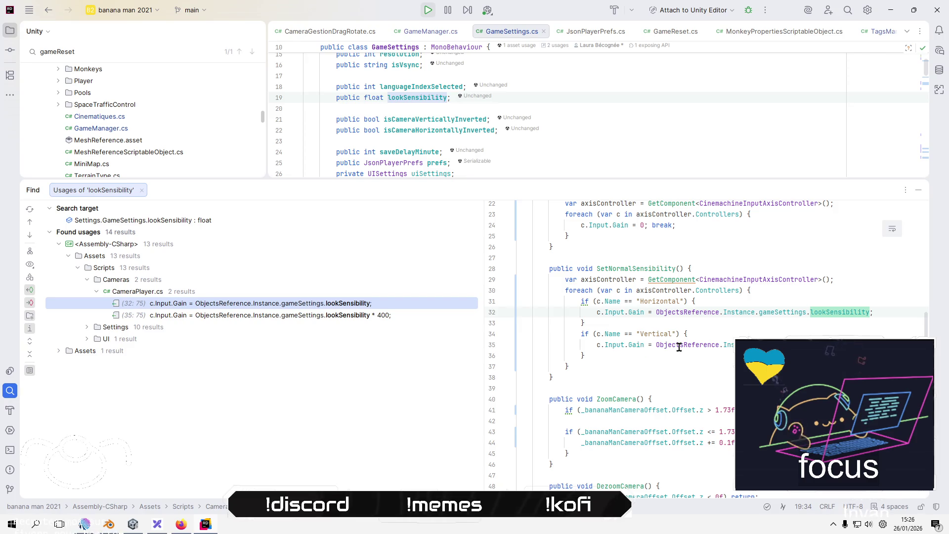
scroll(677, 347, up, 1)
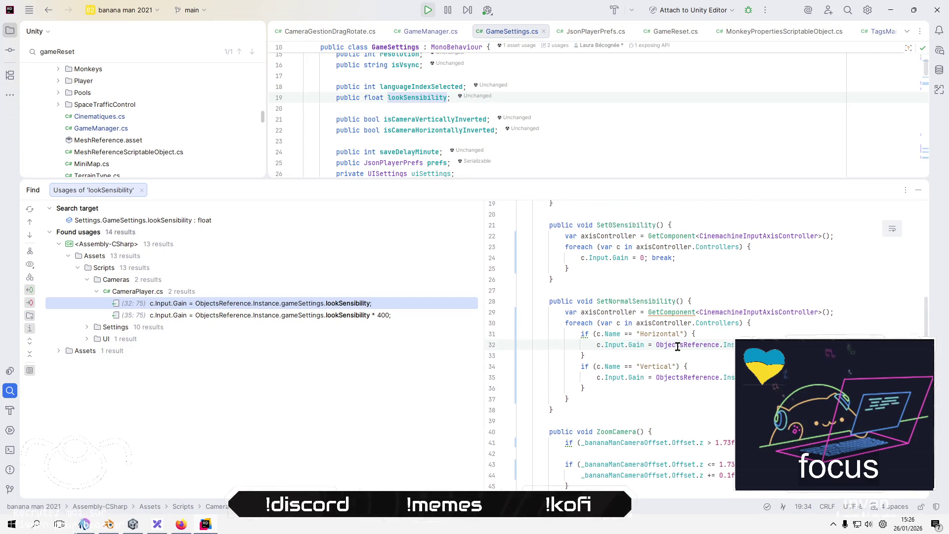
key(alt+Tab)
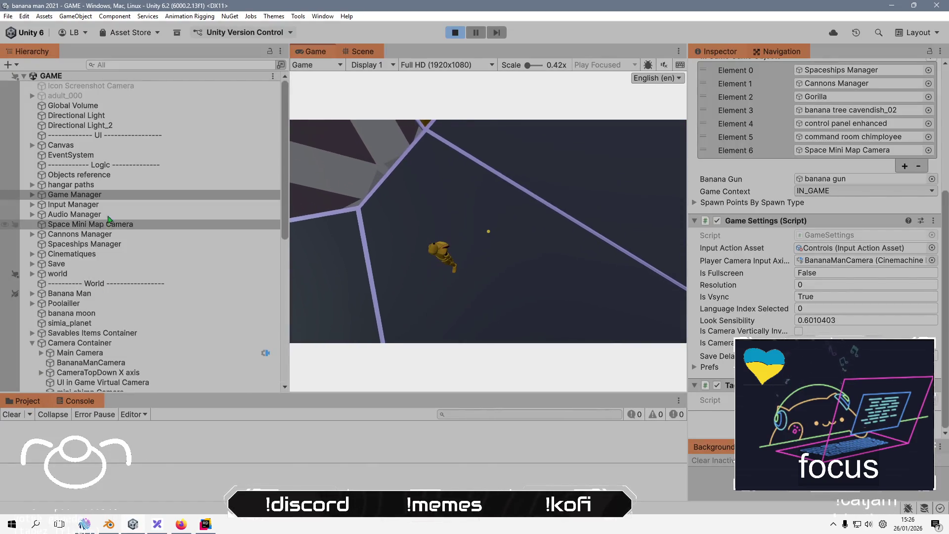
Select the Input Manager object and scroll through its Inspector components.
click(73, 204)
scroll(763, 336, down, 6)
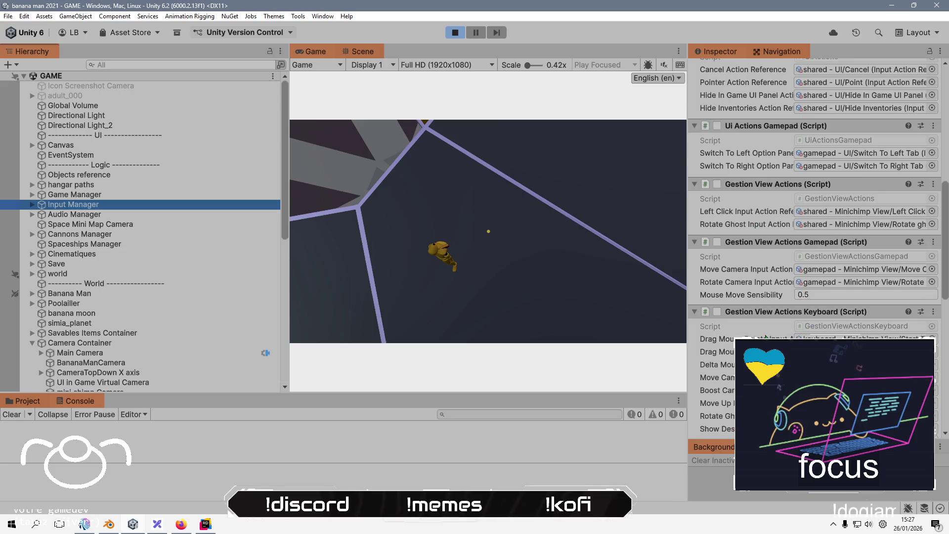
scroll(763, 336, down, 5)
scroll(763, 335, down, 3)
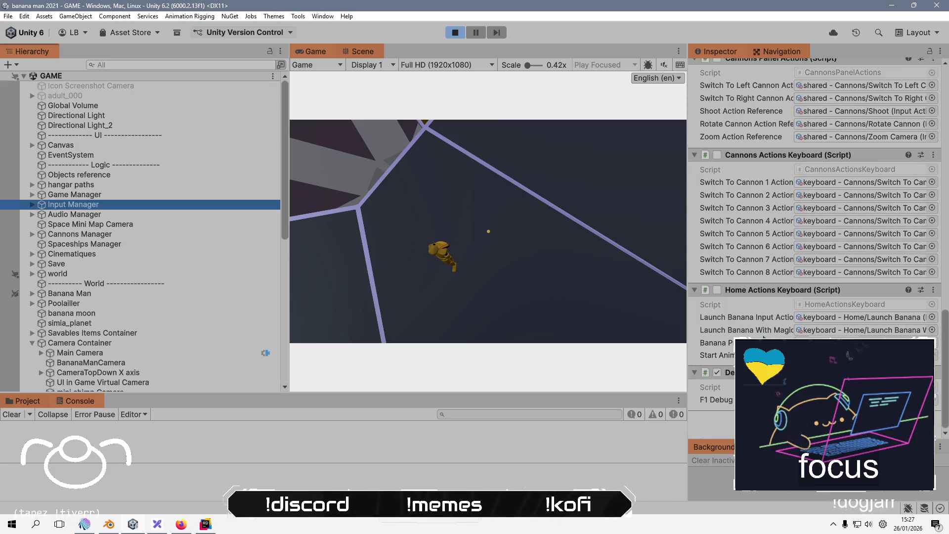
scroll(767, 336, up, 10)
scroll(767, 336, up, 5)
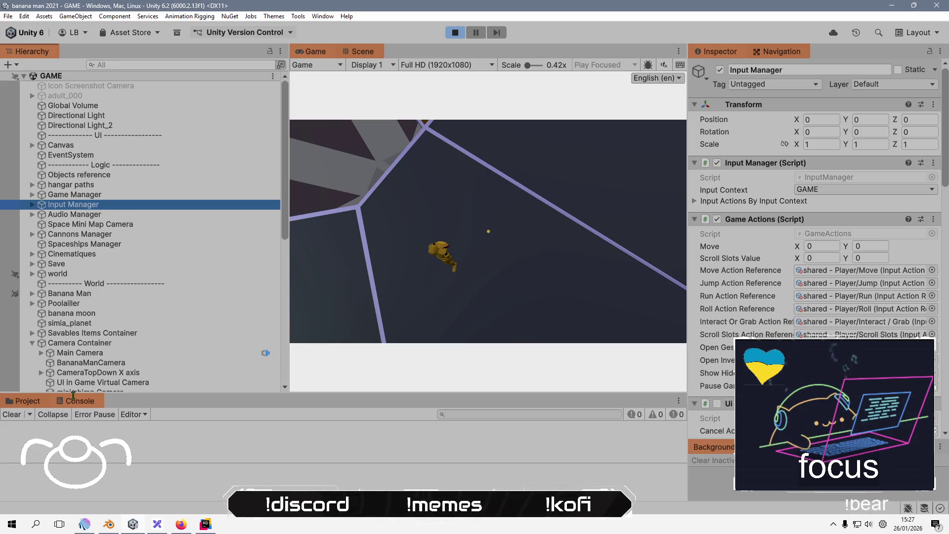
Enlarge the Project browser, browse Scripts > Input > GamepadInputs, then select Assets' InputSystem.inputsettings.
click(28, 402)
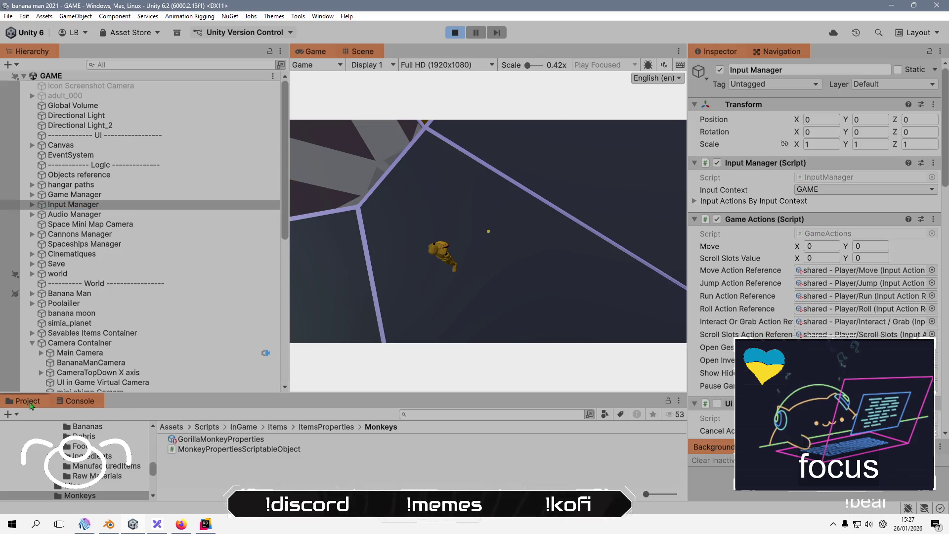
click(218, 428)
scroll(230, 455, down, 4)
drag(262, 394, 249, 210)
double_click(198, 304)
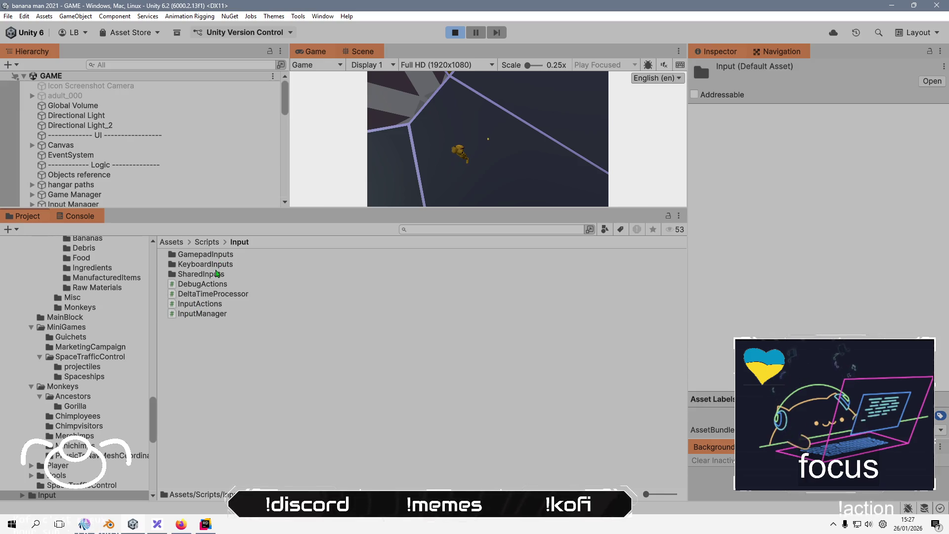
double_click(221, 255)
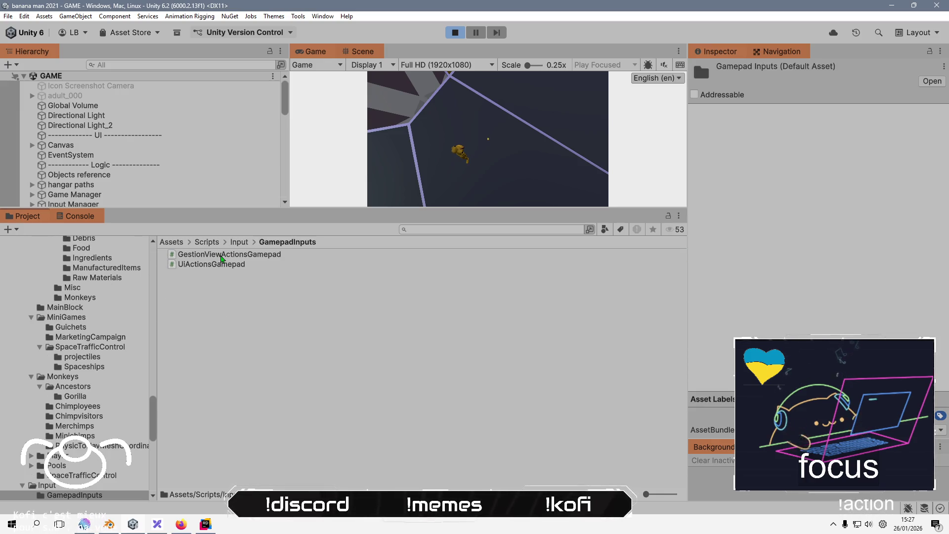
click(173, 242)
click(231, 425)
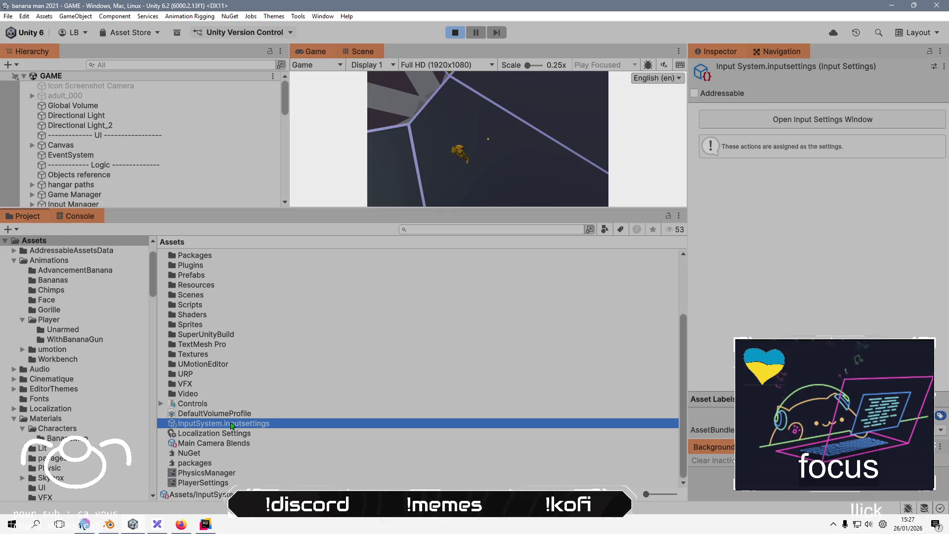
Review the shared - Player Look action's Right Stick and Delta bindings in Controls, then close the editor and stop playing.
double_click(204, 407)
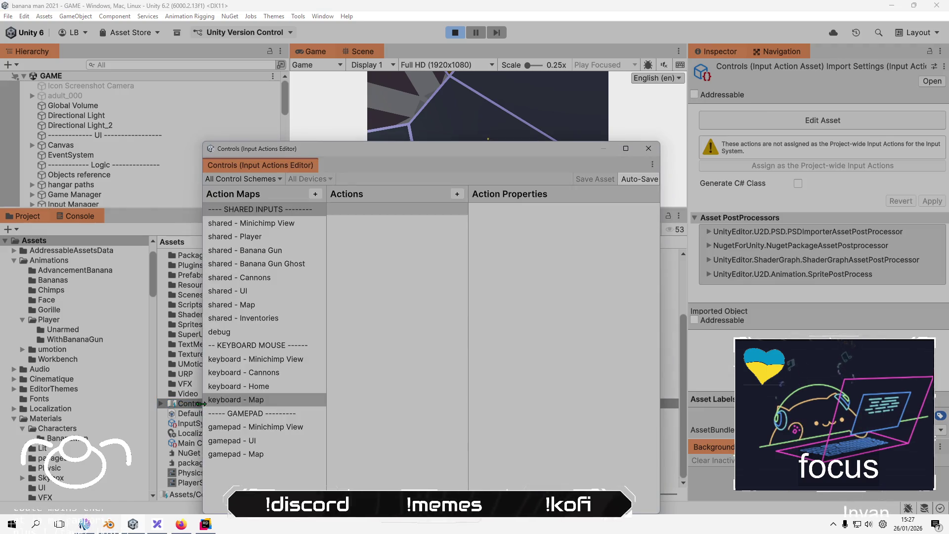
click(266, 240)
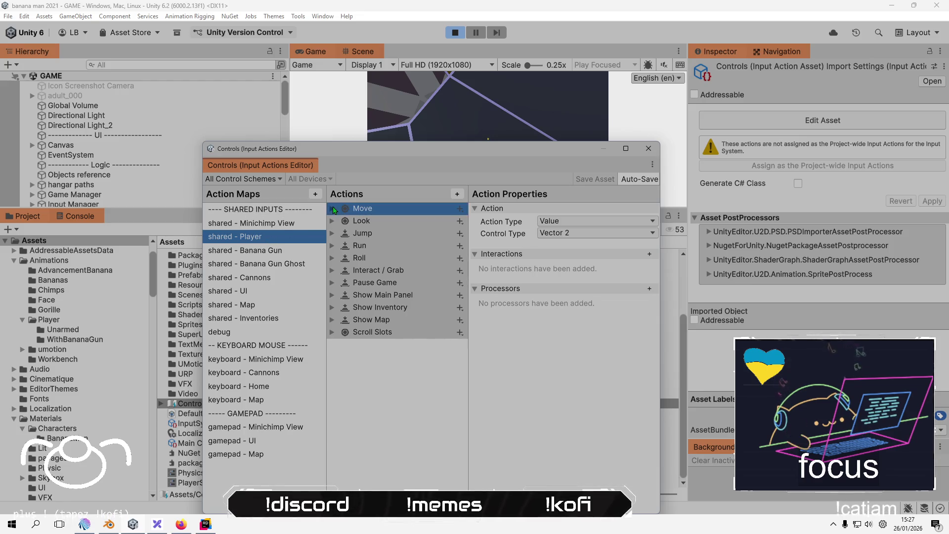
click(332, 220)
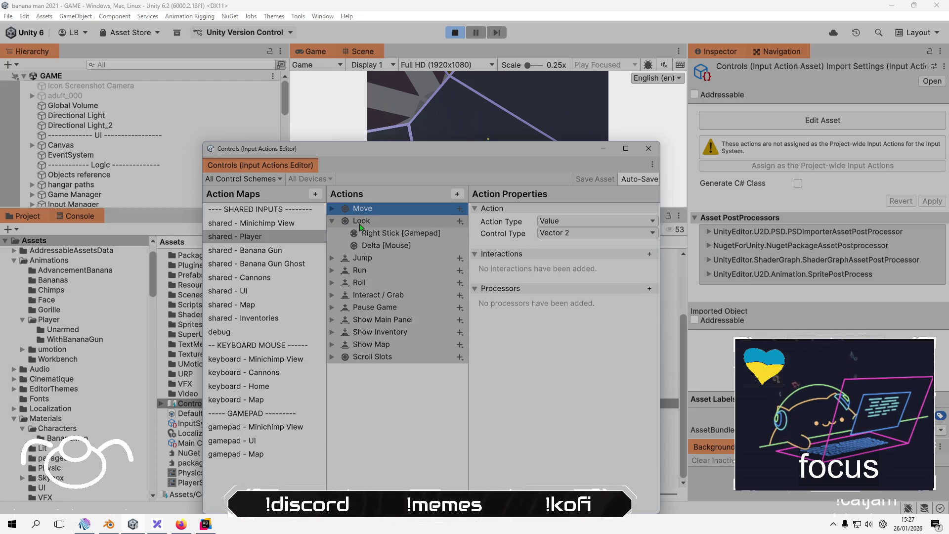
click(385, 221)
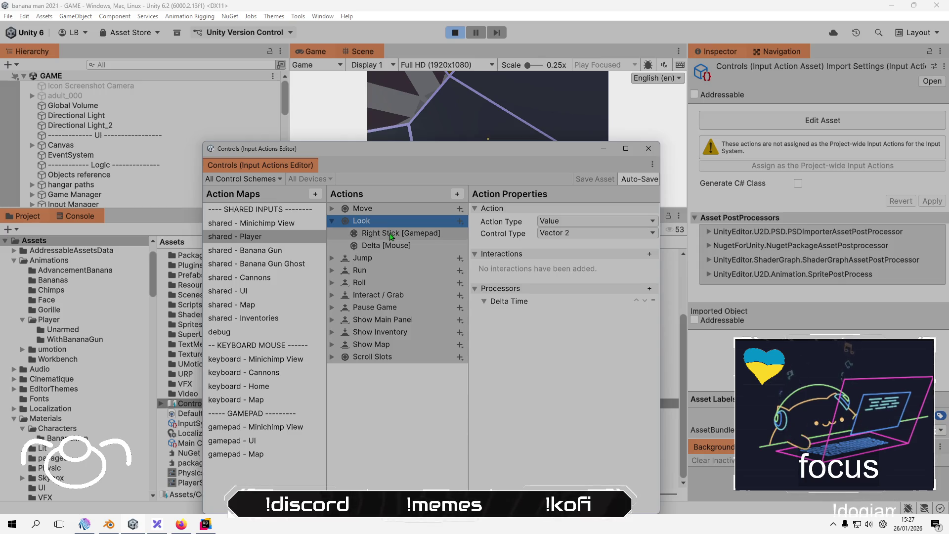
click(390, 232)
click(382, 246)
click(391, 233)
click(383, 246)
click(648, 148)
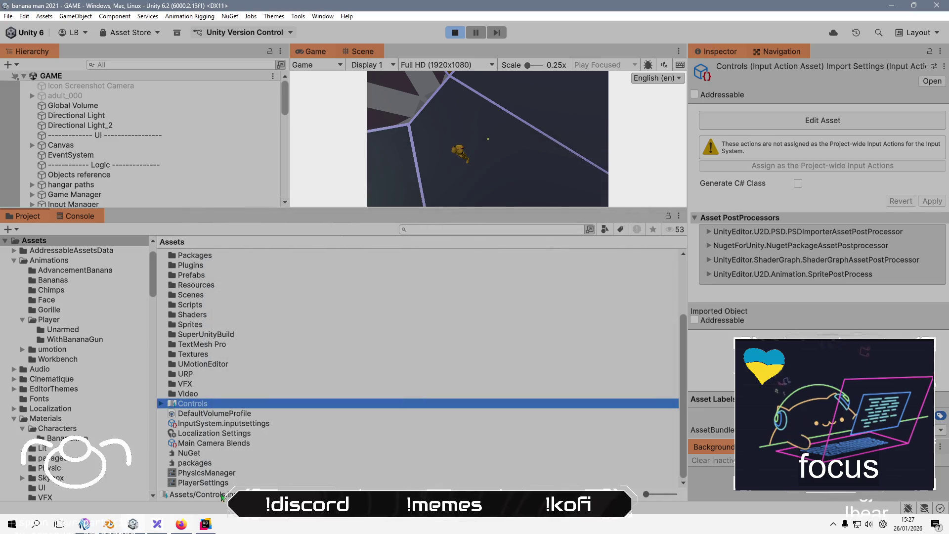
click(455, 35)
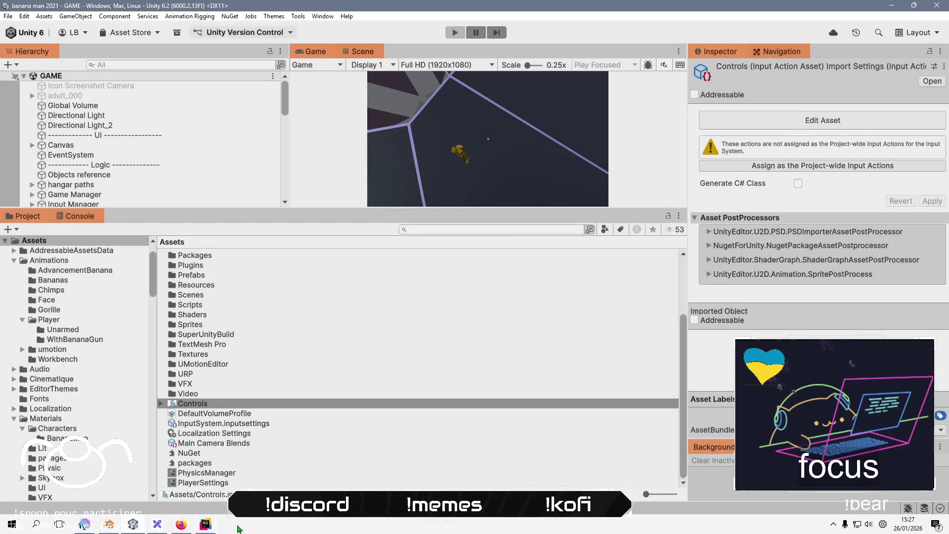
Open CameraPlayer.cs at SetNormalSensibility's lookSensibility usage, collapse the usages panel, and view the Vertical check.
click(206, 524)
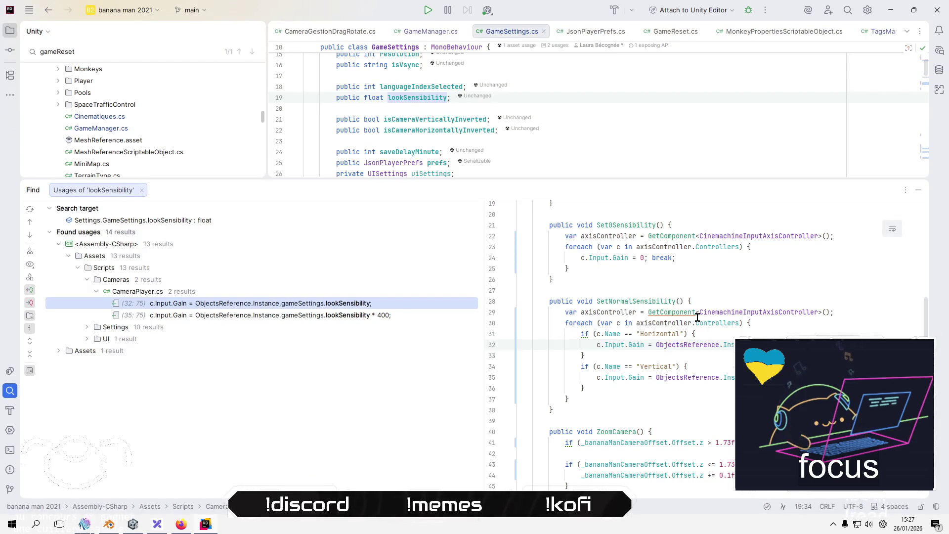
click(646, 302)
right_click(647, 304)
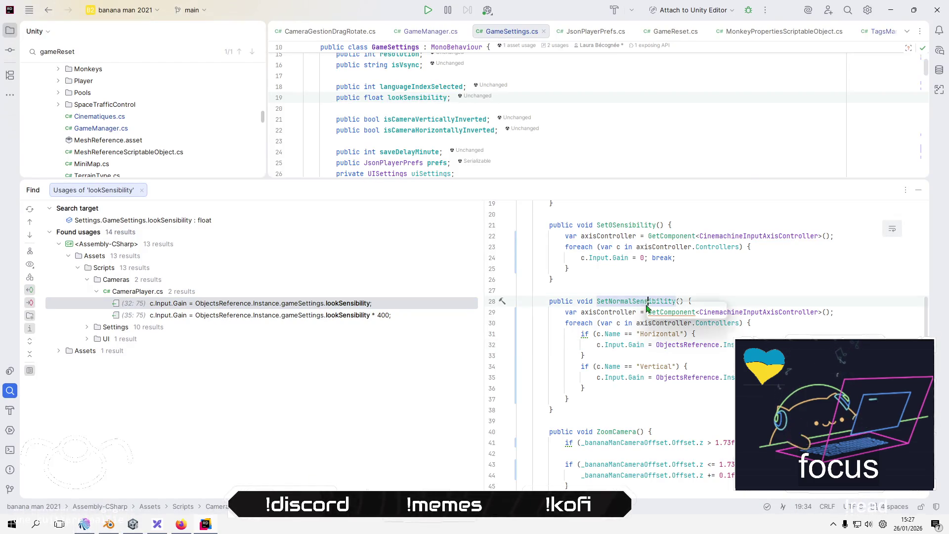
click(616, 302)
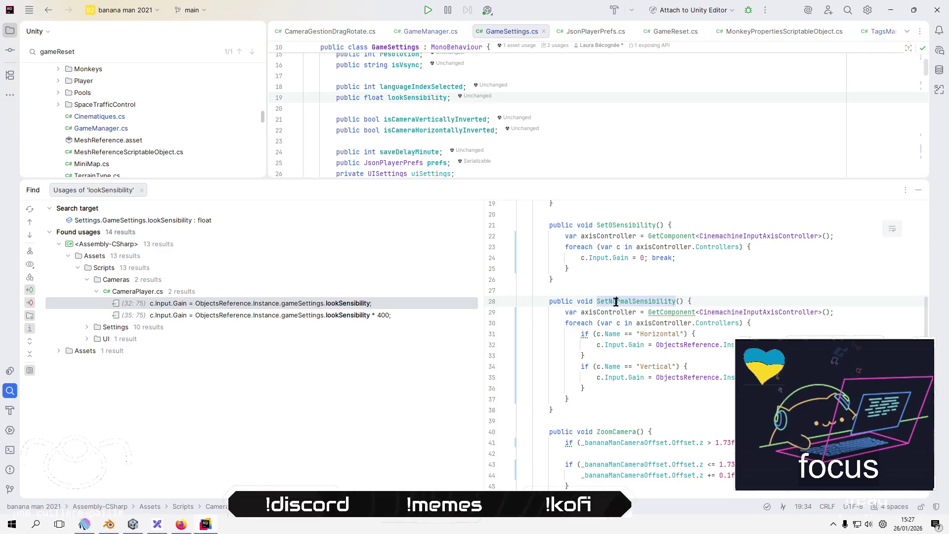
double_click(335, 315)
double_click(278, 309)
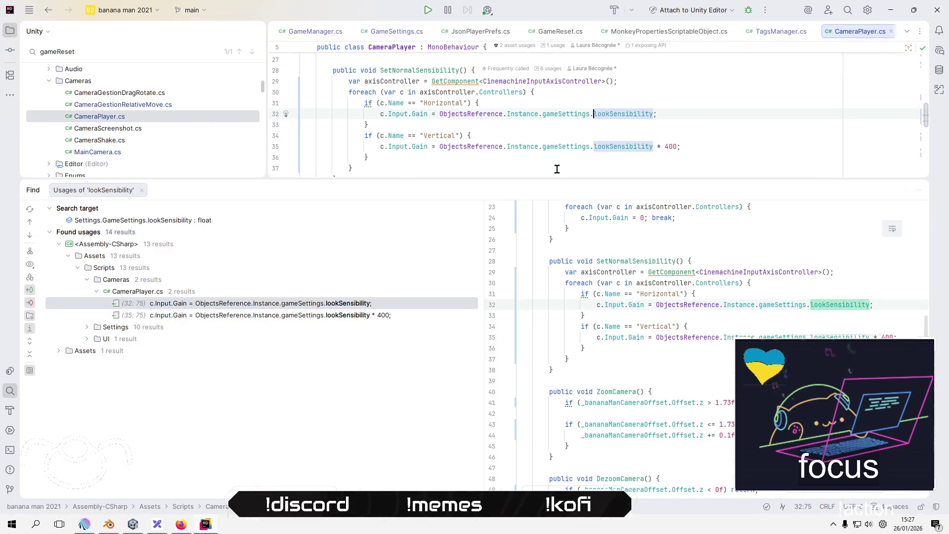
drag(542, 178, 502, 430)
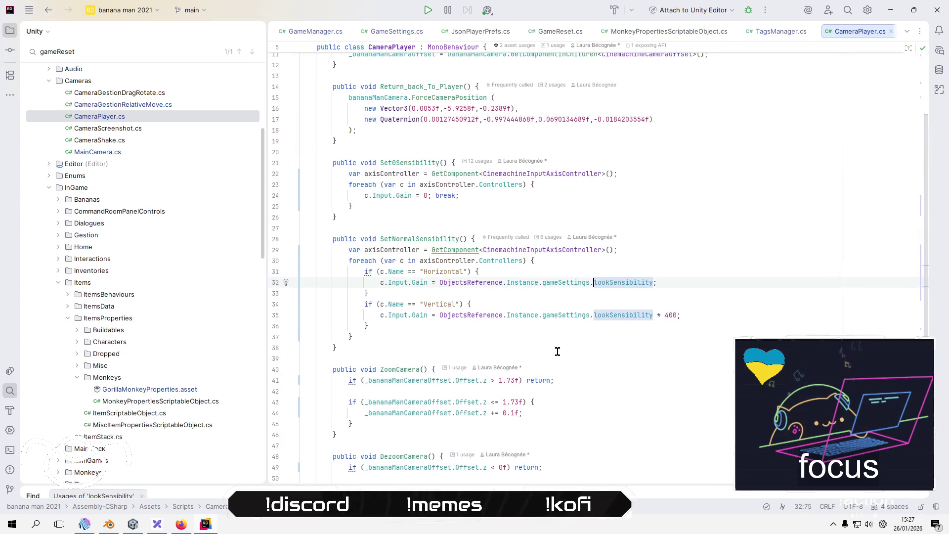
click(671, 257)
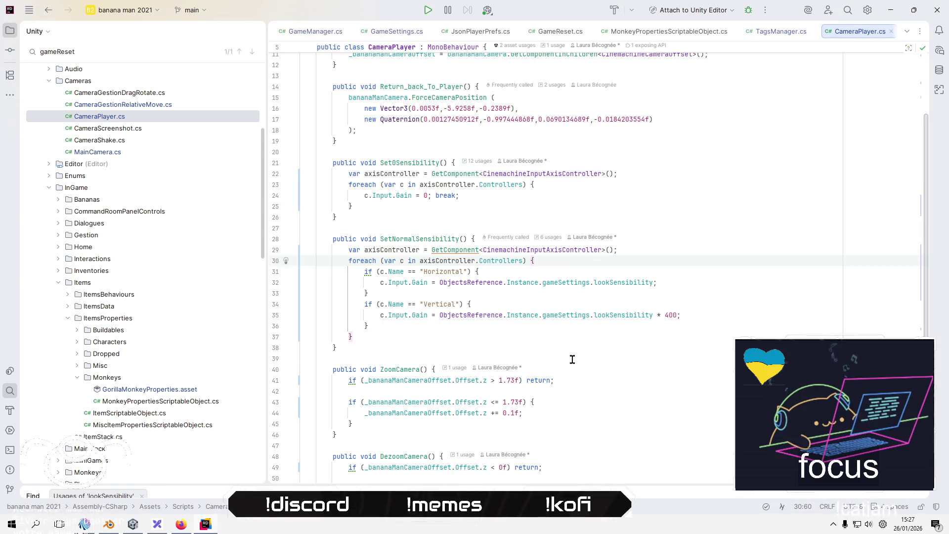
click(579, 328)
key(alt+Tab)
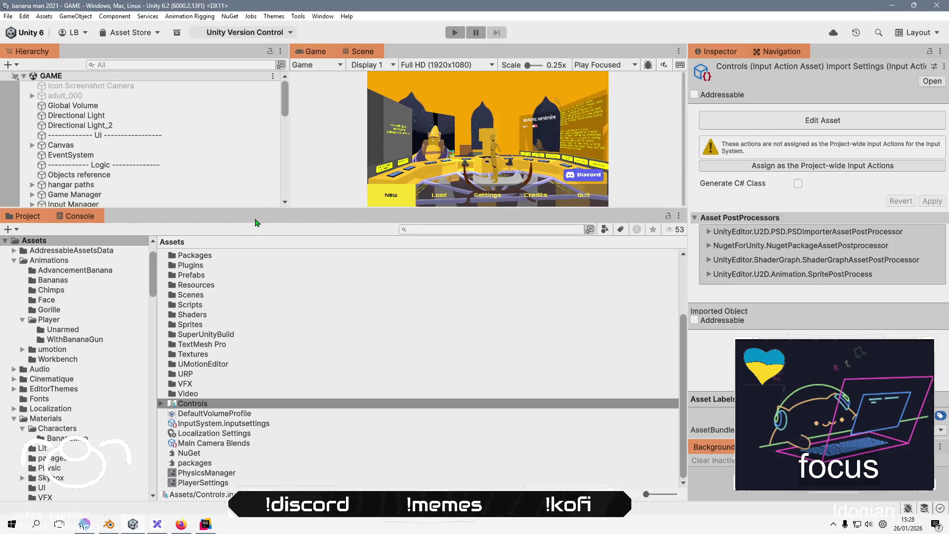
Select BananaManCamera and scroll its widened Inspector to the Cinemachine Input Axis Controller's Look Orbit axes.
drag(261, 208, 261, 302)
click(74, 204)
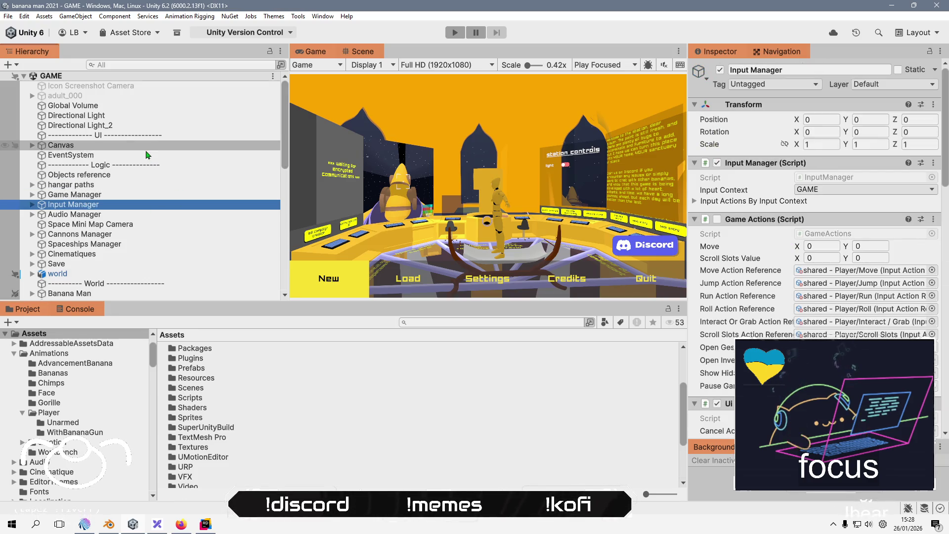
scroll(89, 153, down, 3)
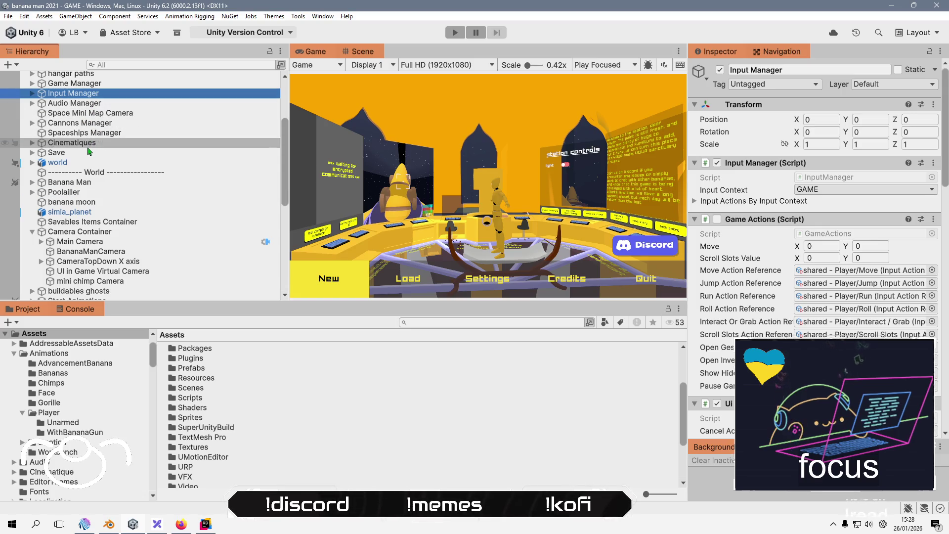
click(149, 252)
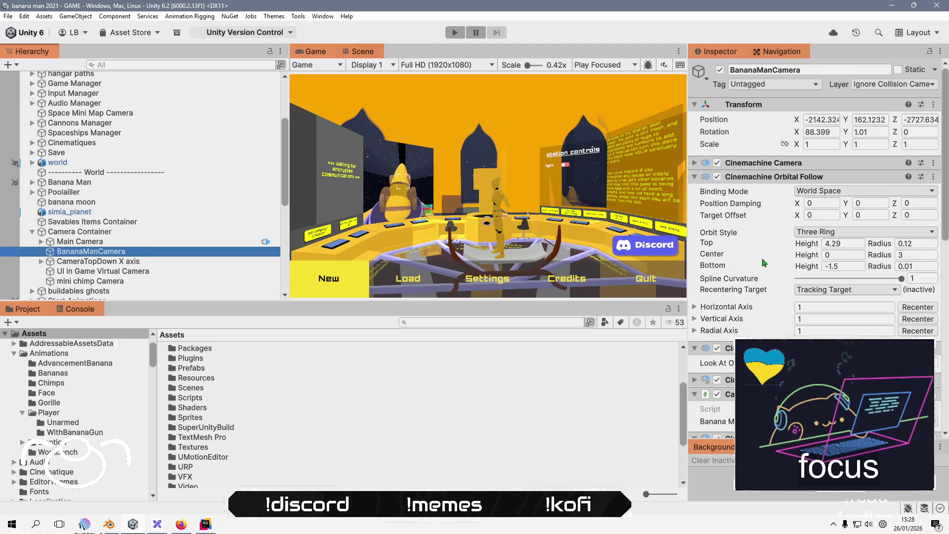
scroll(763, 263, down, 4)
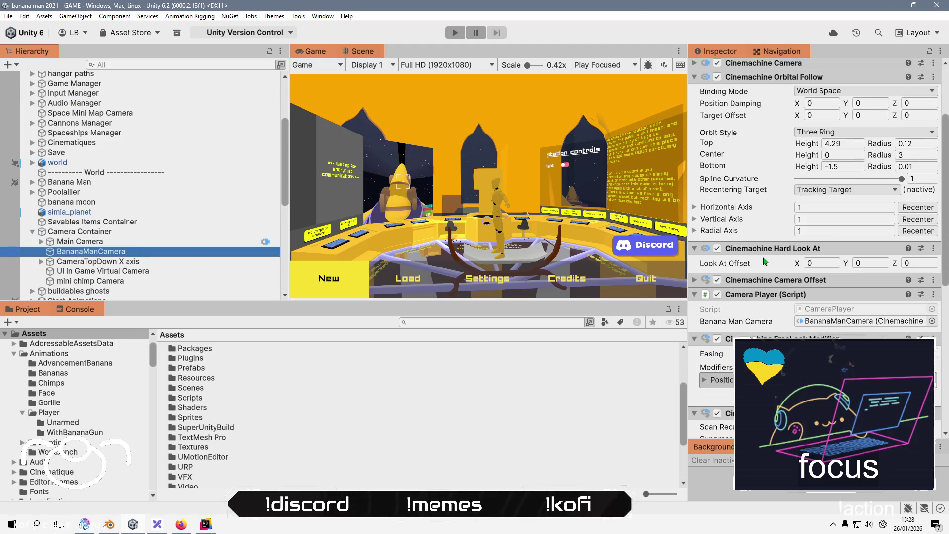
scroll(764, 262, down, 10)
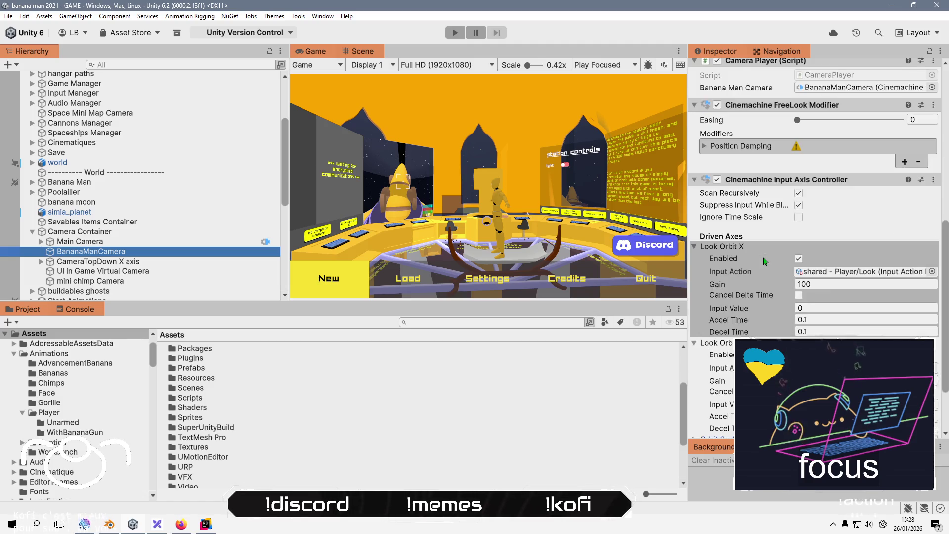
mouse_move(690, 252)
mouse_down()
mouse_move(728, 253)
mouse_move(381, 254)
mouse_up()
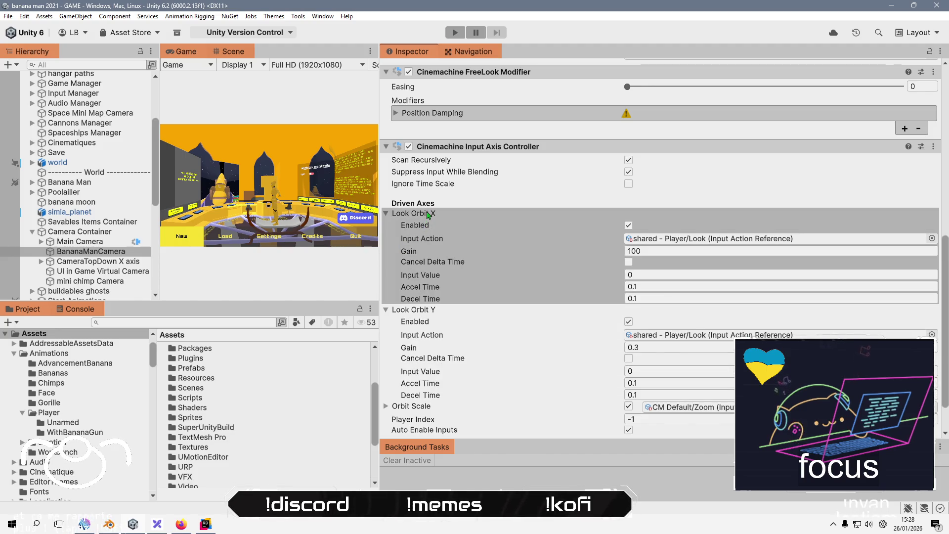
scroll(461, 245, down, 3)
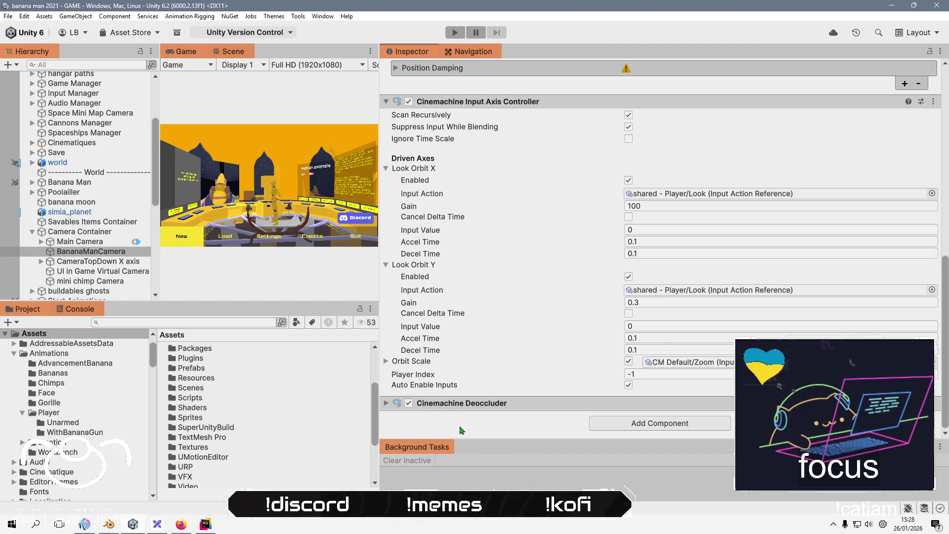
click(460, 403)
click(459, 403)
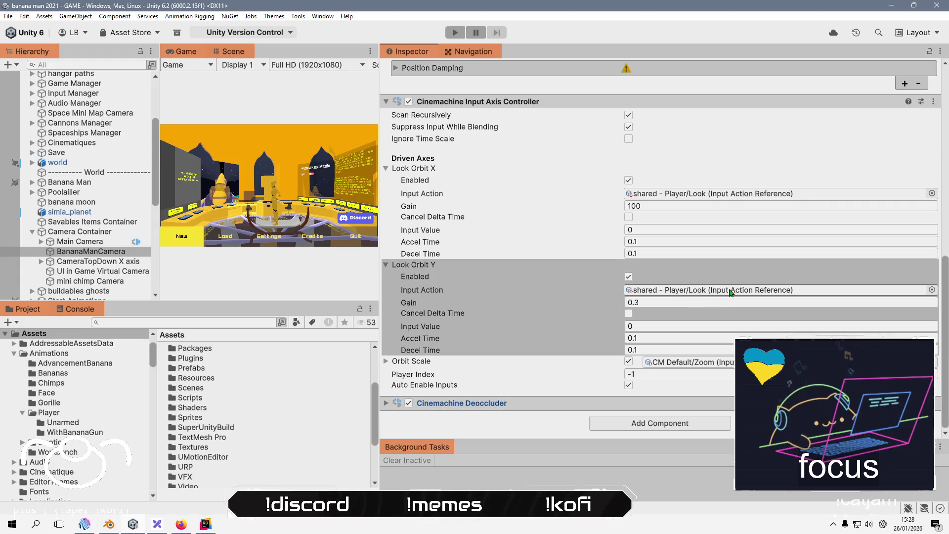
Open Look Orbit Y's shared - Player/Look action in the Input Actions Editor, then return to CameraPlayer.cs.
click(741, 290)
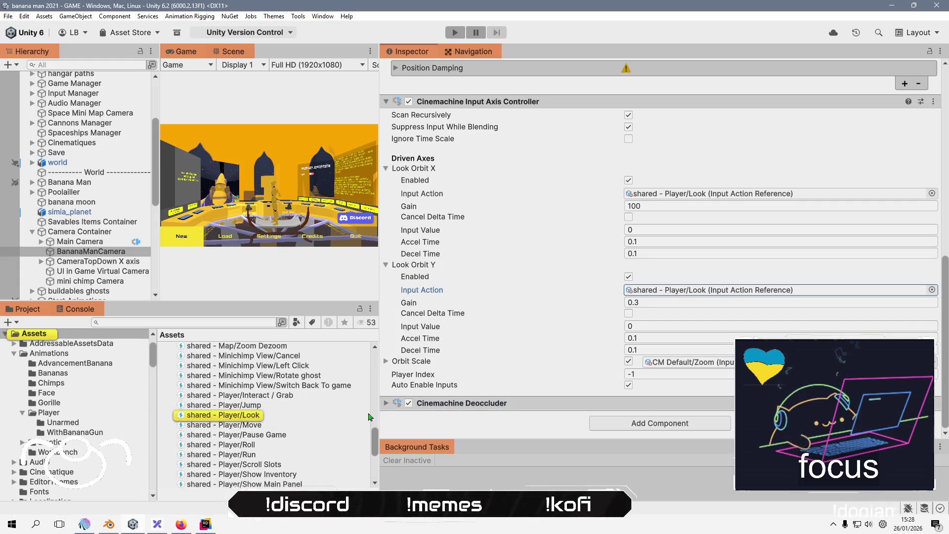
click(253, 418)
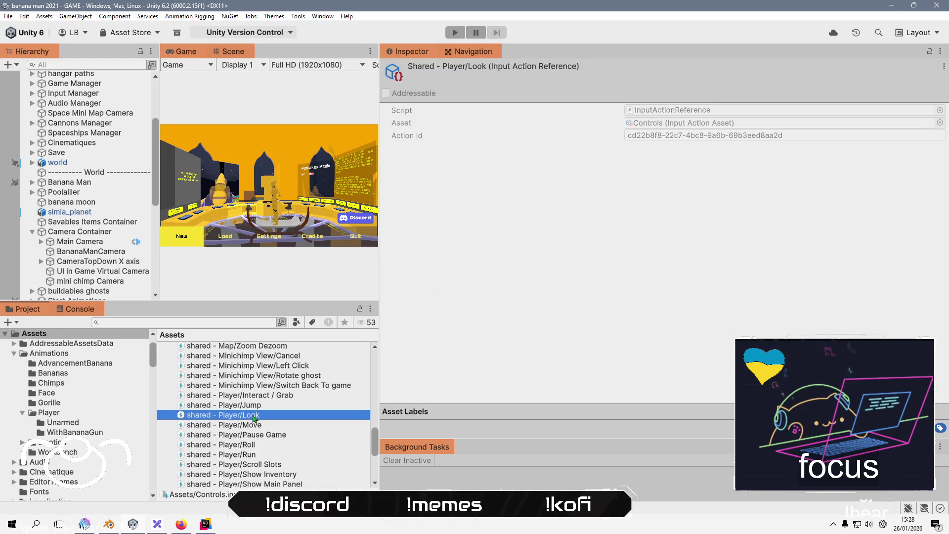
double_click(253, 417)
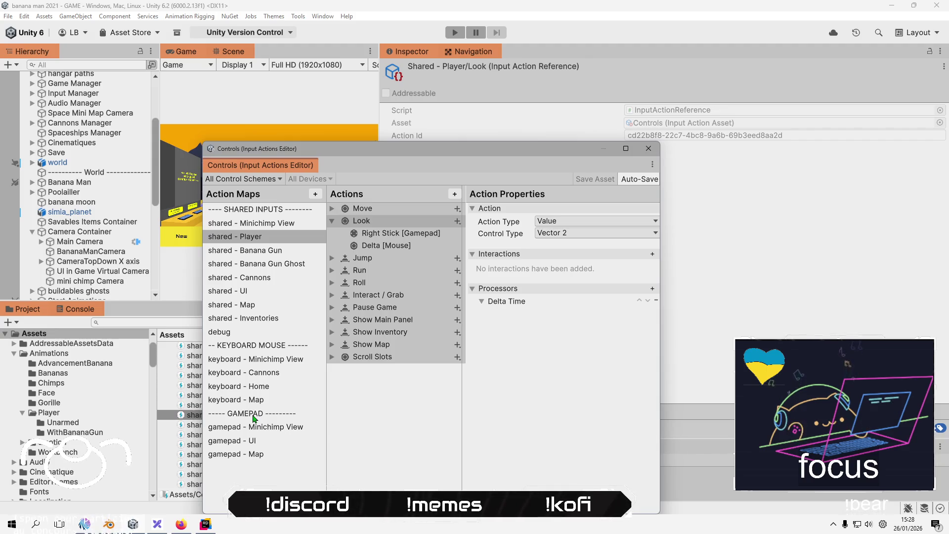
click(396, 221)
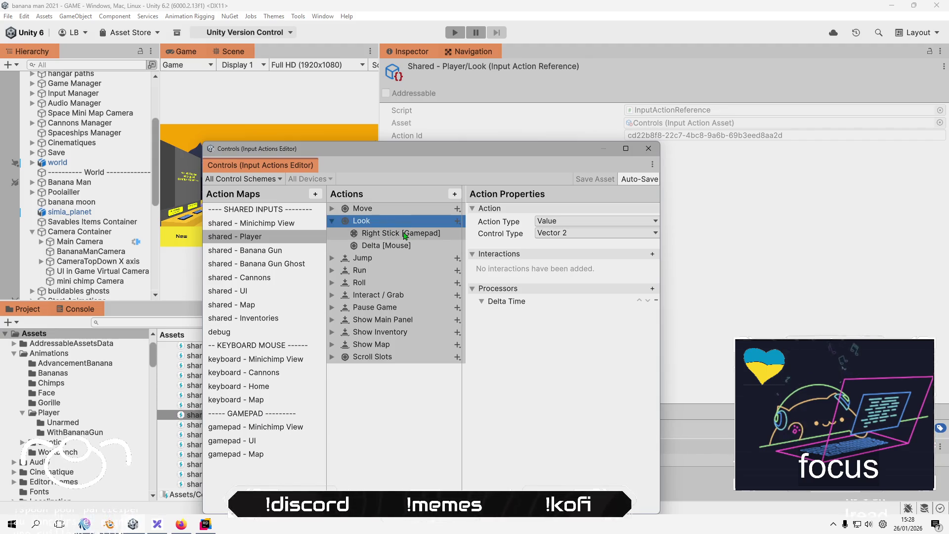
click(206, 524)
click(710, 248)
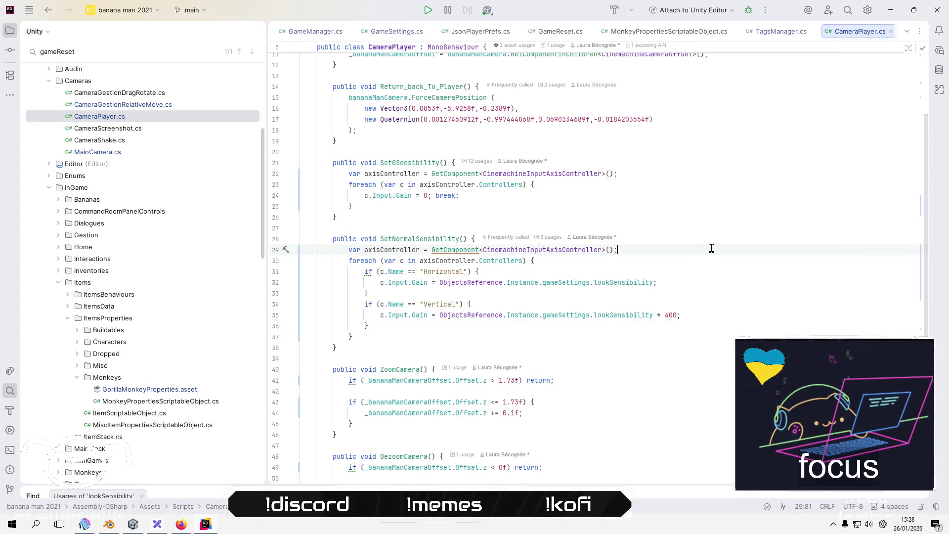
Duplicate the foreach over axisController.Controllers above the existing loop with an empty braced body.
key(Return)
key(Return)
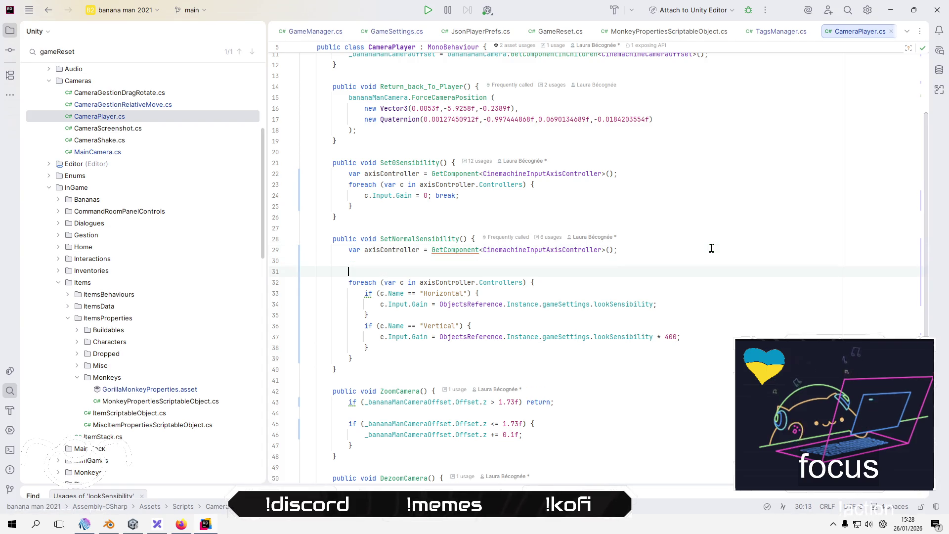
key(Down)
key(ctrl+c)
key(Up)
key(Up)
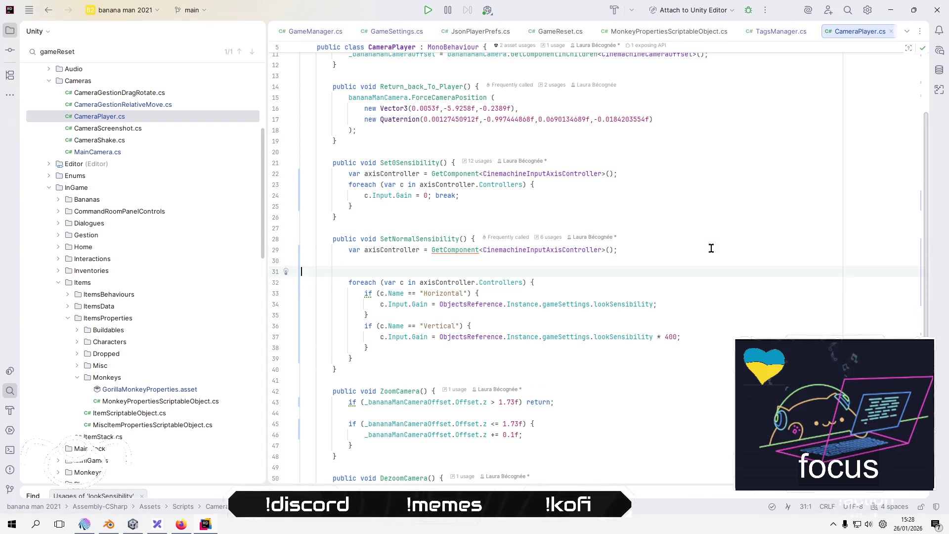
key(ctrl+v)
key(Up)
key(Return)
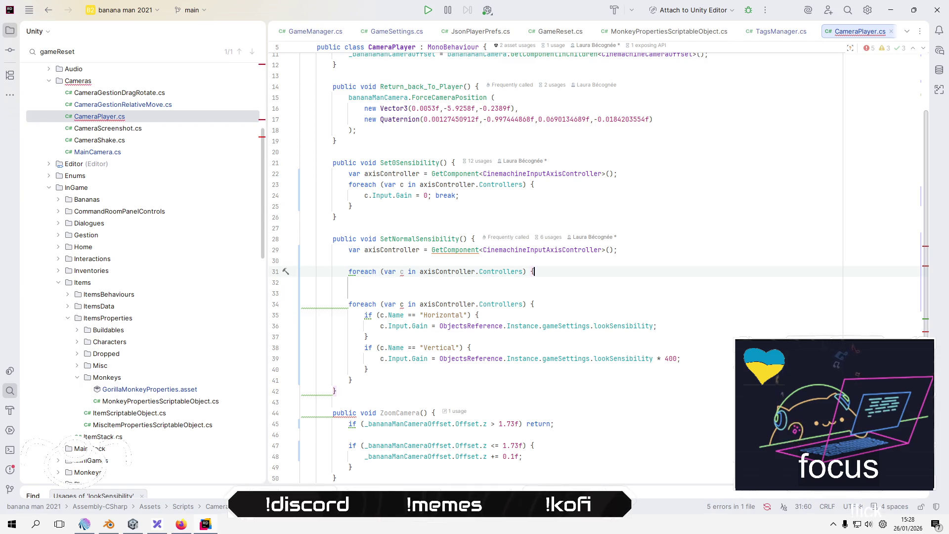
key(Return)
key(Up)
key(End)
key(Return)
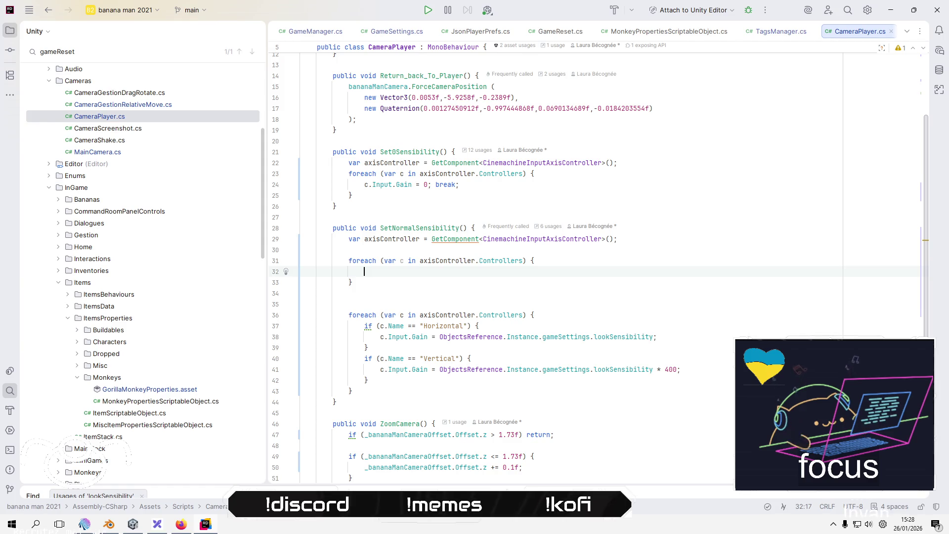
Write Debug.Log(c.Name); inside the new loop and remove the extra blank line.
text(Debug)
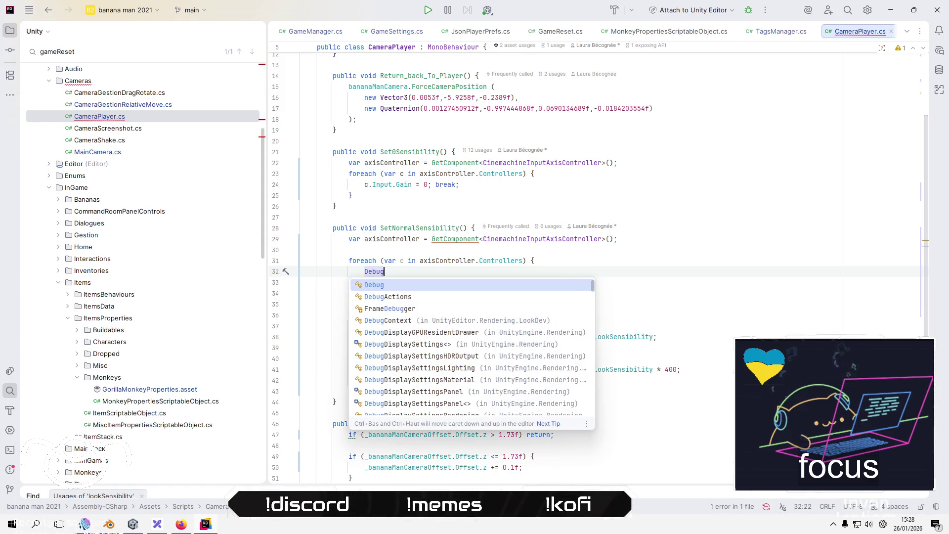
text(.log)
key(Return)
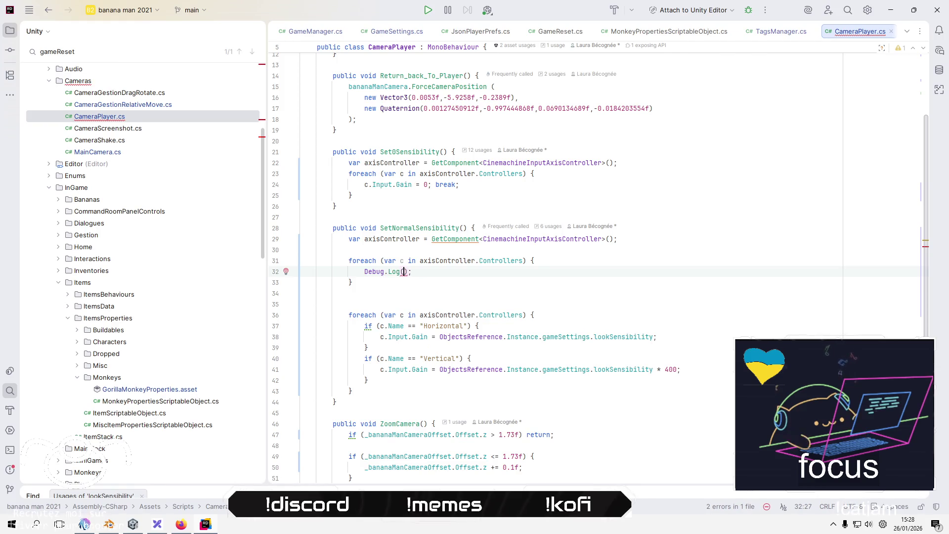
text(c)
text(.n)
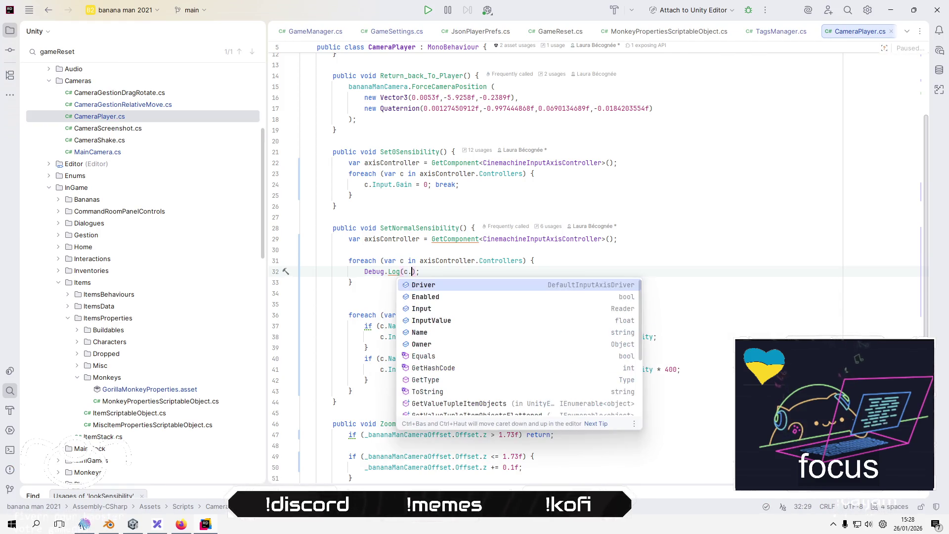
key(Escape)
text(ame)
key(Down)
key(Down)
key(Delete)
key(alt+Tab)
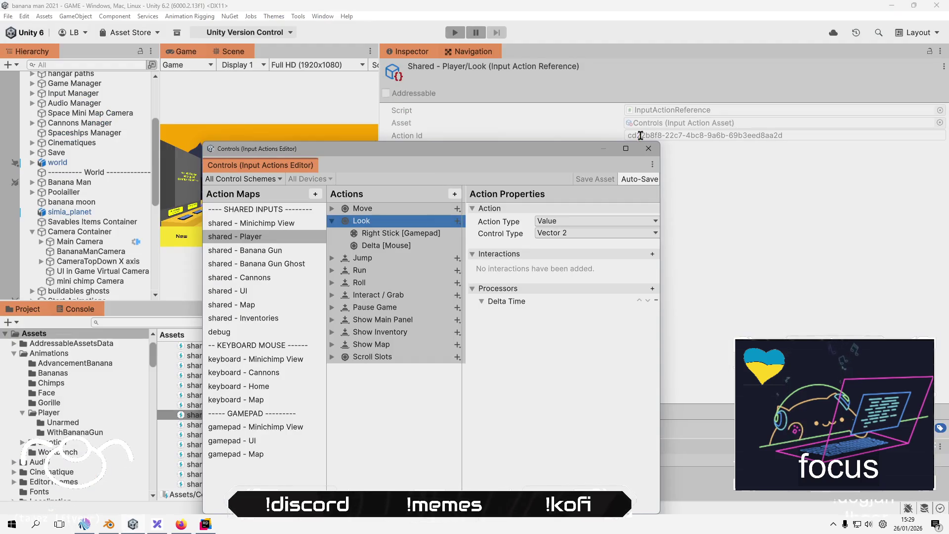
Close the Input Actions Editor, widen the Game view, and hide the version control toolbar.
click(648, 149)
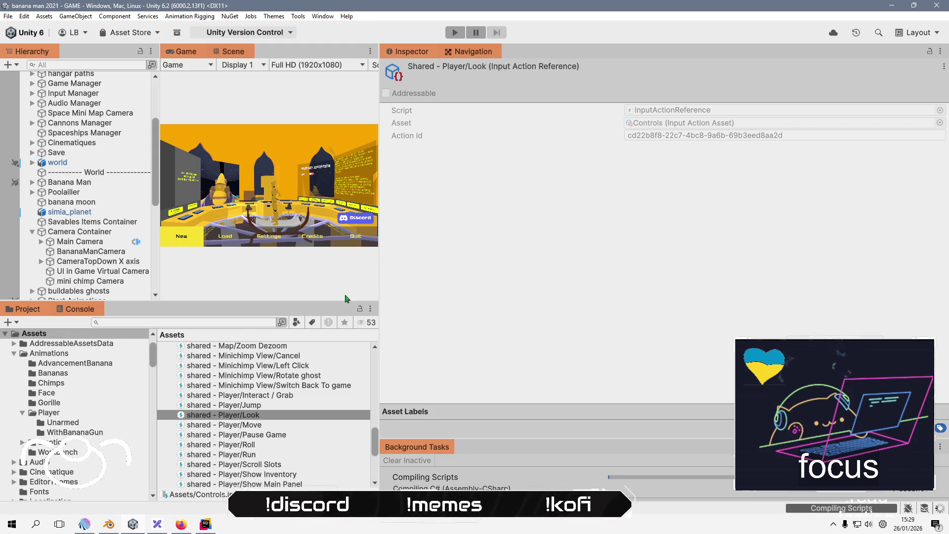
drag(381, 250, 667, 257)
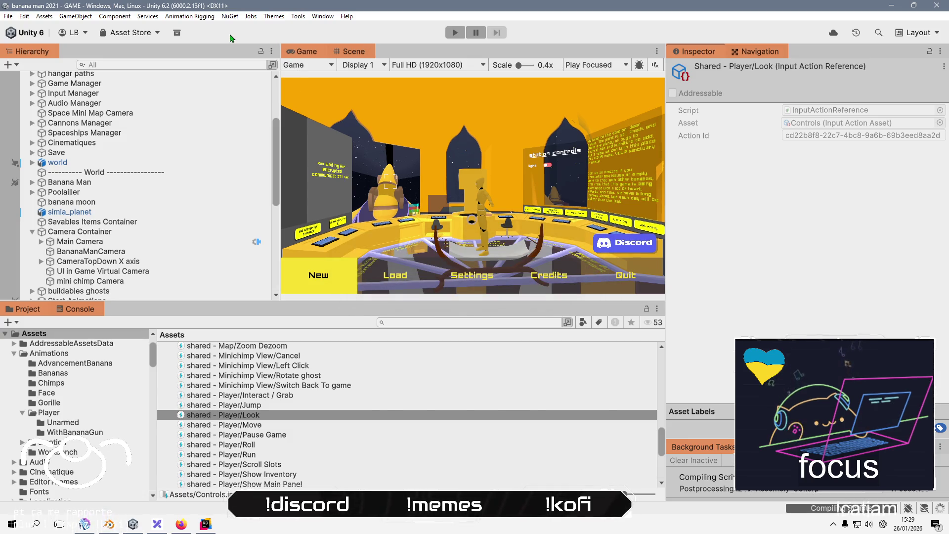
click(232, 32)
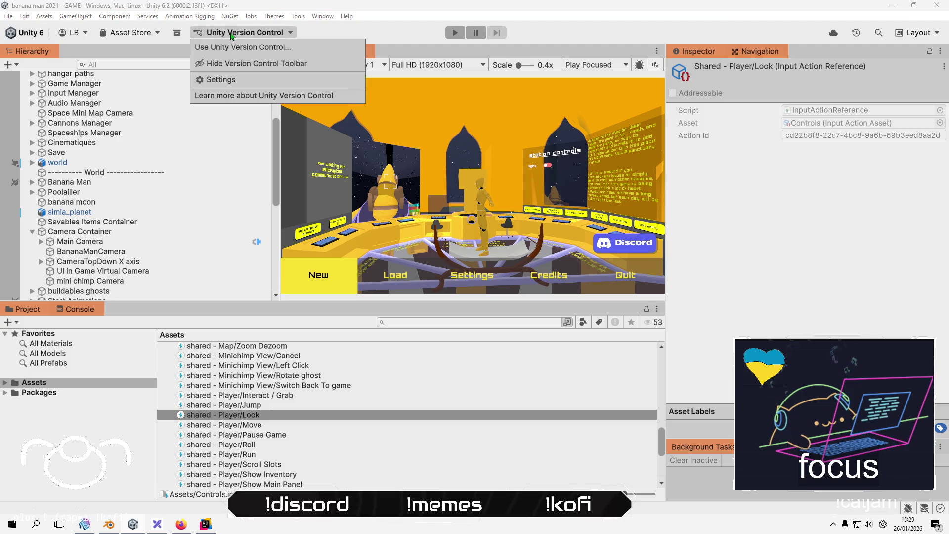
click(245, 67)
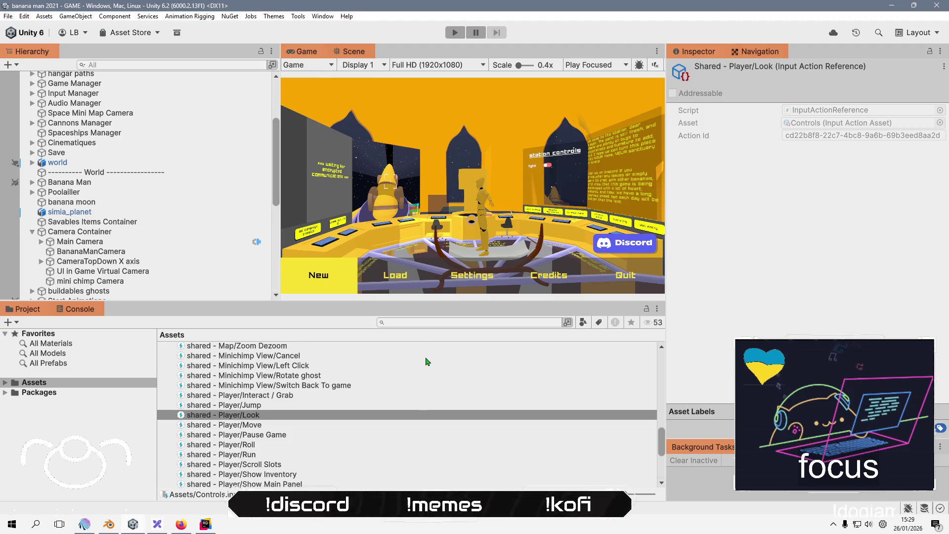
Play a new game past the intro with the Console open, logging Look Orbit X, Look Orbit Y and Orbit Scale.
key(ctrl+p)
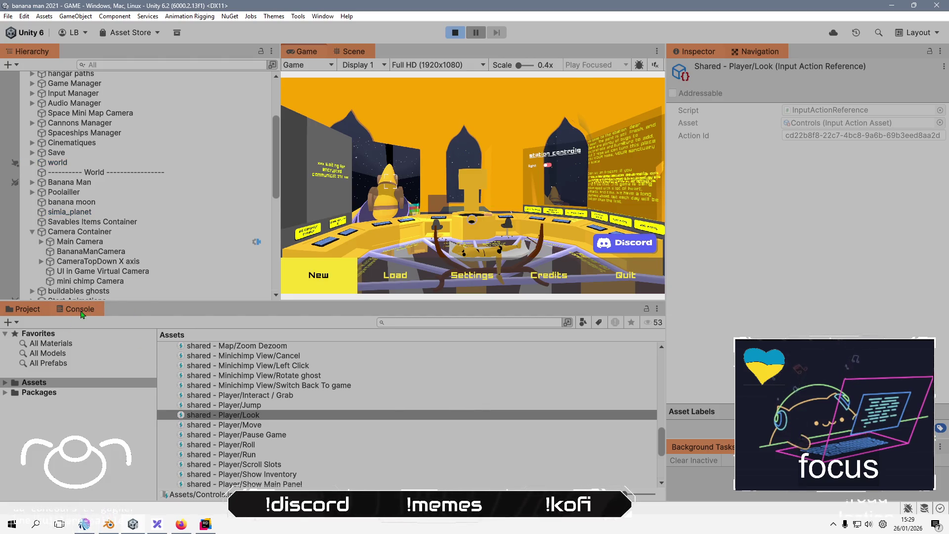
click(82, 315)
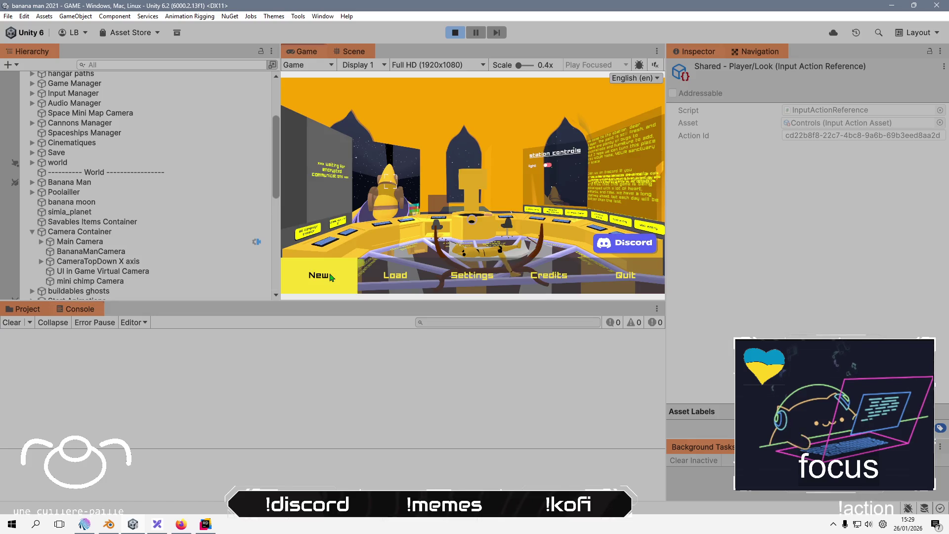
click(504, 260)
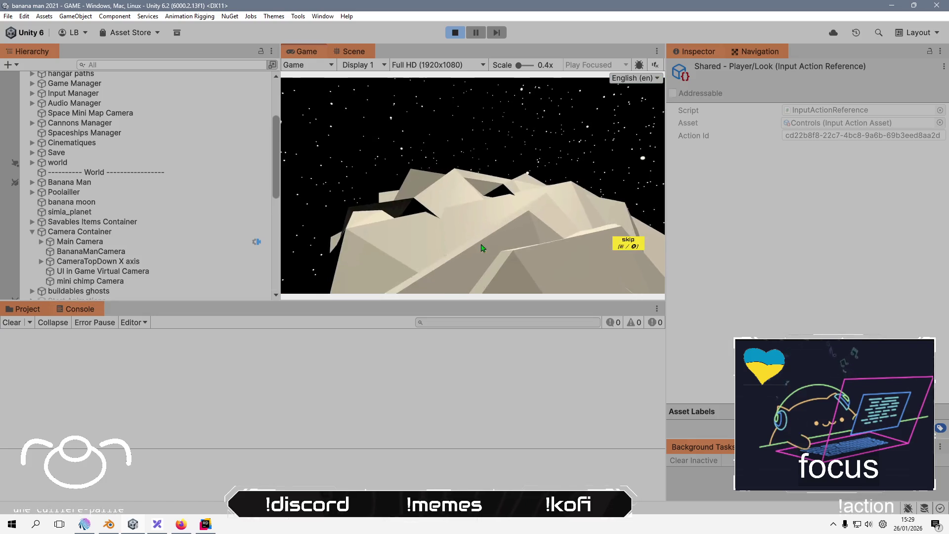
click(634, 249)
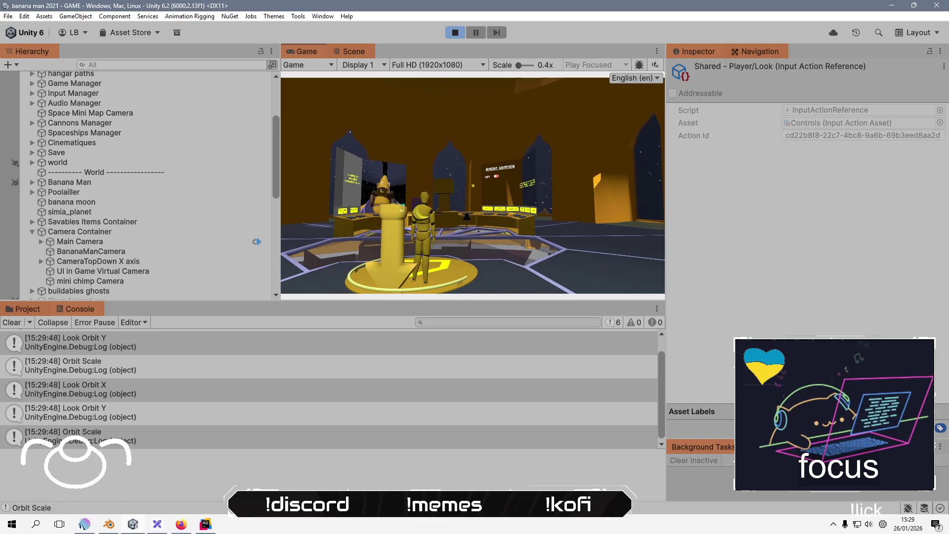
key(Escape)
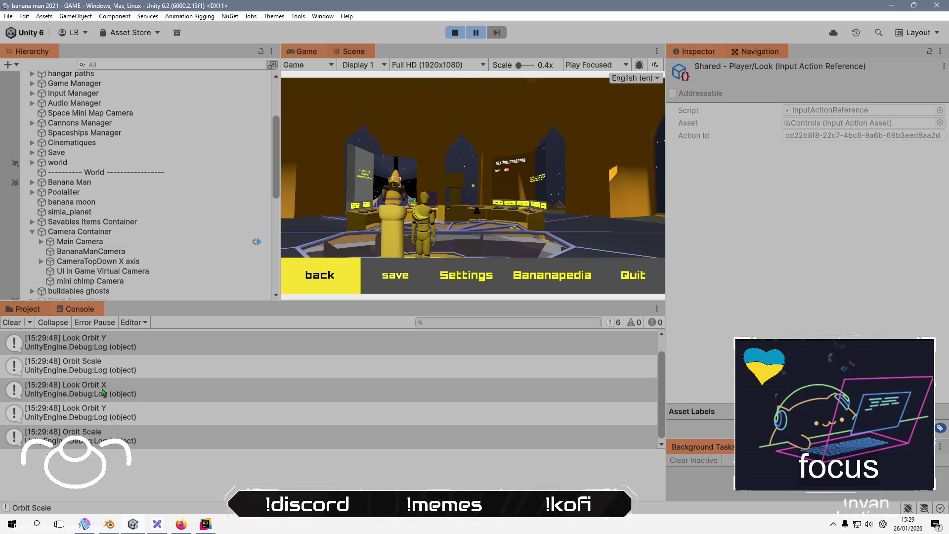
key(alt+Tab)
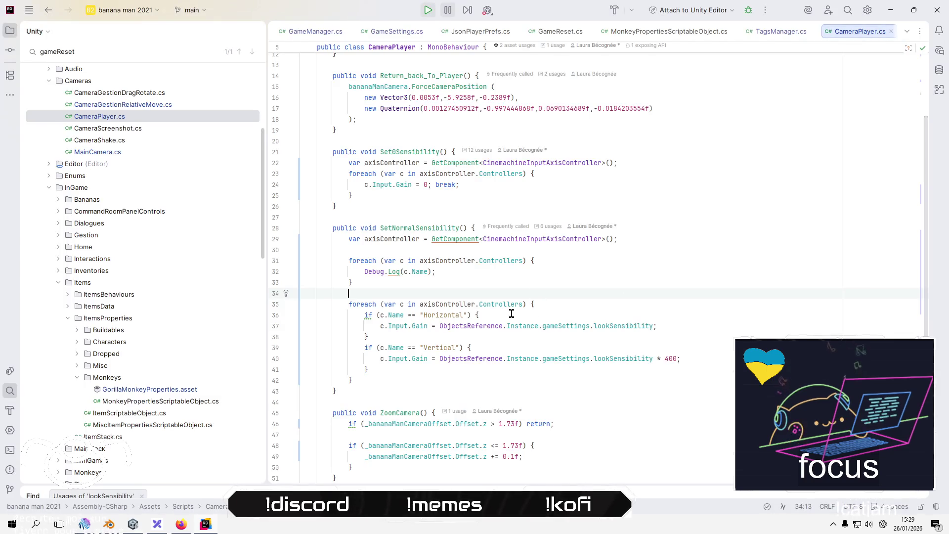
Replace the "Horizontal" controller-name check in SetNormalSensibility with "Look Orbit X".
double_click(446, 315)
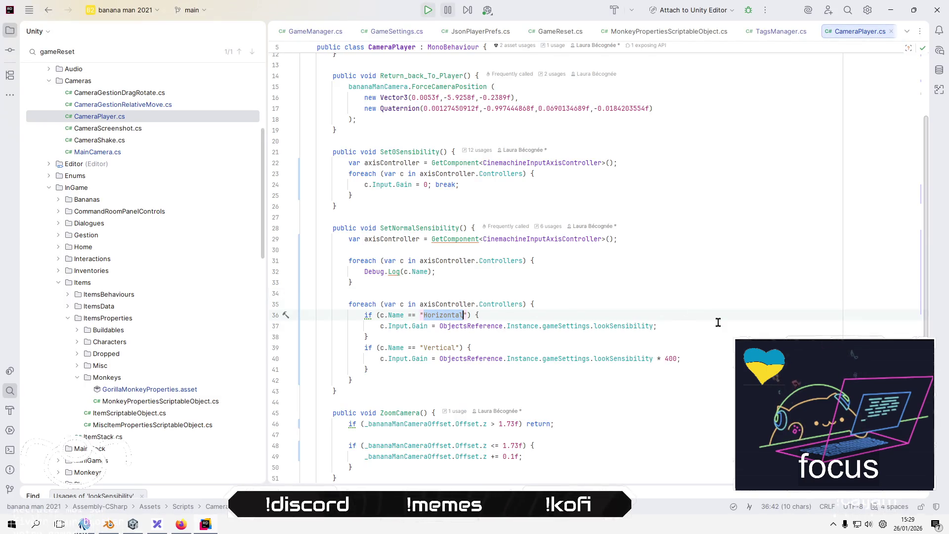
text(Loo)
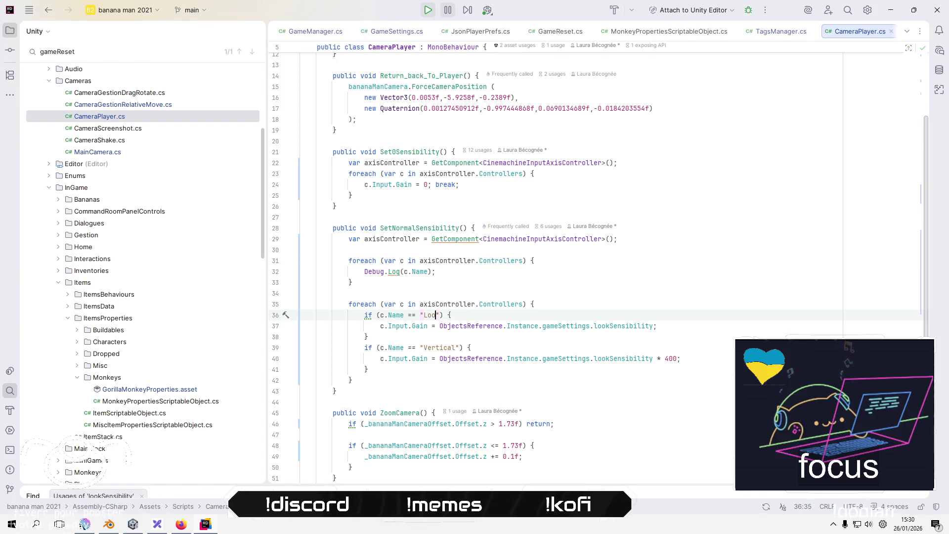
text(y)
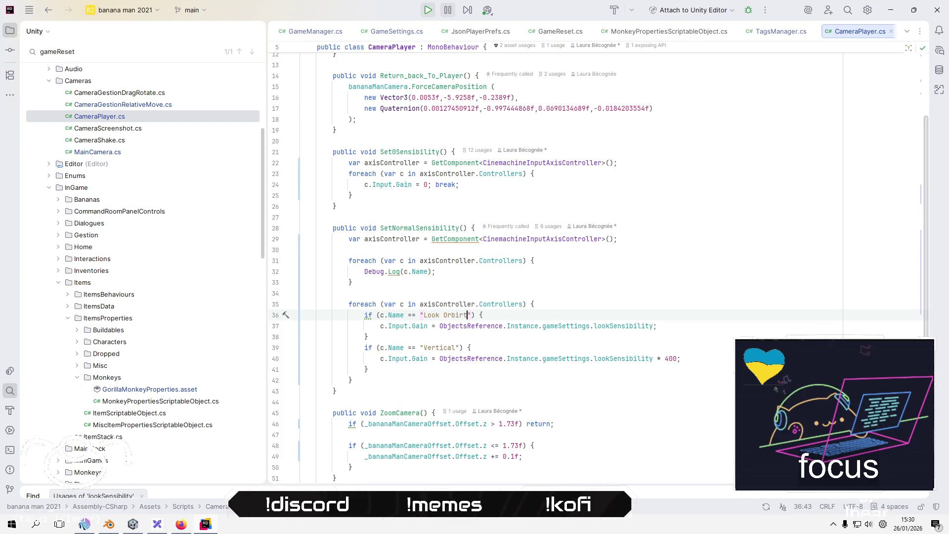
key(alt+Tab)
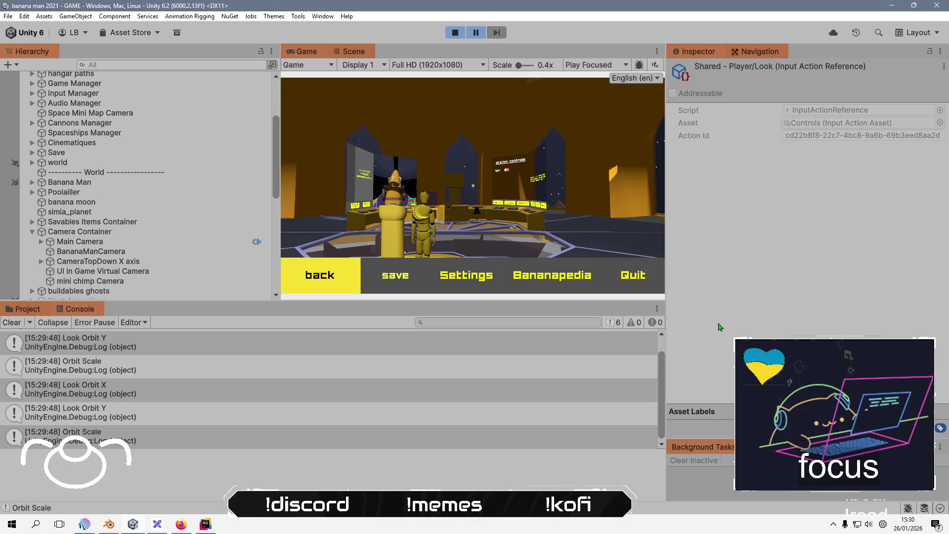
key(alt+Tab)
key(ctrl+shift+Left)
key(ctrl+shift+Left)
key(ctrl+shift+Left)
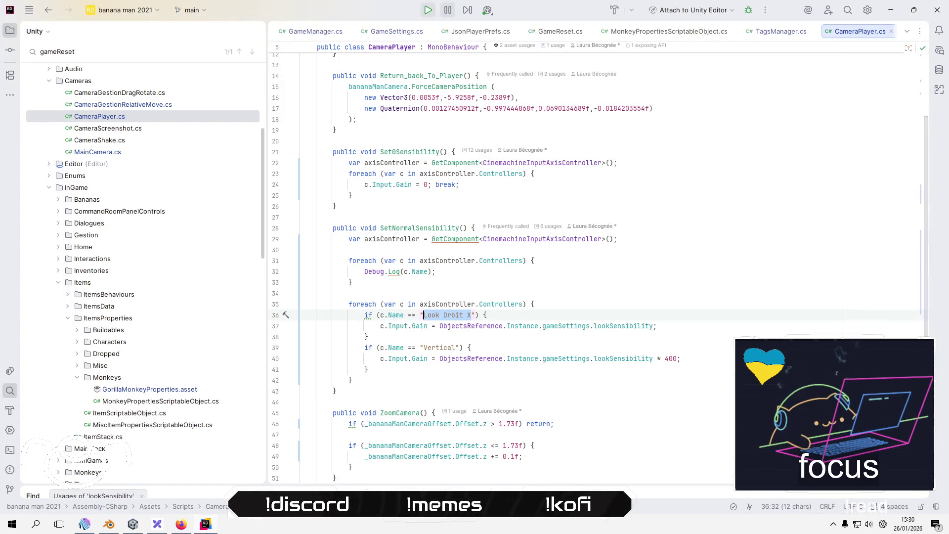
key(Down)
key(Down)
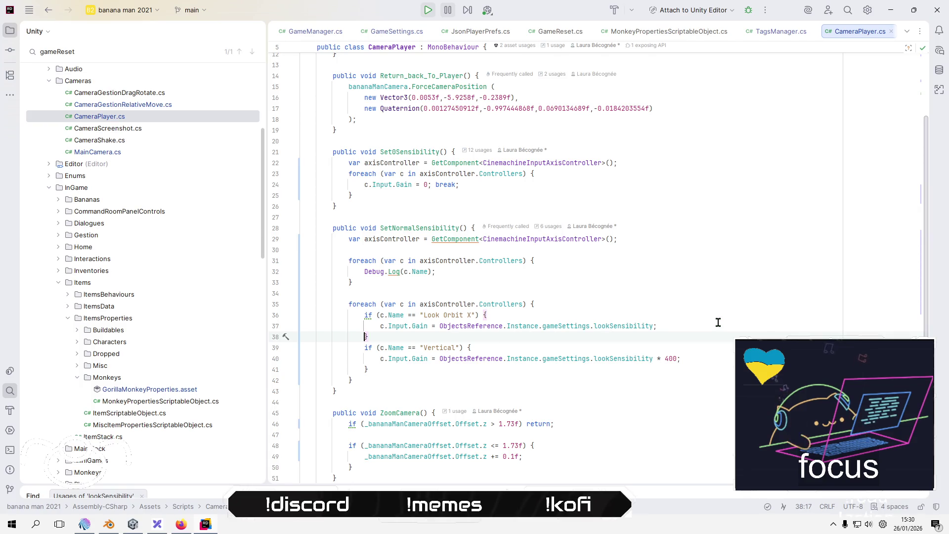
Change the "Vertical" name check on line 39 to "Look Orbit Y".
key(ctrl+f)
text(Horizontal)
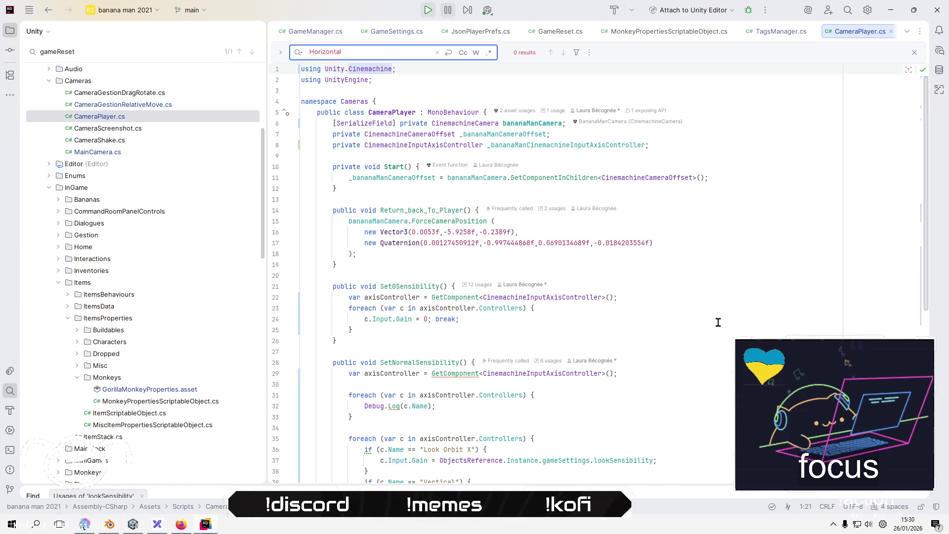
click(717, 322)
scroll(692, 321, down, 7)
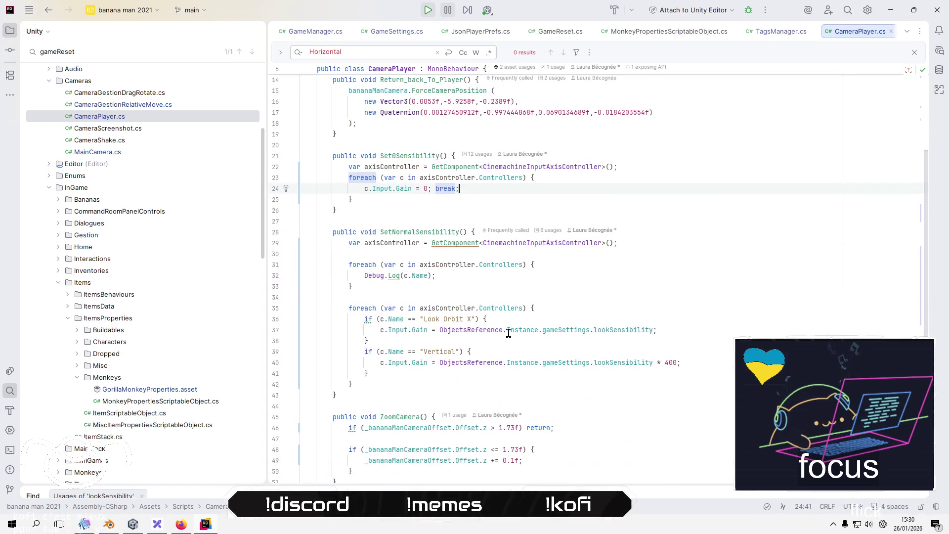
scroll(518, 310, down, 3)
scroll(520, 316, up, 6)
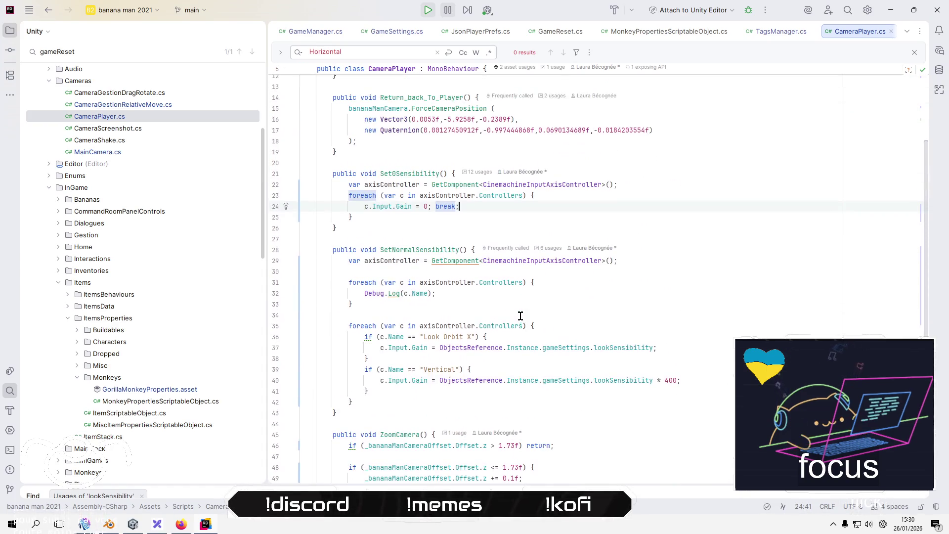
double_click(440, 370)
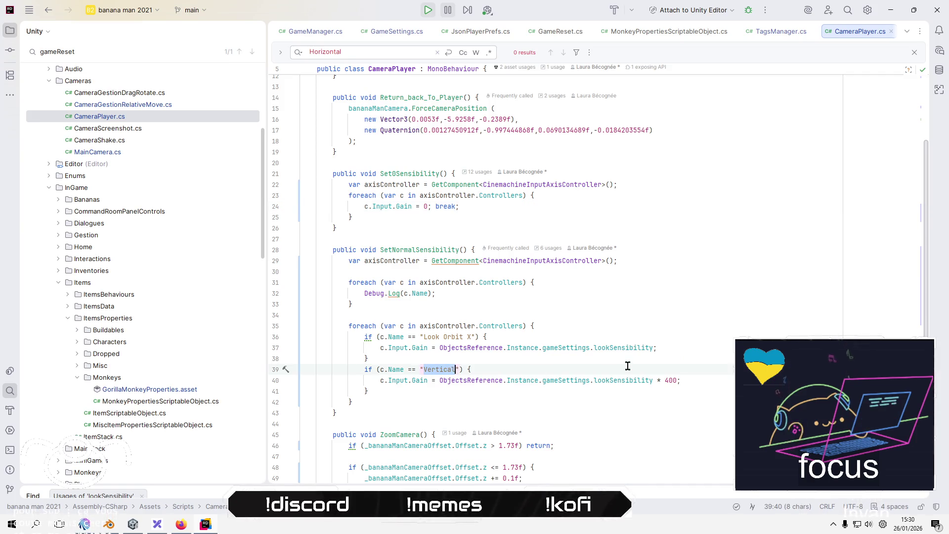
text(Look )
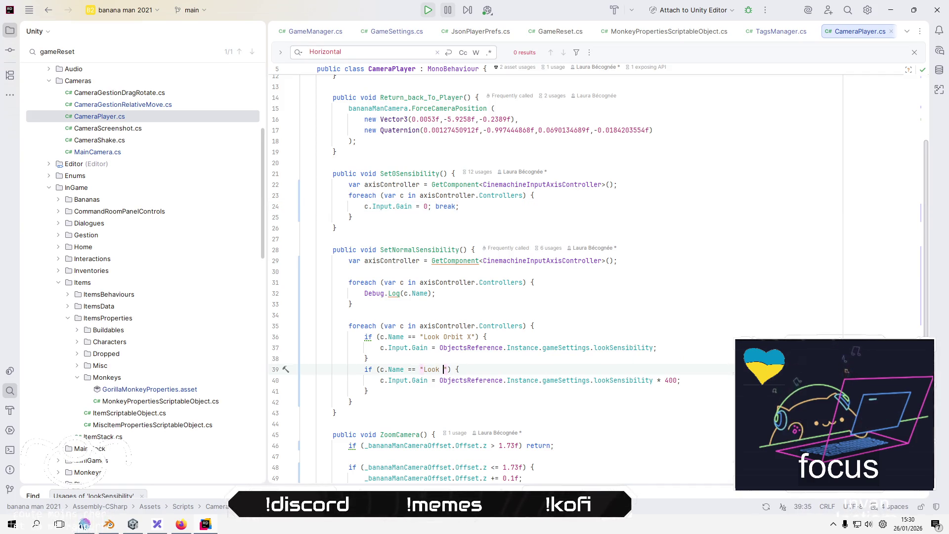
text(Orbit Y)
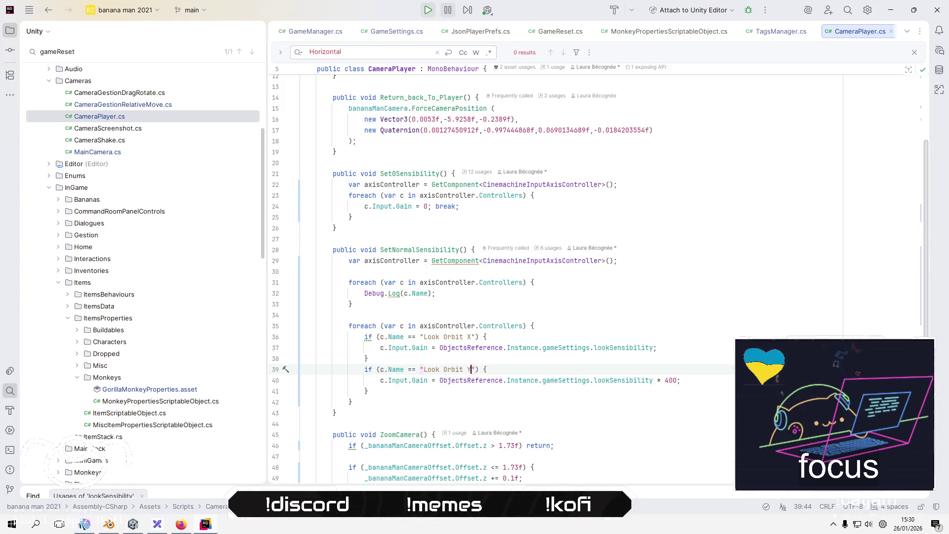
key(shift)
key(shift)
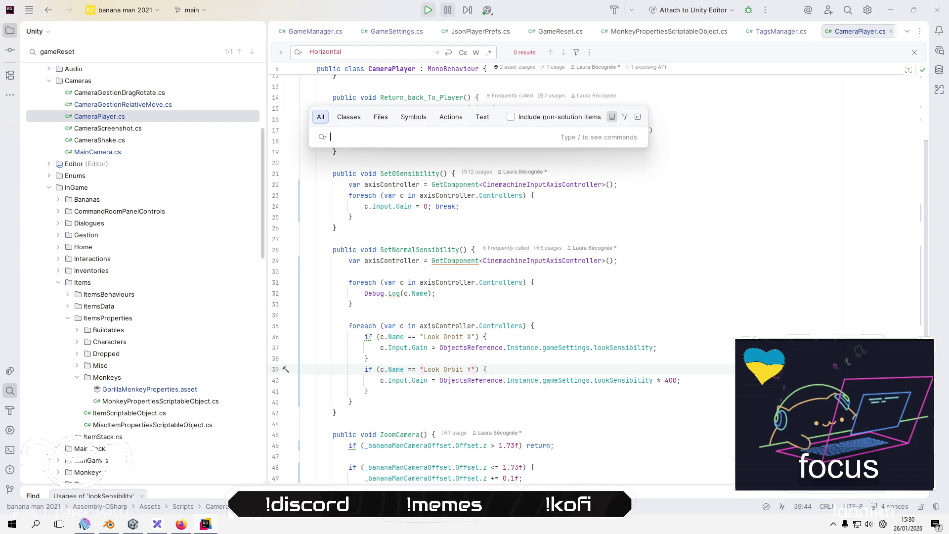
Search the whole project for "Horizontal" and open GameSettings.cs at isCameraHorizontallyInverted.
text(H)
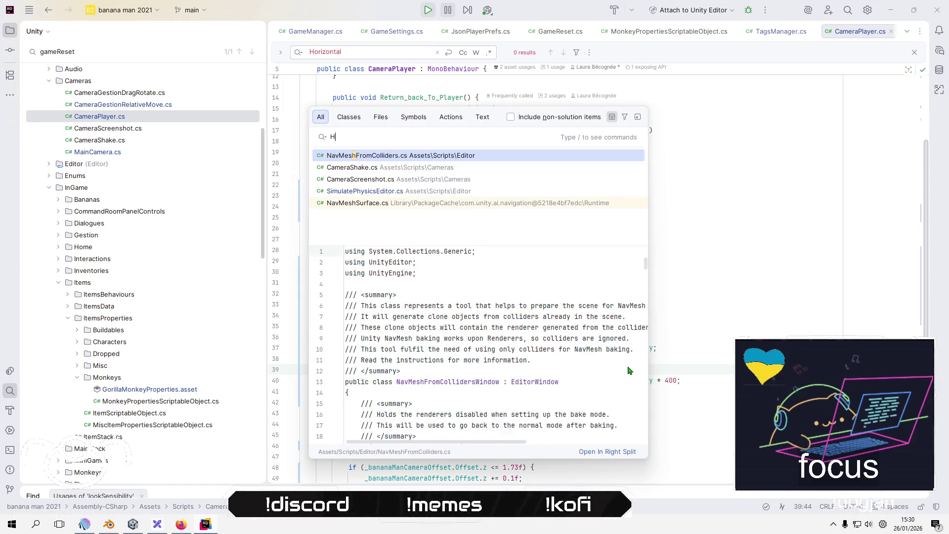
key(BackSpace)
key(BackSpace)
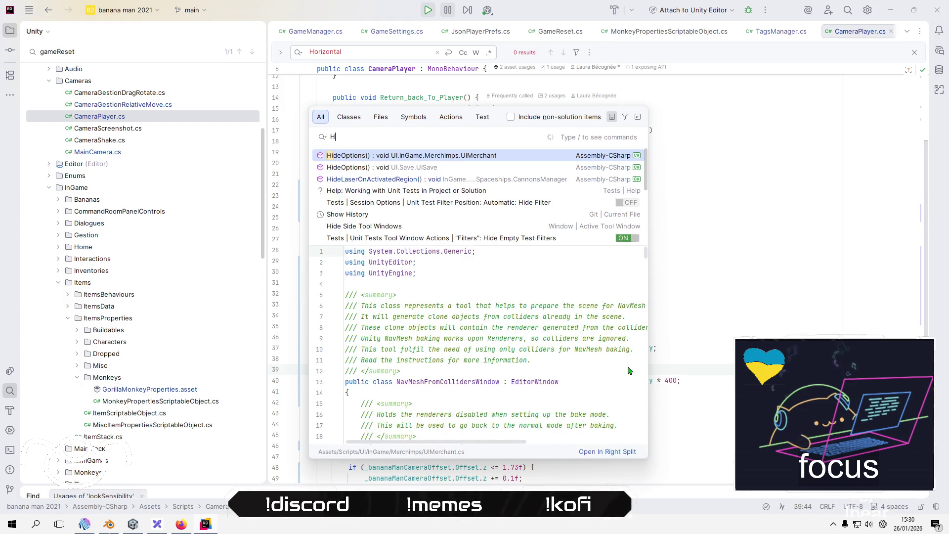
text(orizontal)
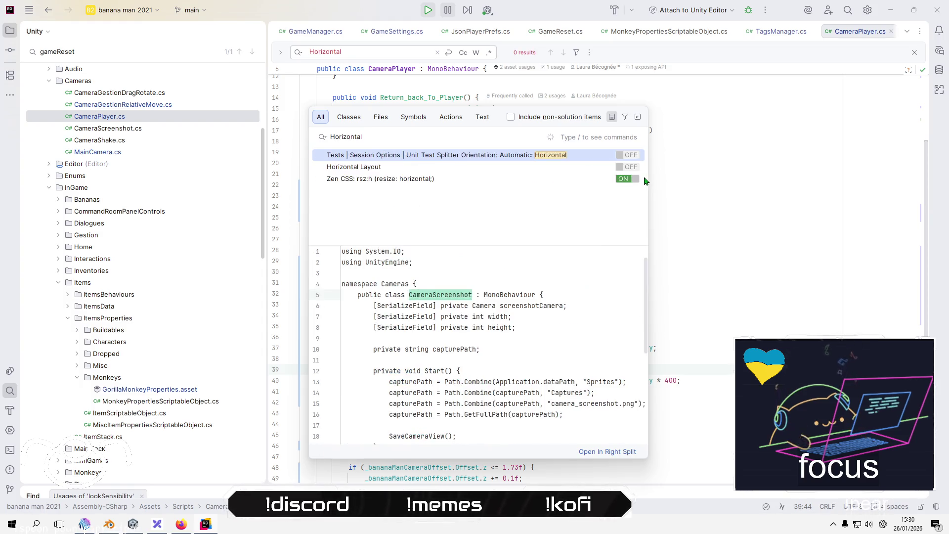
click(649, 216)
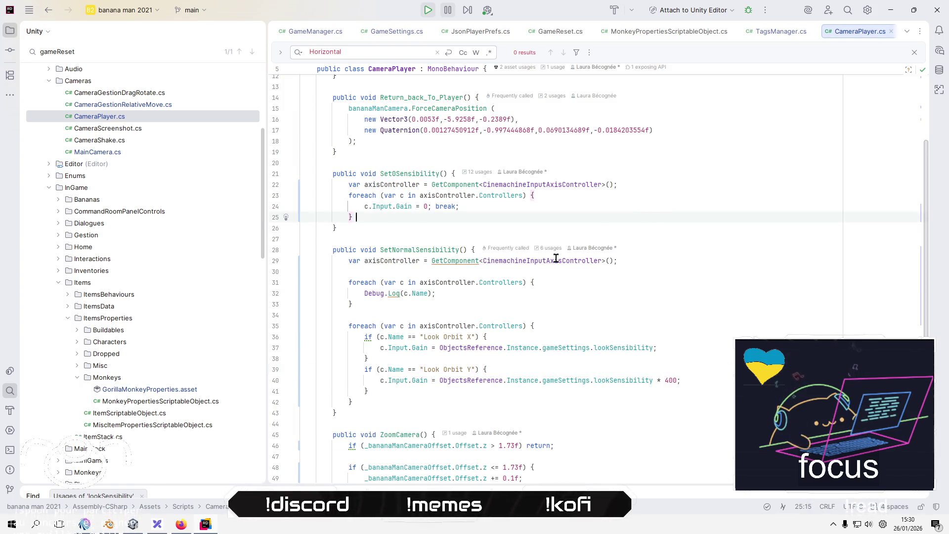
key(shift)
key(shift)
key(Down)
key(Down)
key(Down)
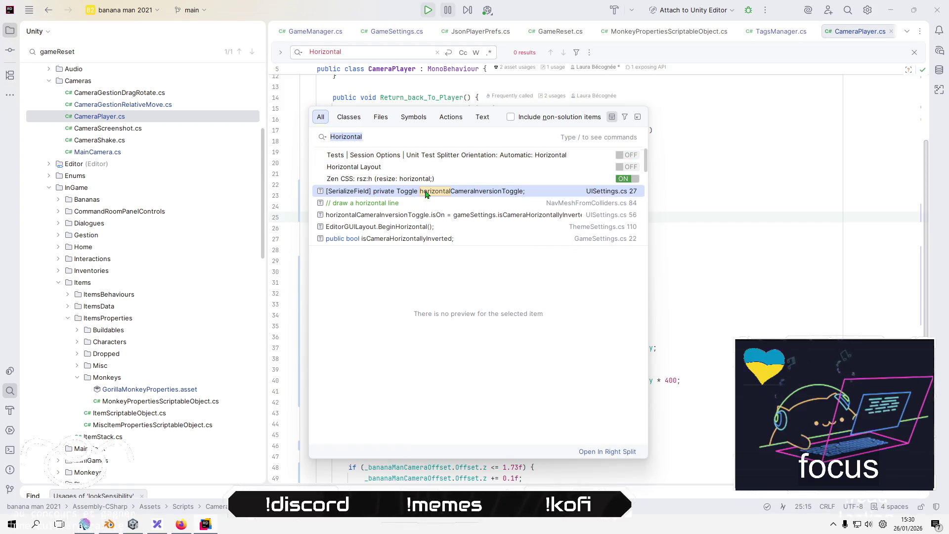
key(Down)
key(Down)
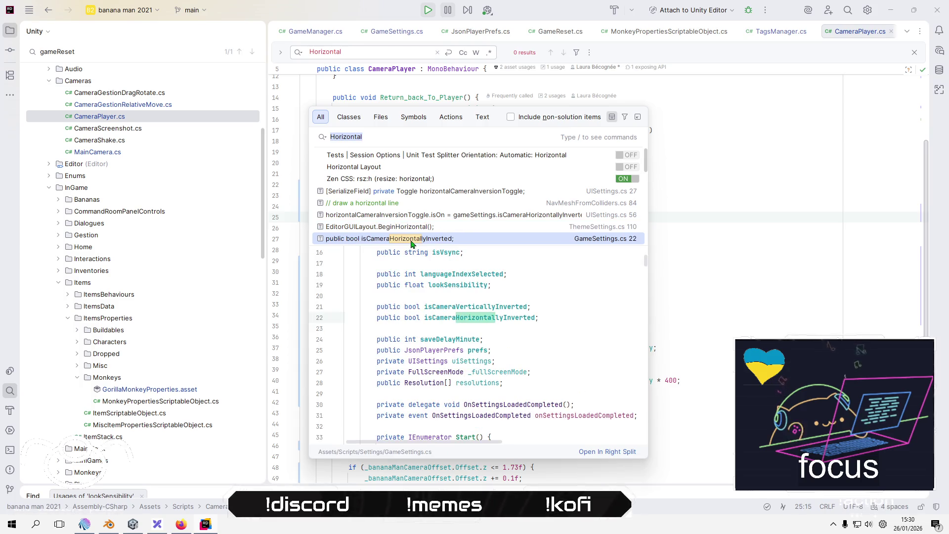
scroll(412, 237, down, 5)
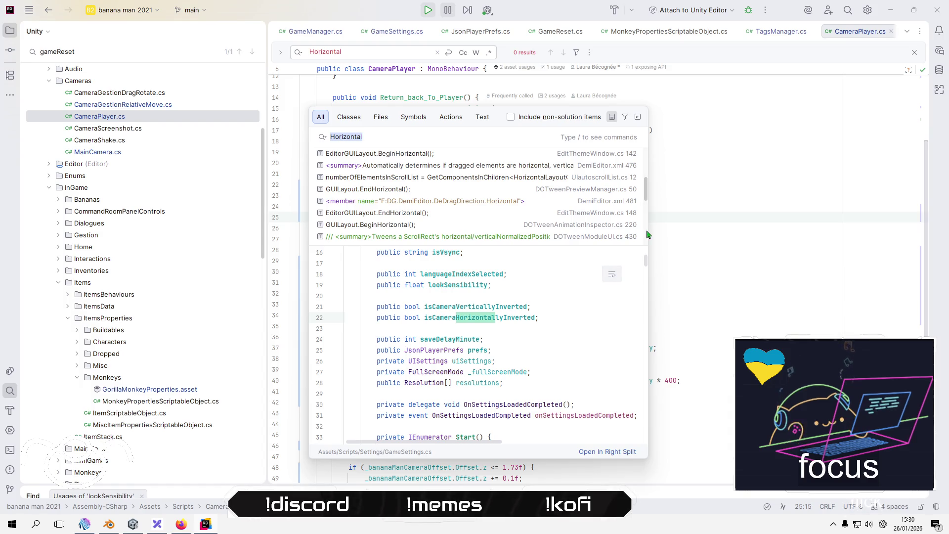
drag(646, 229, 839, 259)
scroll(472, 220, up, 6)
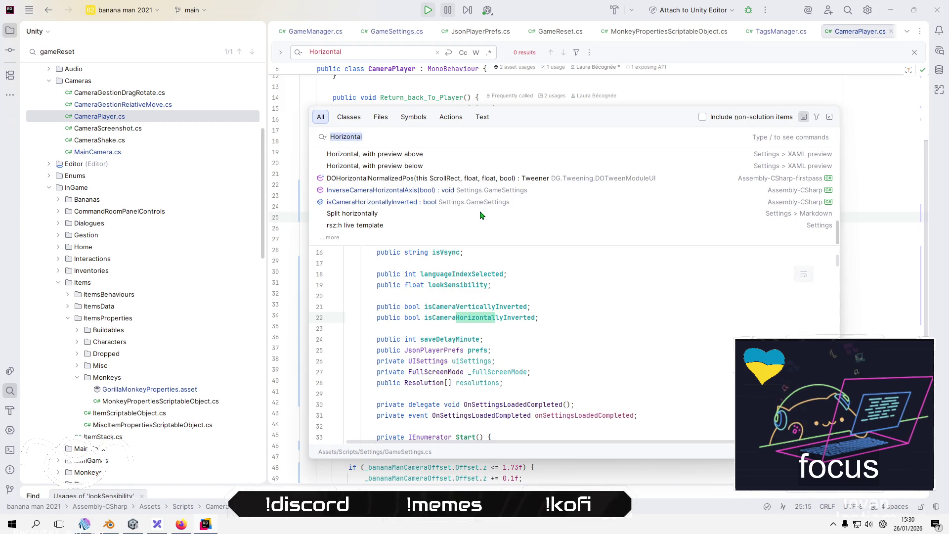
click(415, 204)
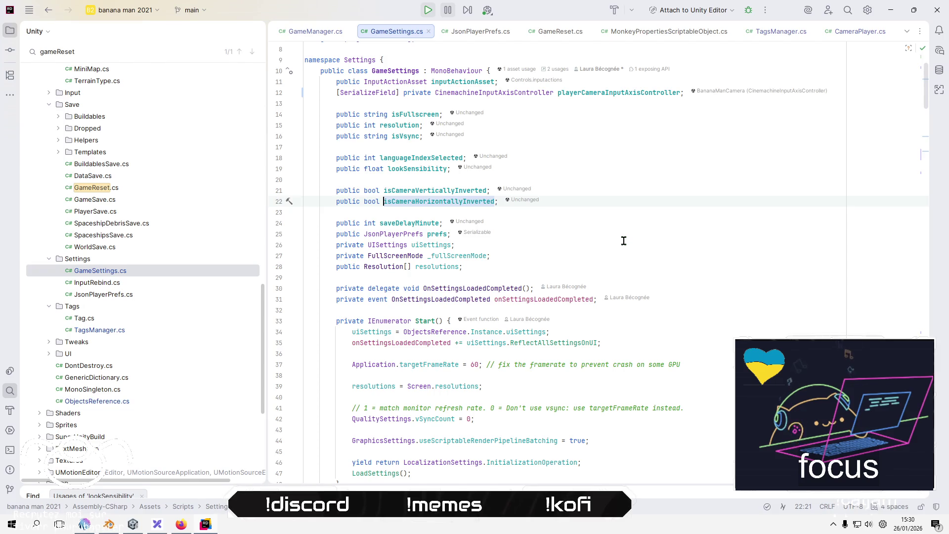
Bring back the "Horizontal" search results and look through the horizontalCameraInversionToggle and numberOfElementsInScrollList matches.
key(shift)
key(shift)
scroll(387, 224, down, 5)
scroll(388, 212, down, 3)
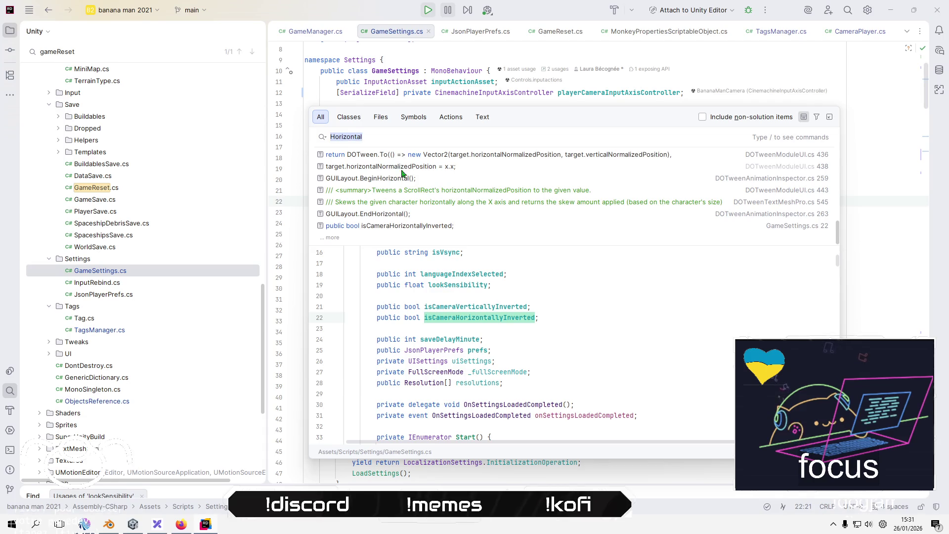
scroll(415, 217, up, 6)
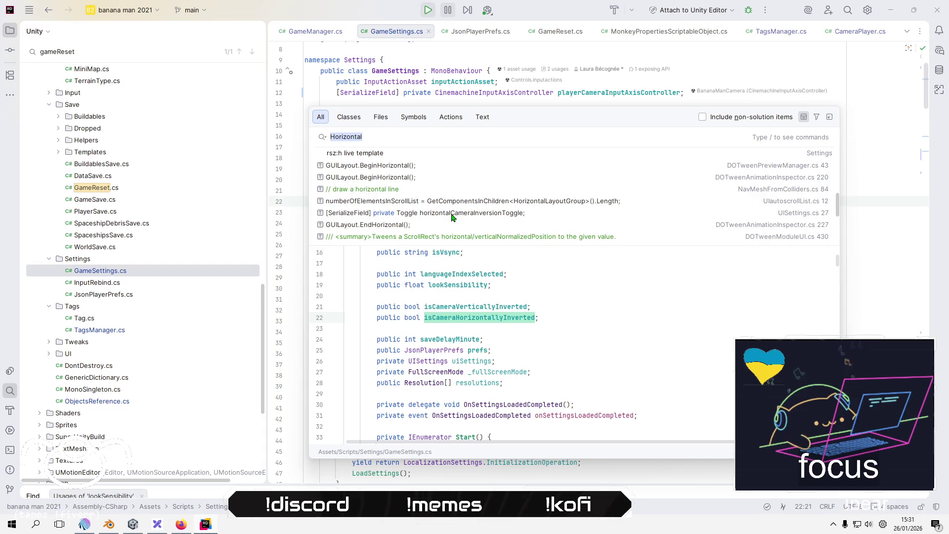
click(481, 213)
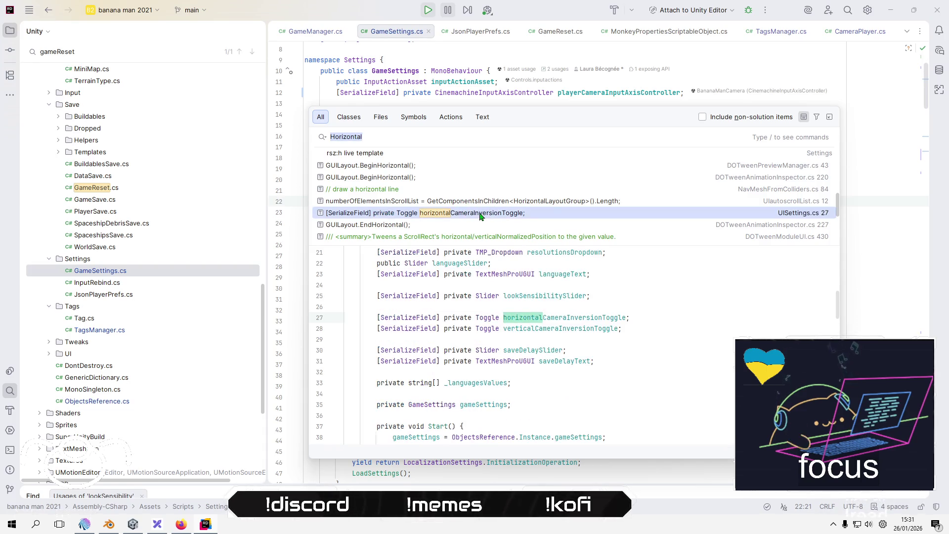
click(493, 206)
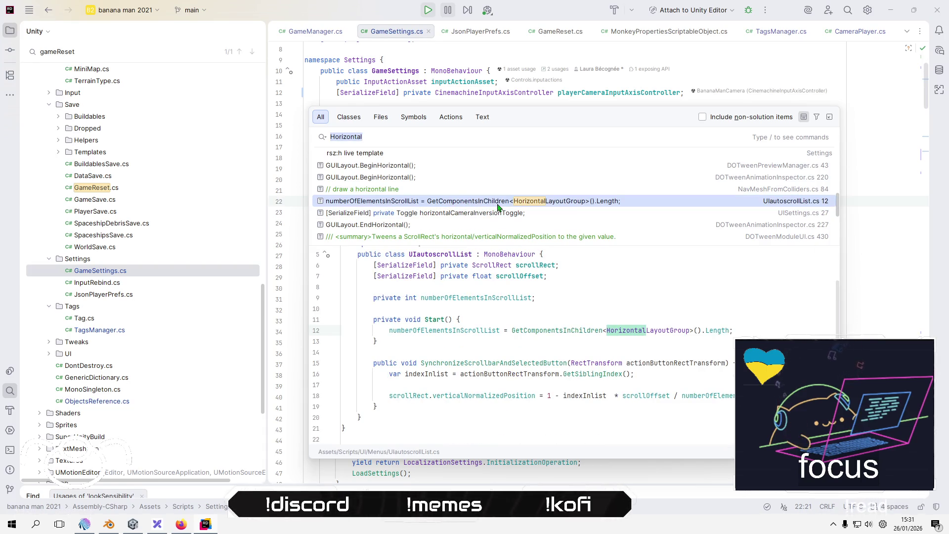
Find InverseCameraHorizontalAxis and start replacing its "Horizontal" check on line 306 with "Look Orbit".
scroll(451, 219, up, 1)
click(394, 214)
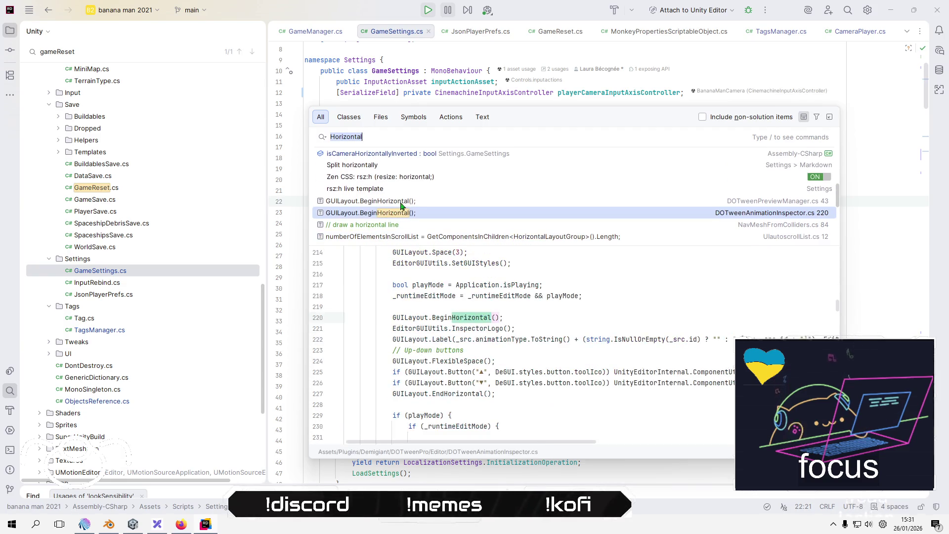
click(403, 202)
scroll(393, 225, up, 2)
click(393, 227)
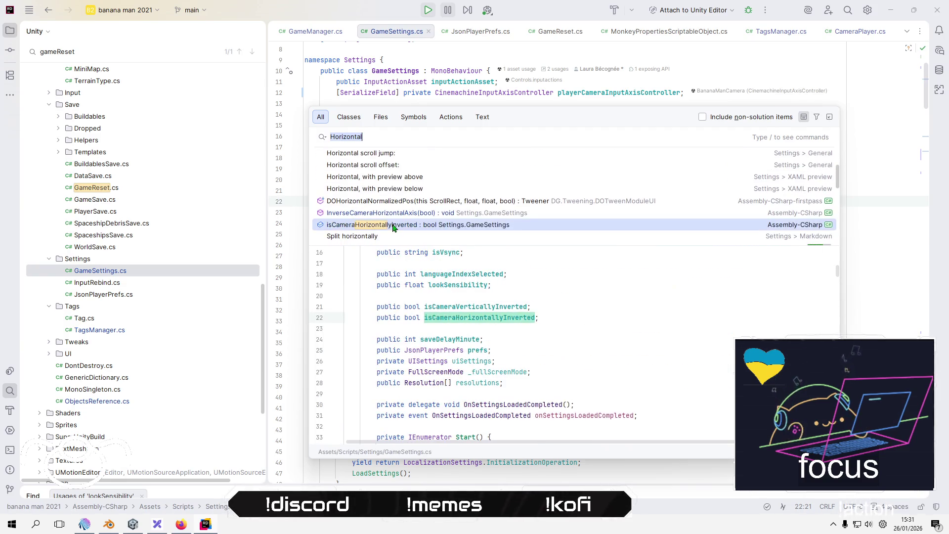
click(400, 216)
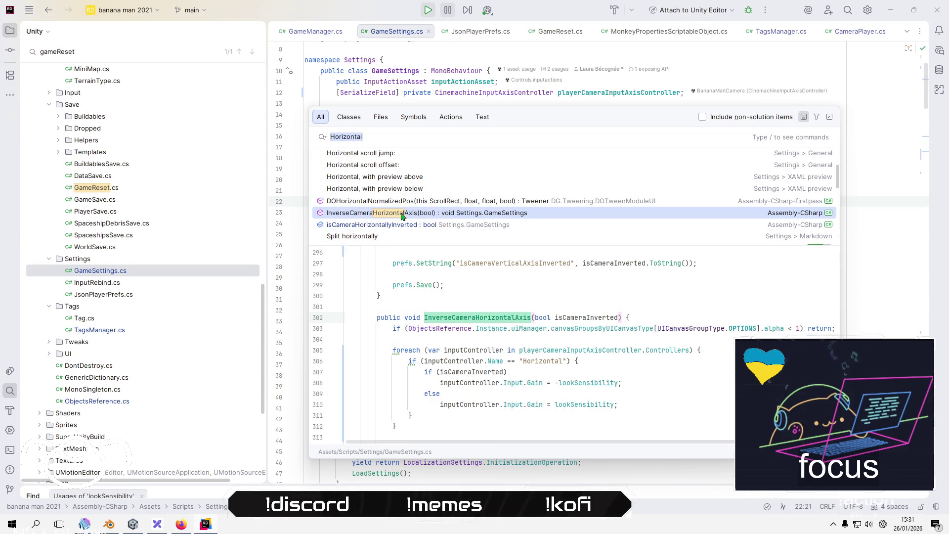
double_click(542, 360)
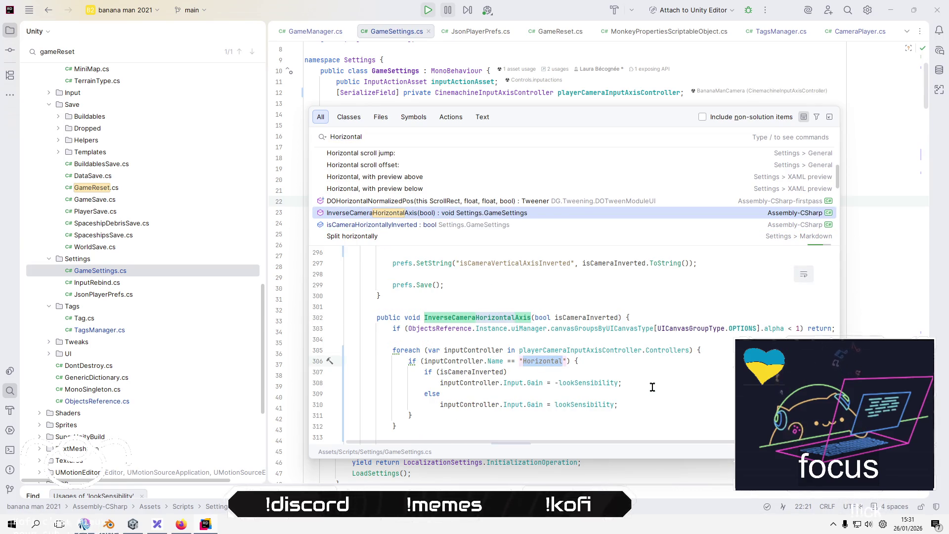
text(Look Orb)
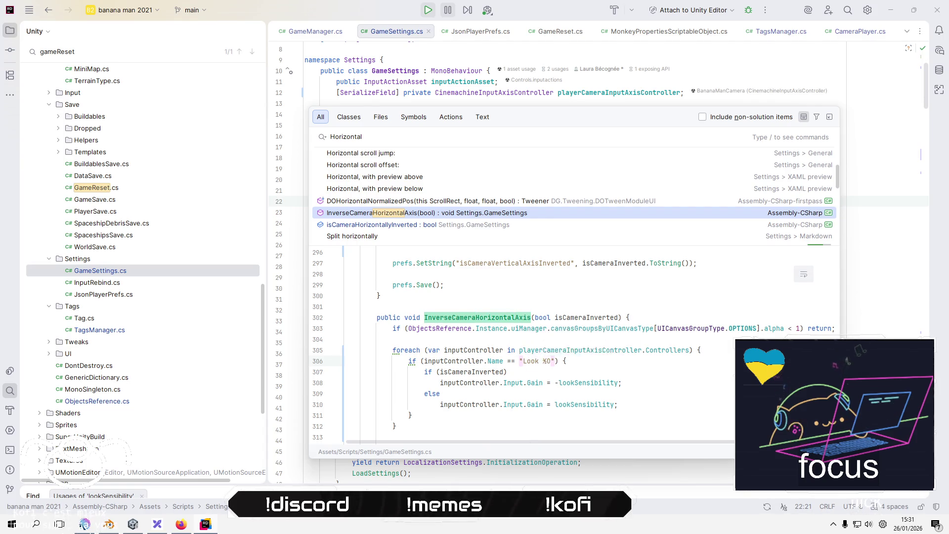